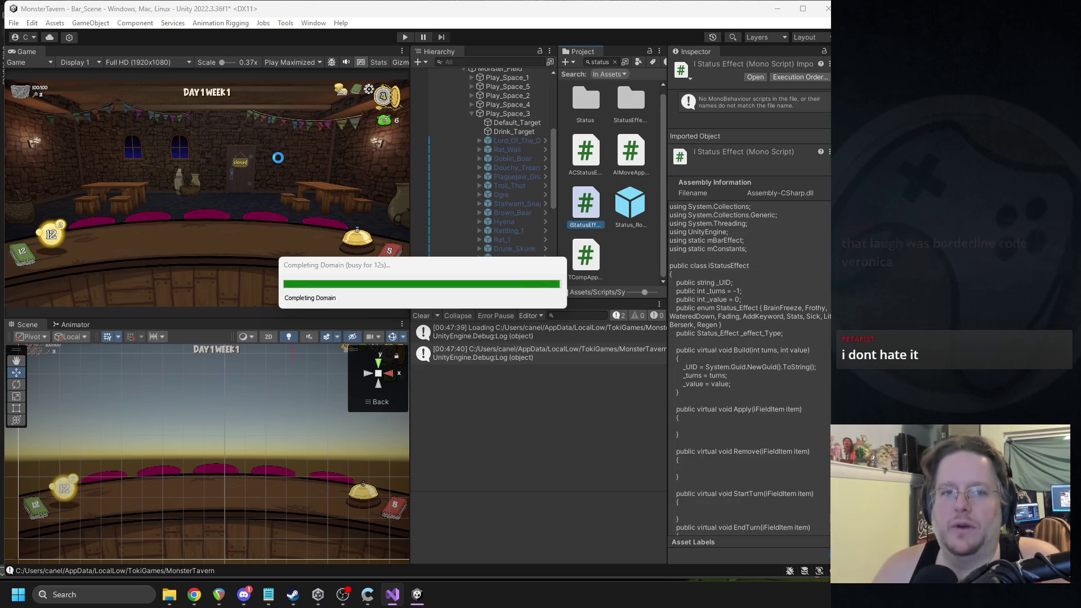
Start the game, serve Sewer Brew and Bottom Shelf onto the bar, and use the oven on the purple customer.
click(404, 37)
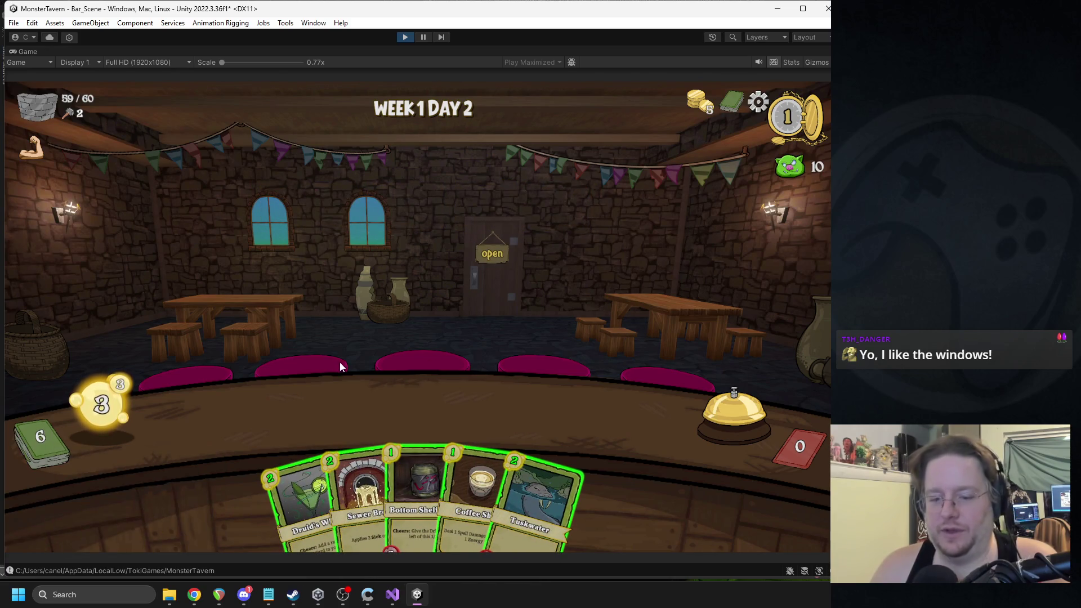
drag(355, 481, 265, 419)
mouse_move(386, 444)
mouse_down()
mouse_move(332, 401)
mouse_move(344, 411)
mouse_up()
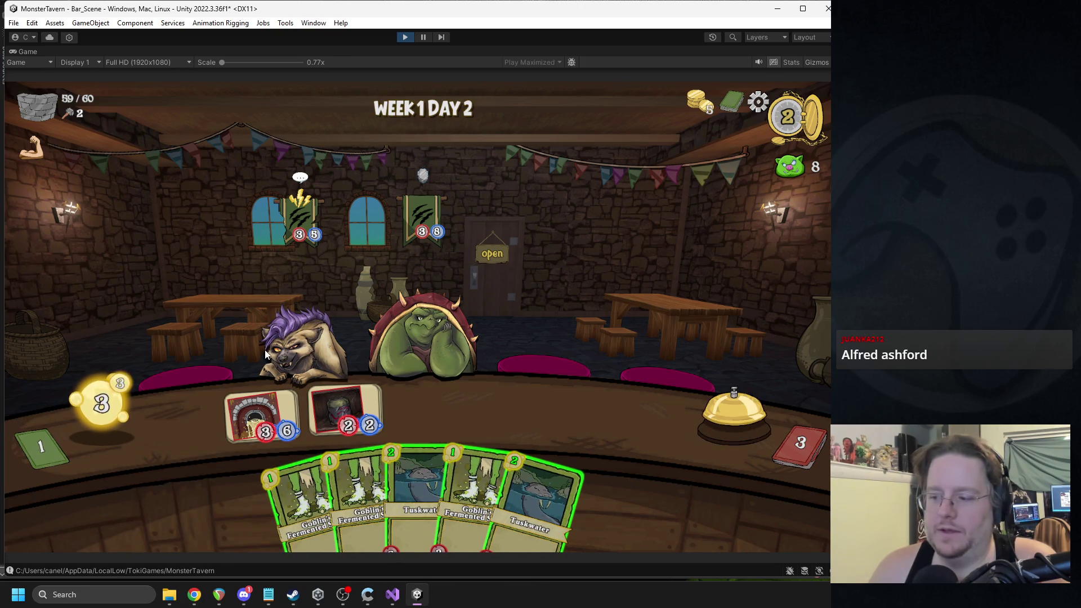
click(254, 416)
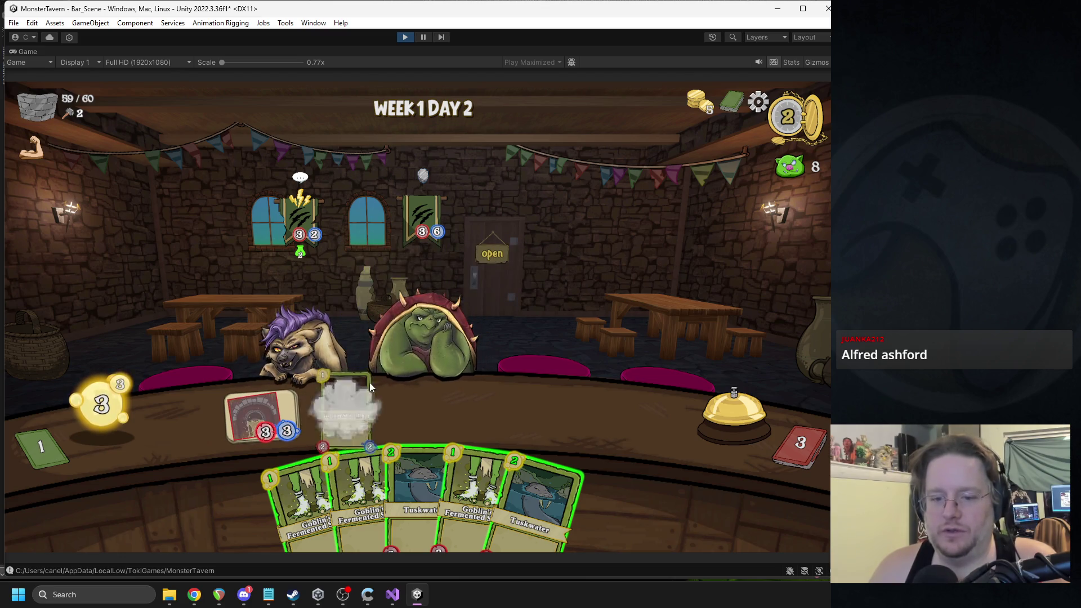
Play three Goblin's Fermented Socks cards, oven the turtle, add Bottom Shelf and Socks, then end the turn.
drag(304, 495, 355, 411)
mouse_move(394, 495)
mouse_down()
mouse_move(416, 394)
mouse_move(428, 411)
mouse_up()
drag(450, 495, 513, 414)
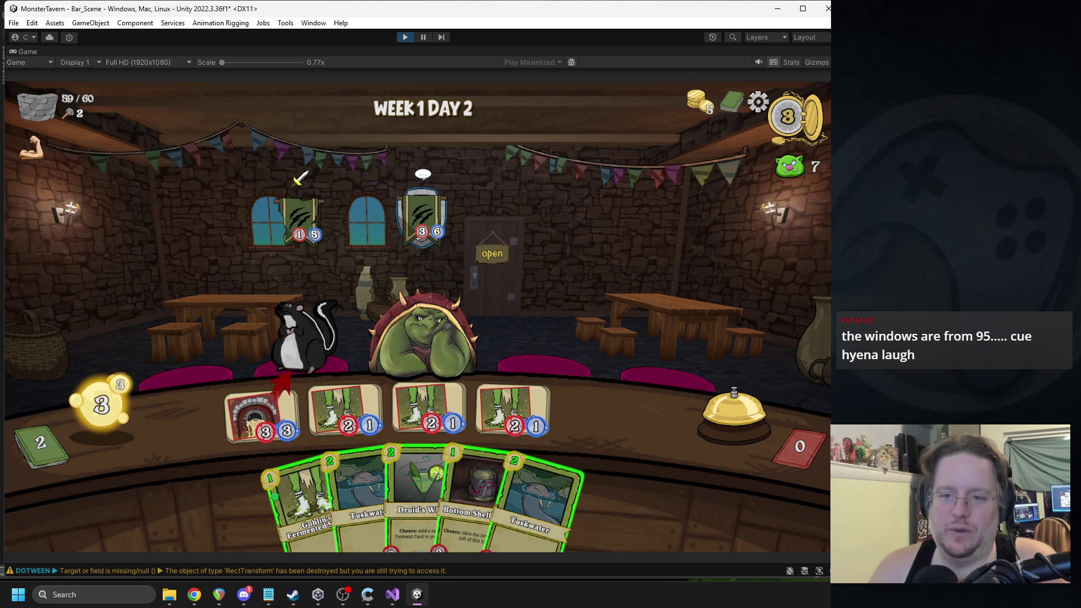
drag(419, 330, 409, 342)
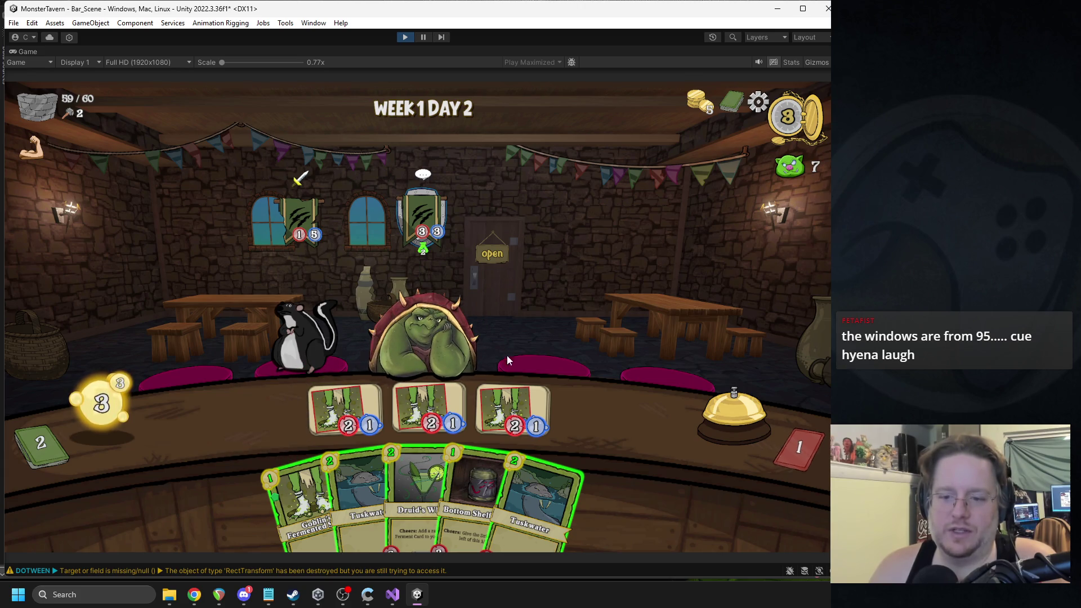
drag(472, 496, 606, 408)
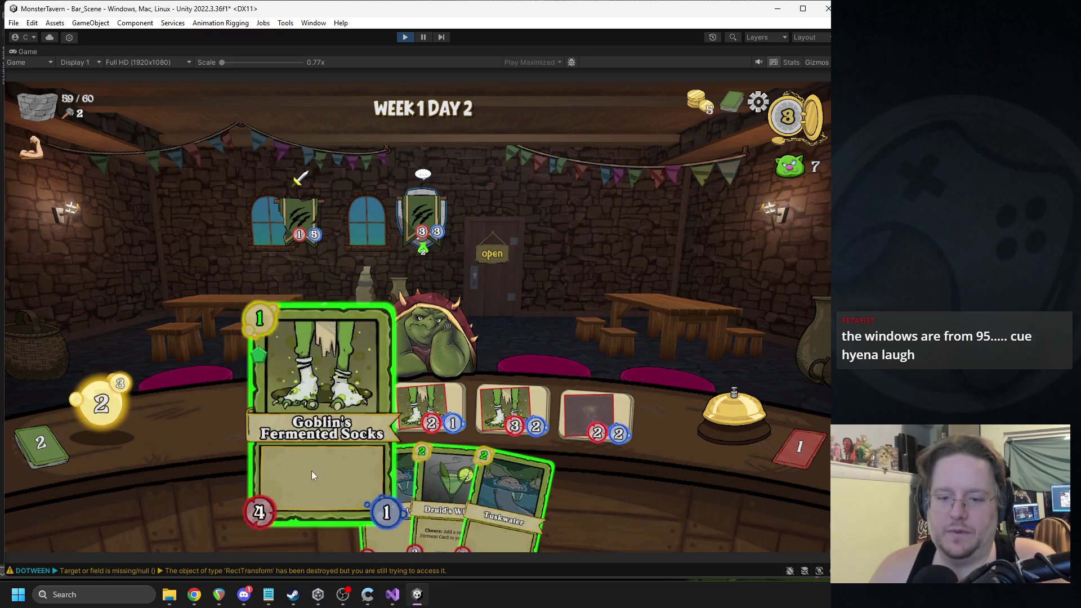
drag(311, 472, 262, 417)
click(715, 411)
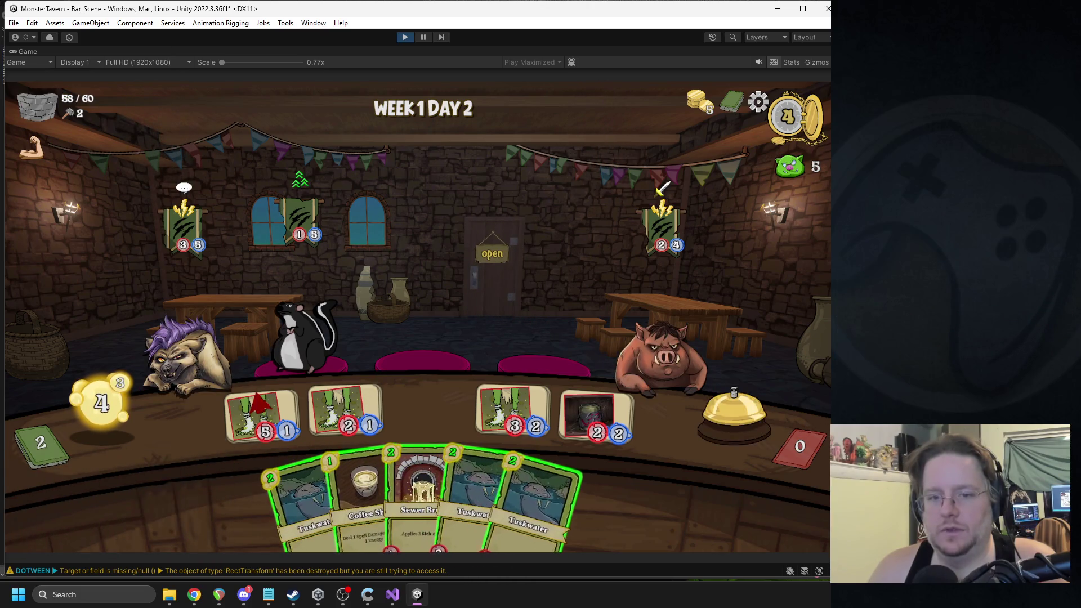
Stop play, set the Drunk_Skunk prefab's Stank icon to the Cloud_1 sprite, and replay the game.
click(406, 38)
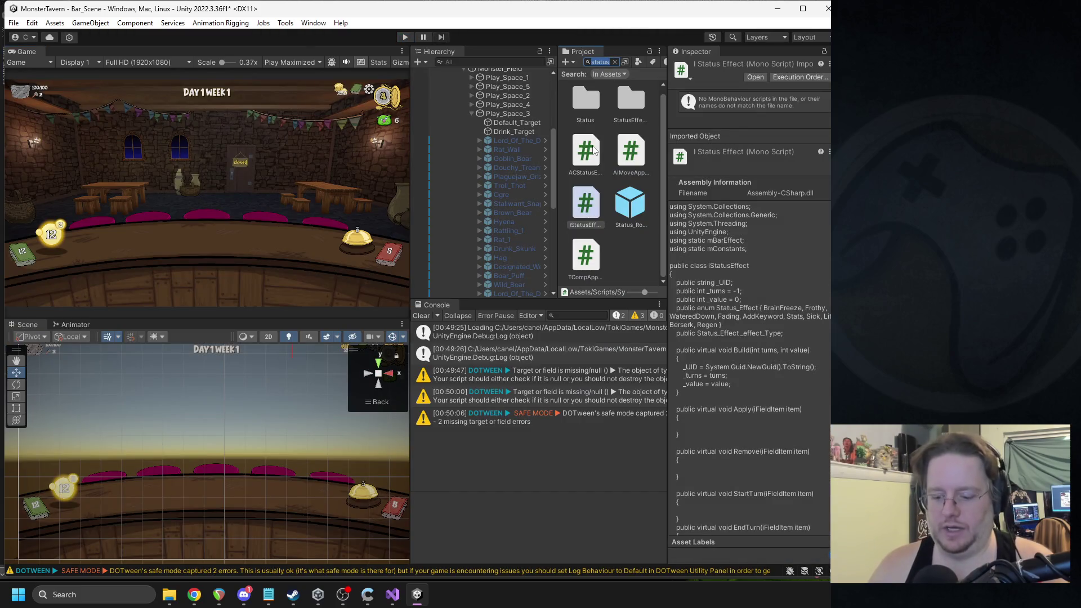
text(nk)
double_click(630, 100)
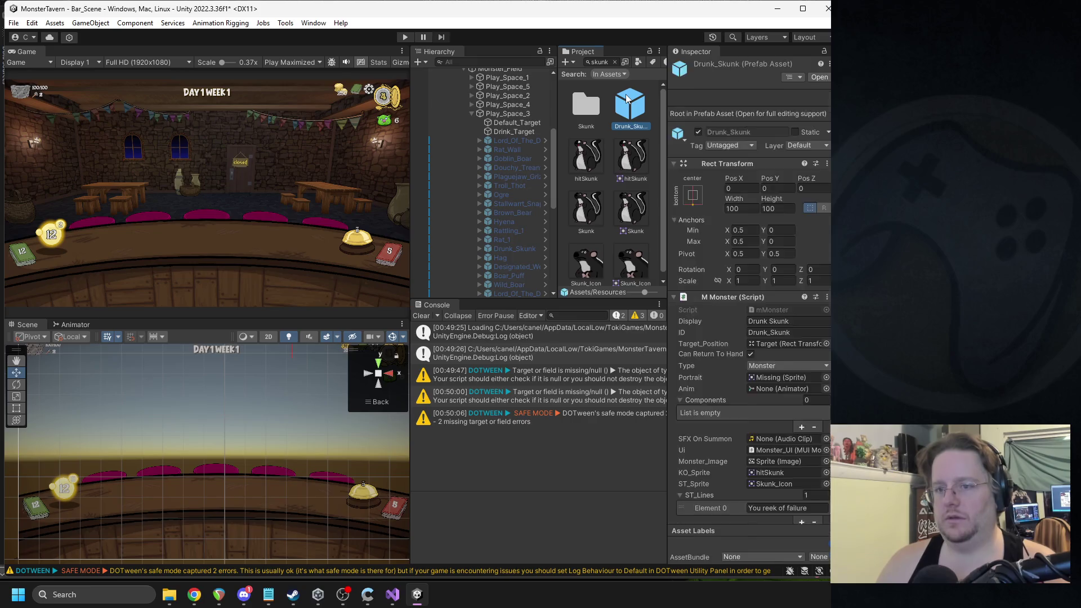
click(486, 150)
click(825, 280)
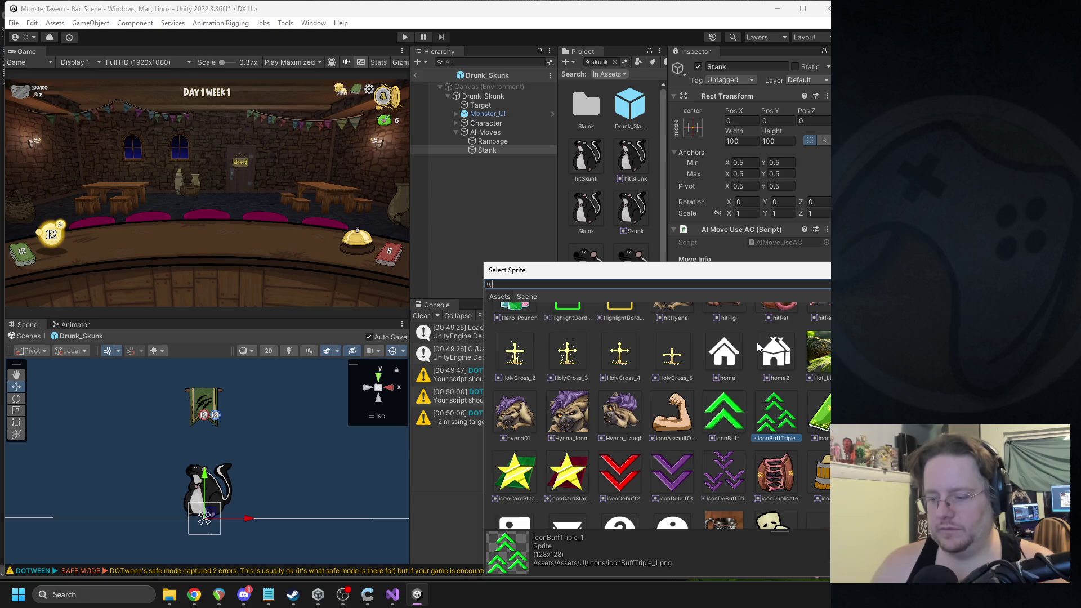
text(cloud)
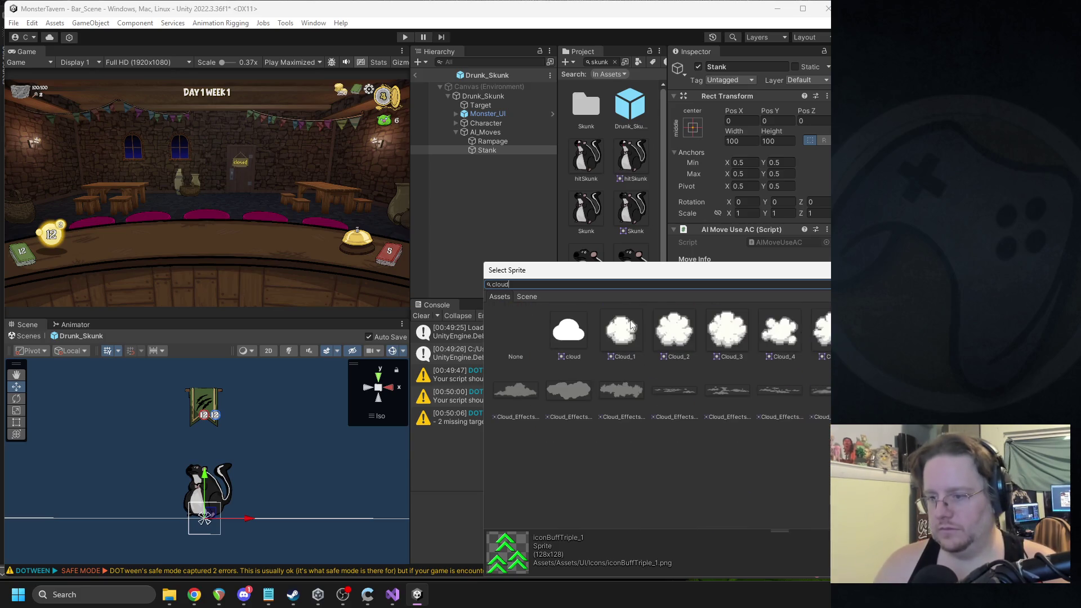
double_click(625, 332)
click(405, 37)
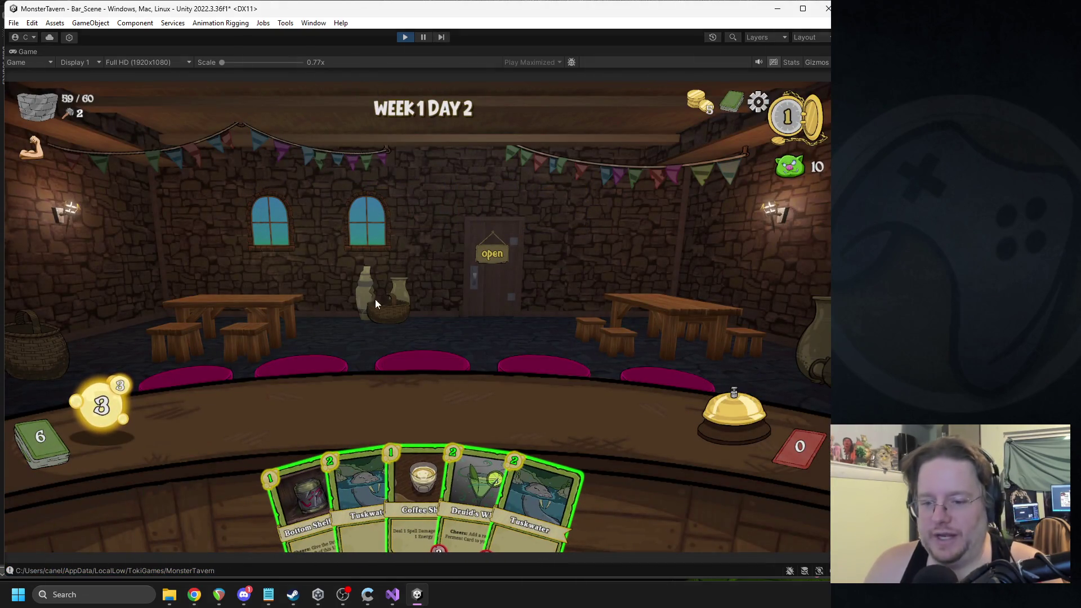
Serve Druid's Whim and Bottom Shelf Buzz into the first two bar slots and end the turn.
mouse_move(470, 490)
mouse_down()
mouse_move(401, 445)
mouse_move(265, 411)
mouse_up()
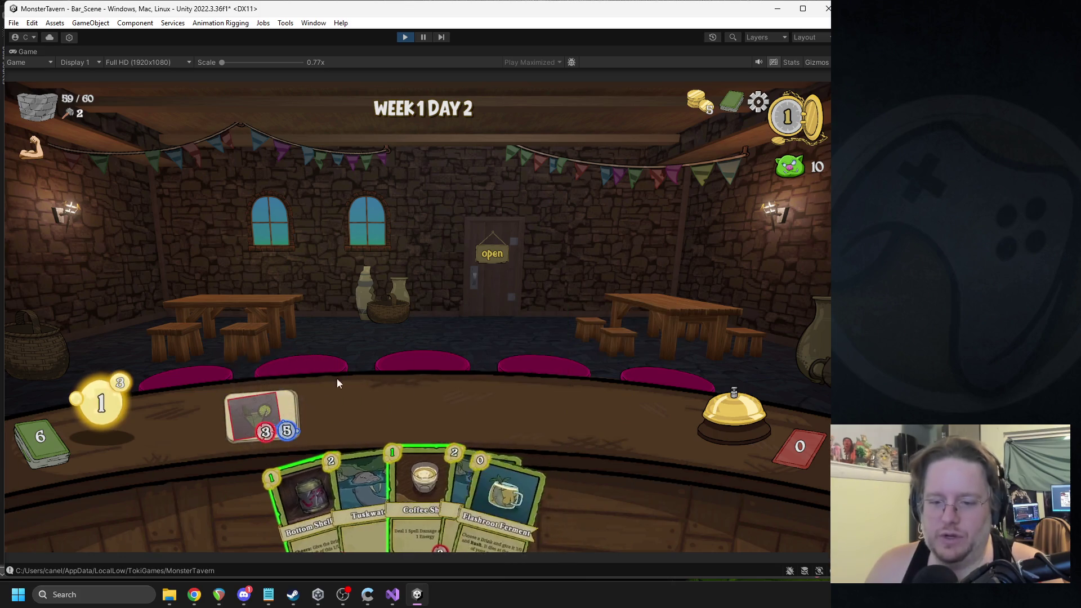
drag(277, 482, 349, 408)
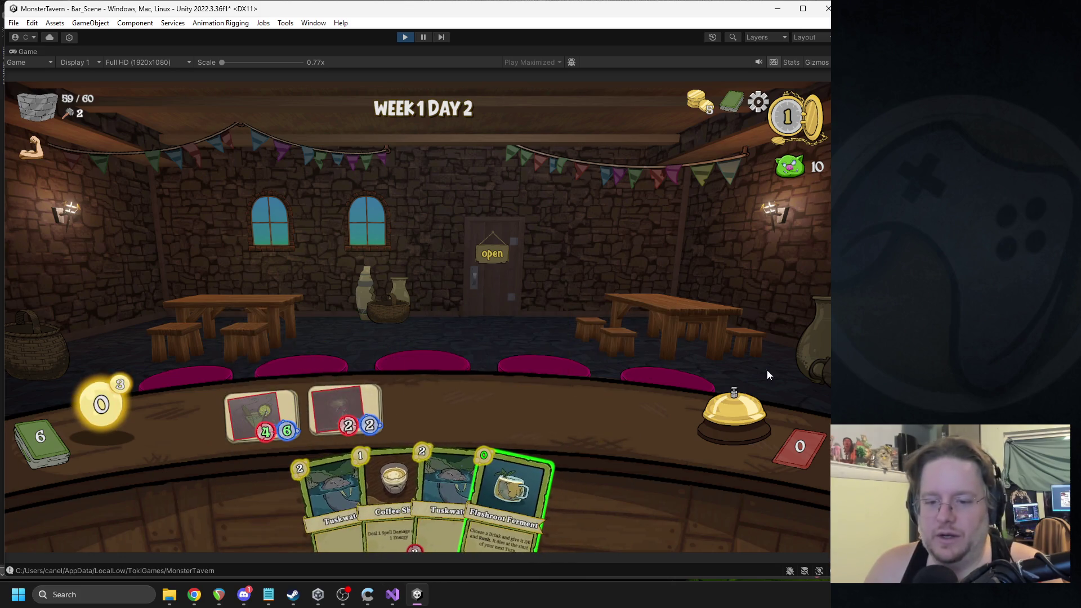
click(741, 420)
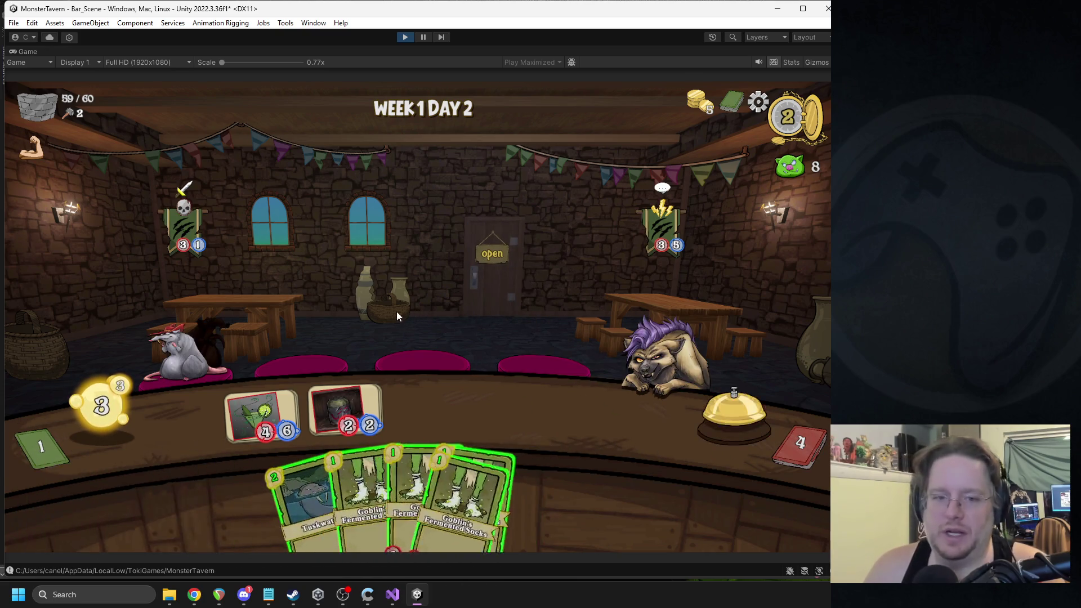
Serve the rat, play Socks cards, use Coffee Shot, Flashroot Ferment and Sewer Brew, then end the turn.
click(341, 402)
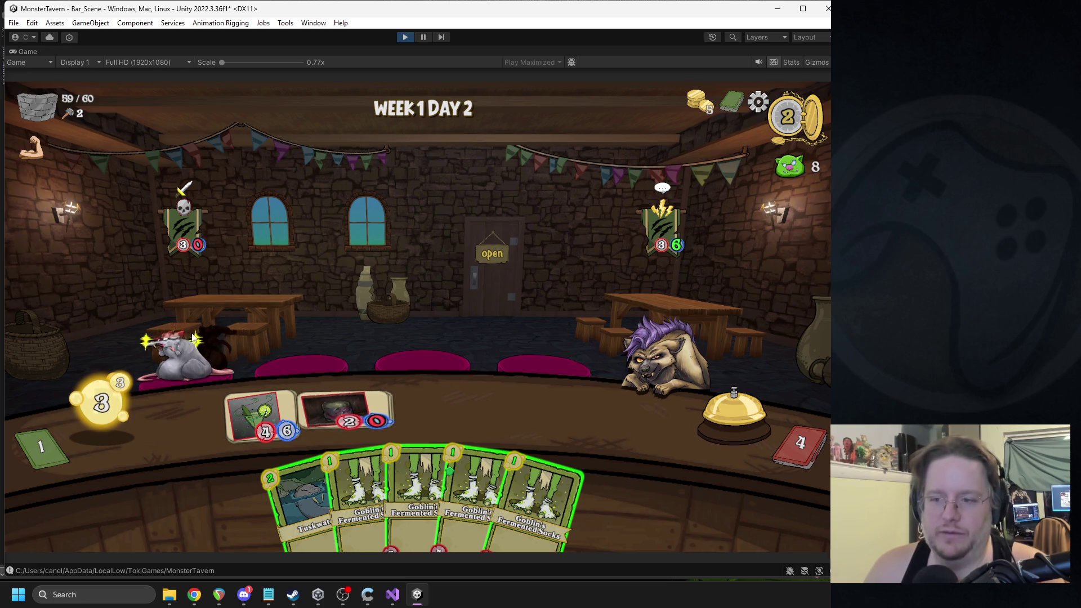
mouse_move(420, 496)
mouse_down()
mouse_move(360, 415)
mouse_move(347, 414)
mouse_up()
mouse_move(400, 464)
mouse_down()
mouse_move(421, 467)
mouse_move(429, 411)
mouse_up()
drag(484, 496, 512, 411)
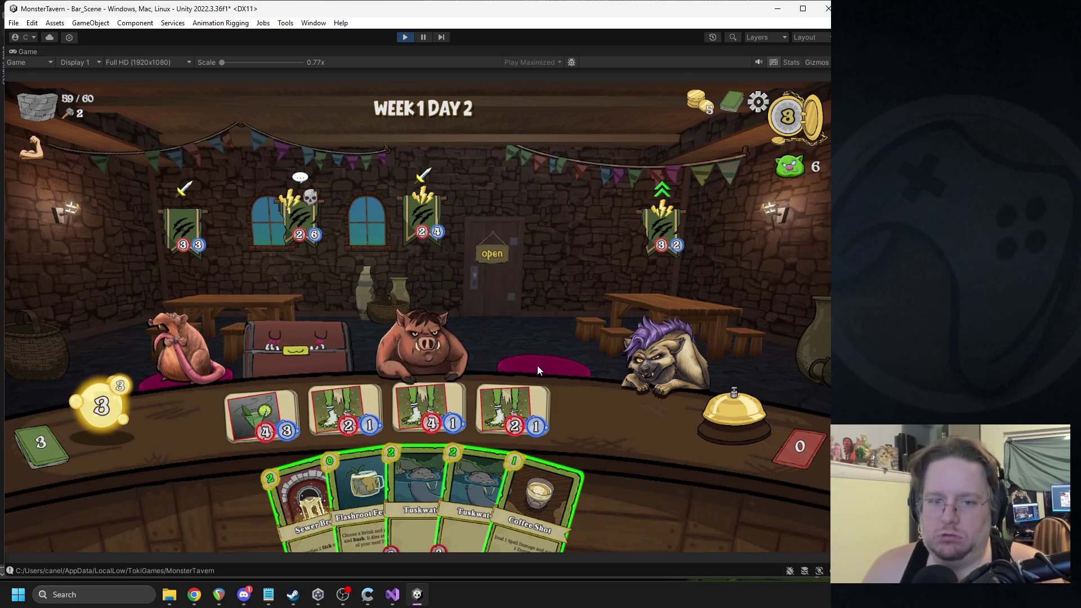
mouse_move(346, 474)
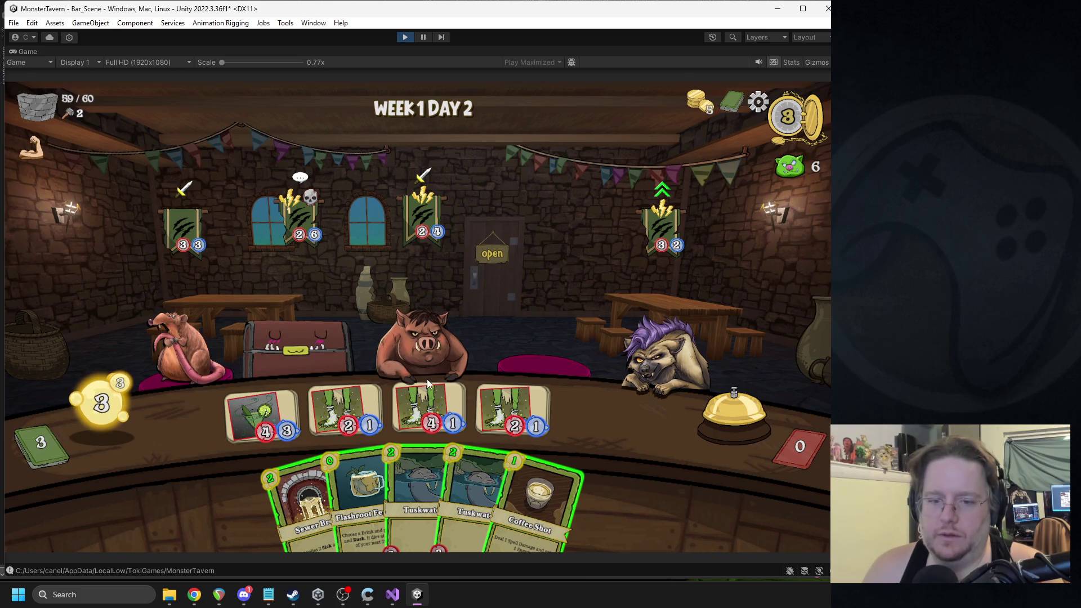
drag(538, 496, 309, 361)
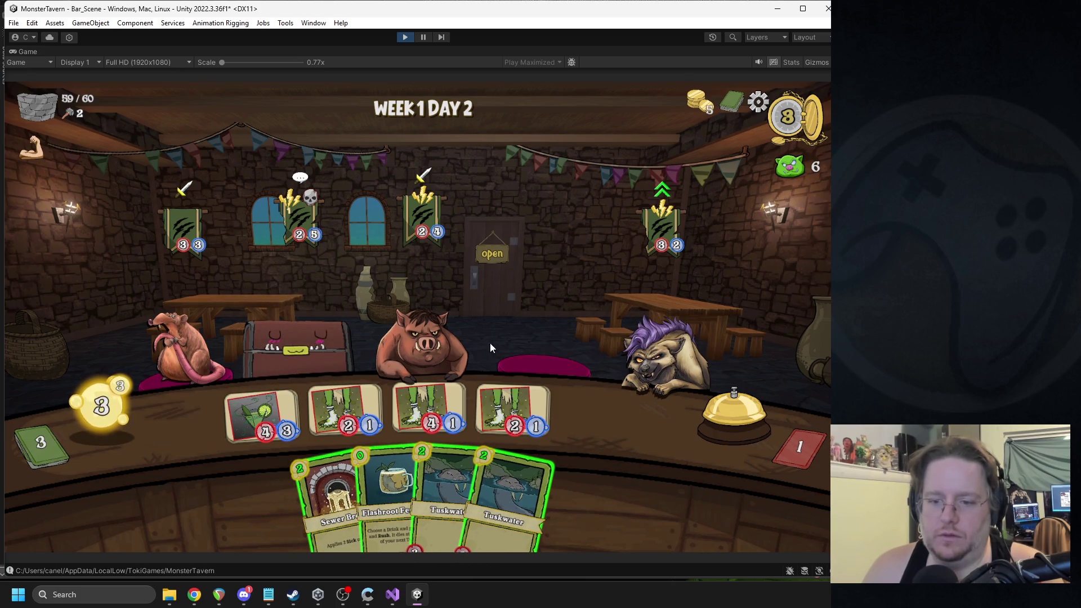
mouse_move(388, 490)
mouse_down()
mouse_move(583, 360)
mouse_move(551, 379)
mouse_up()
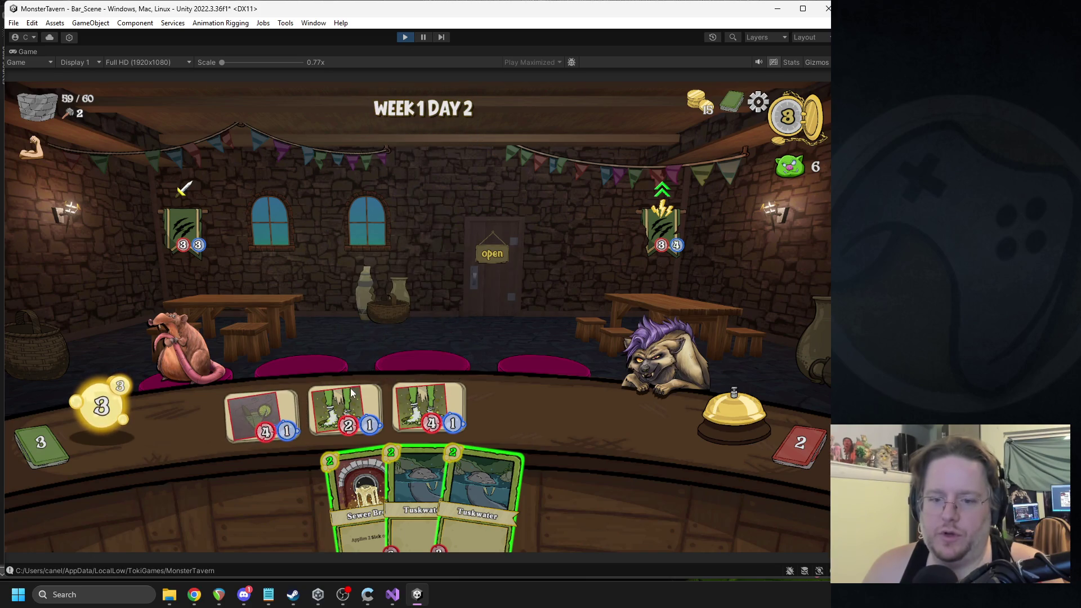
click(341, 414)
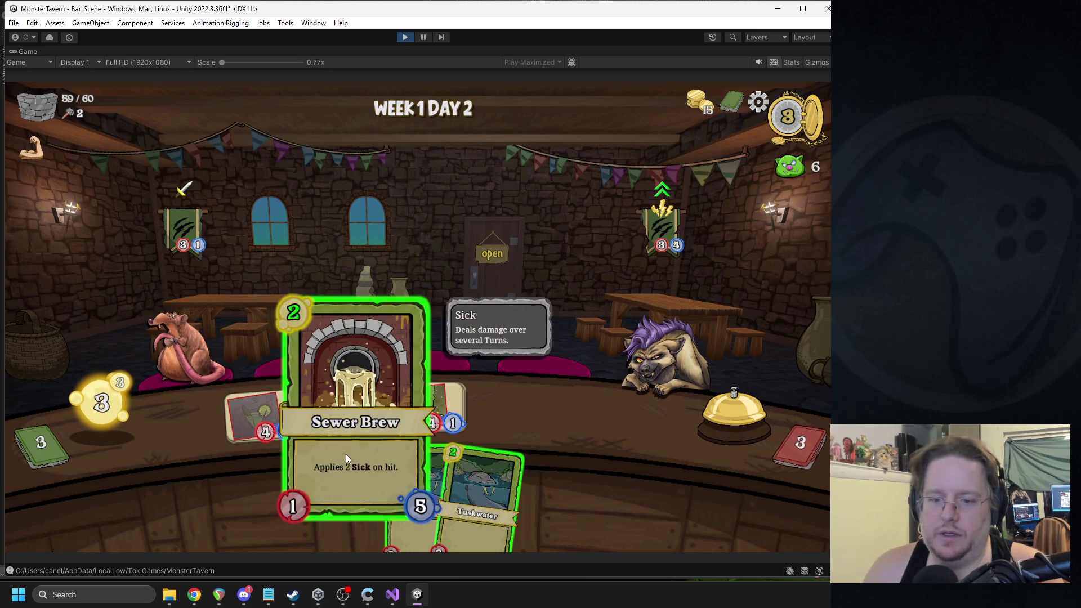
click(732, 422)
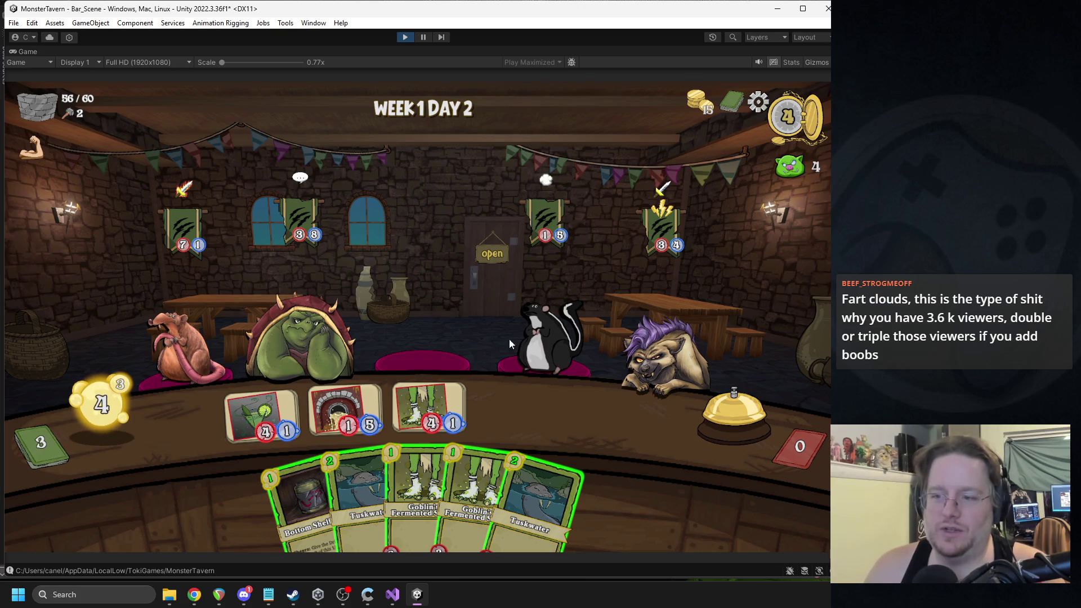
Serve Tuskwater, Bottom Shelf Buzz and Socks into empty slots, end the turn, and stop the game.
mouse_move(261, 420)
mouse_move(340, 415)
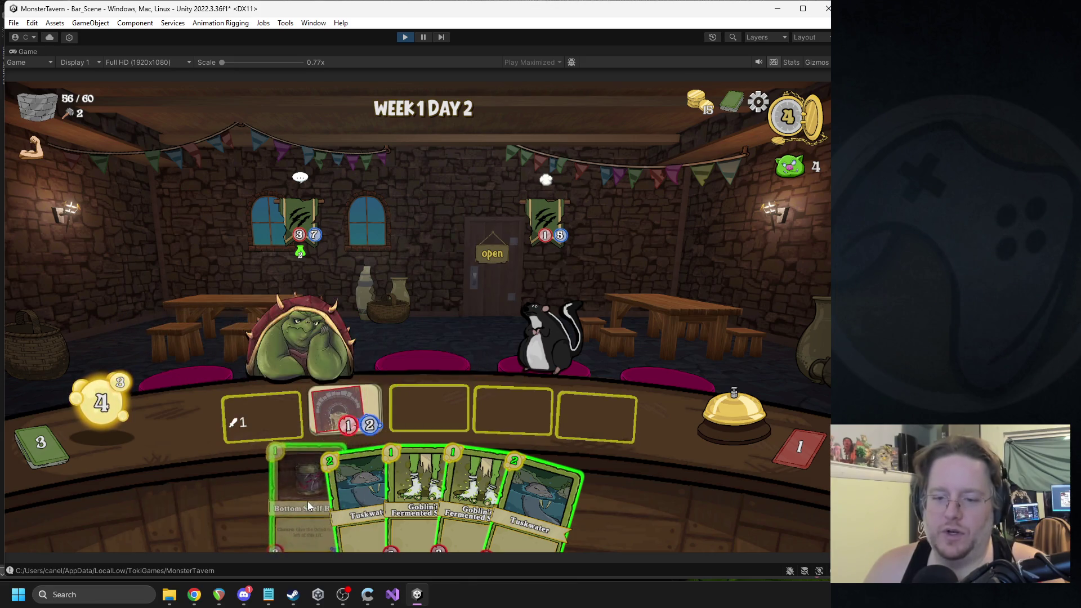
click(366, 501)
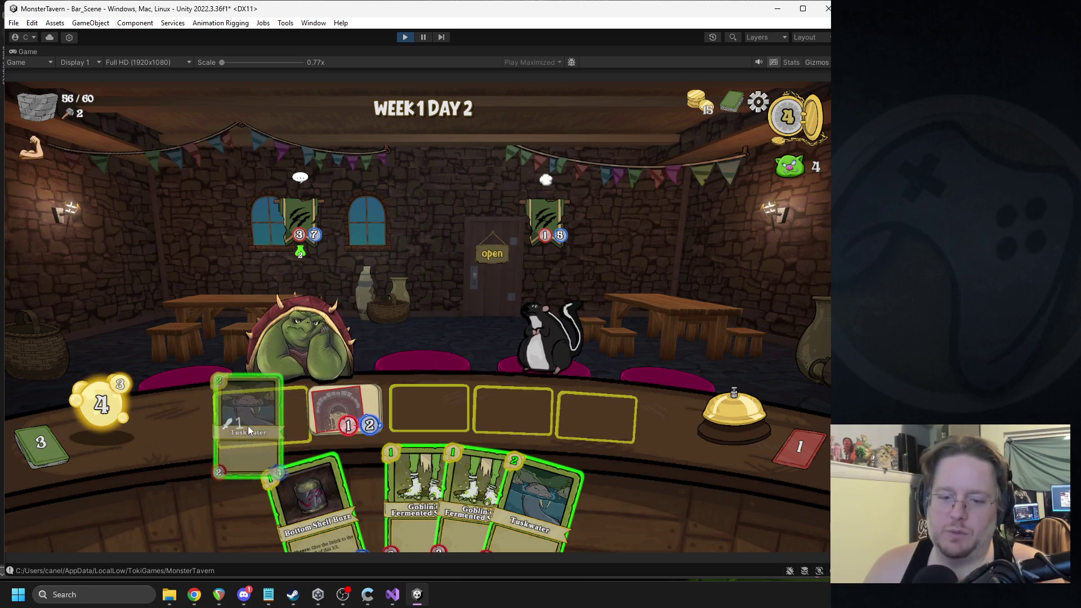
click(330, 478)
drag(366, 473, 494, 418)
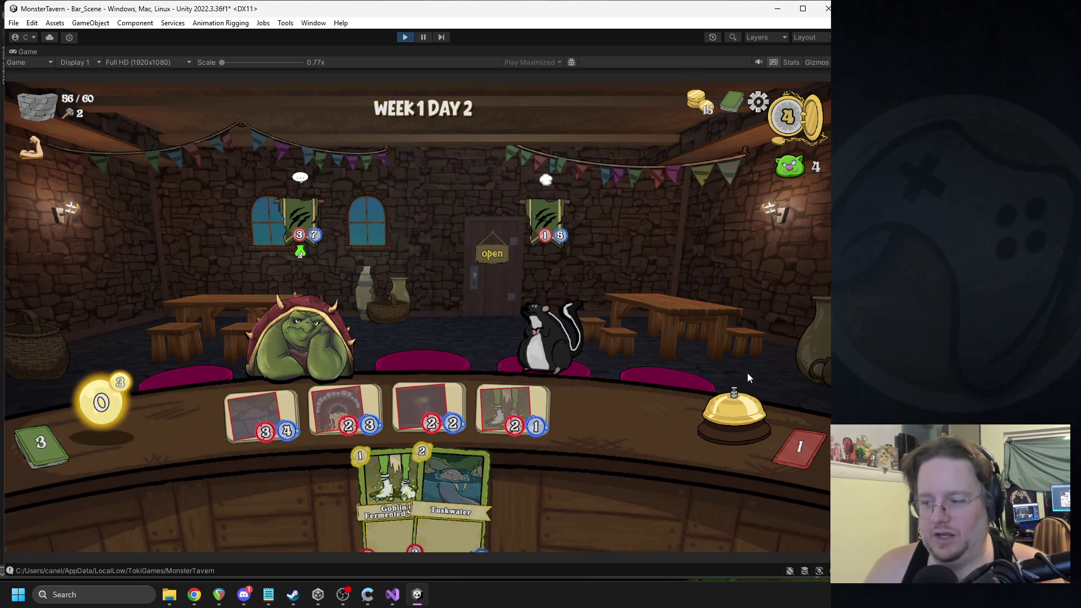
click(718, 421)
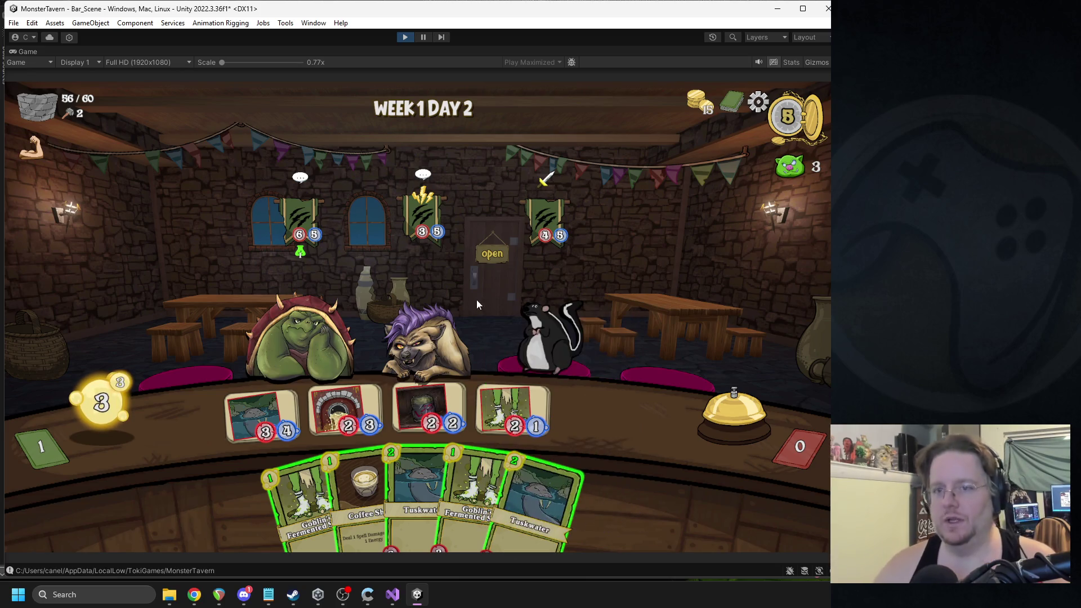
click(407, 36)
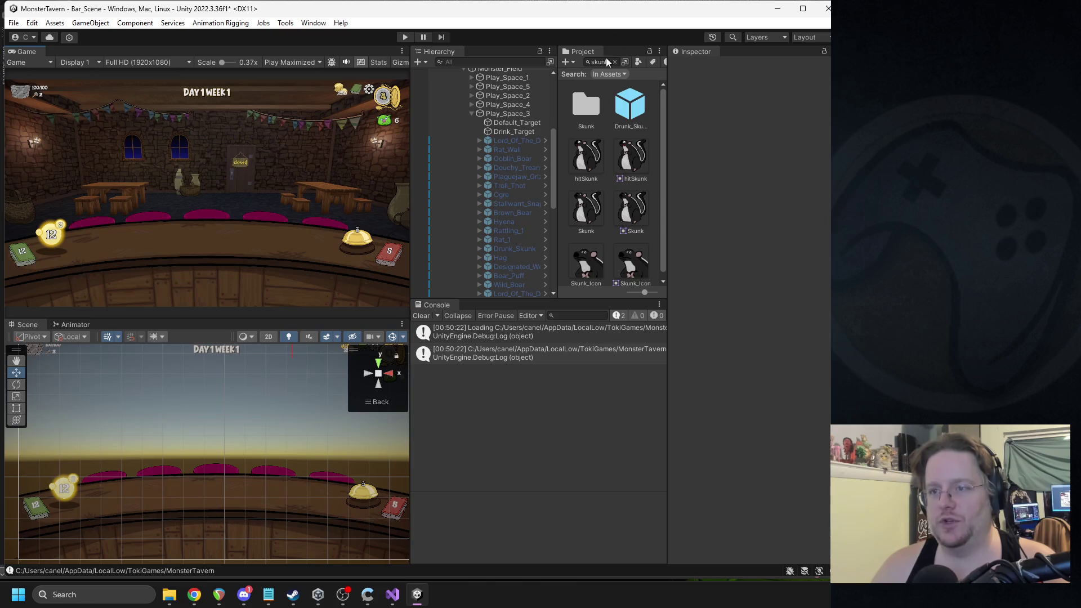
Open the Drunk_Skunk Stank move and search the project for the General_Stat_Buff prefab.
double_click(622, 101)
click(487, 150)
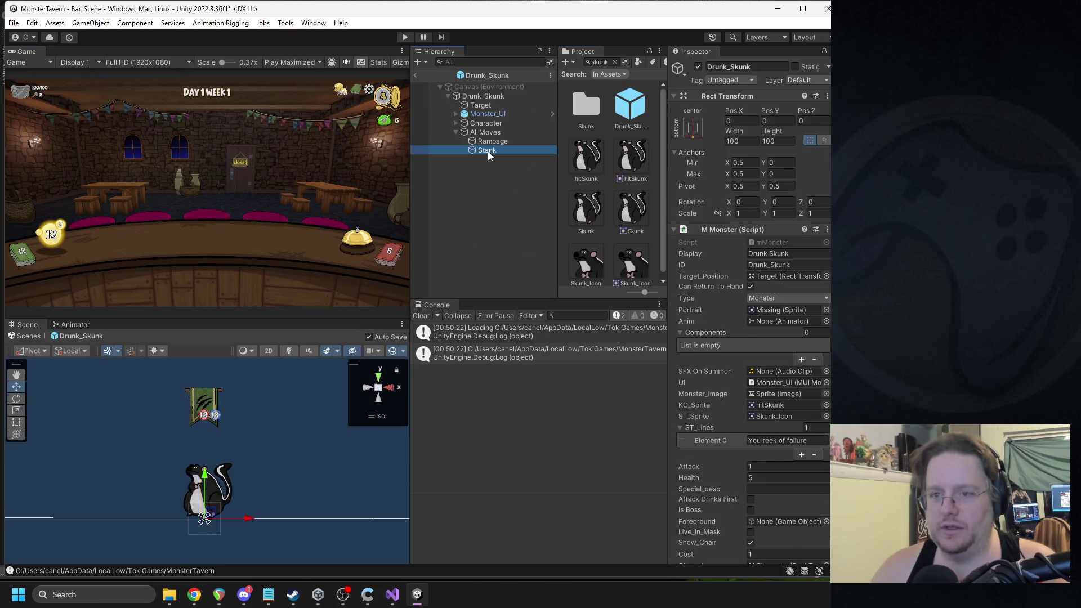
scroll(743, 395, down, 5)
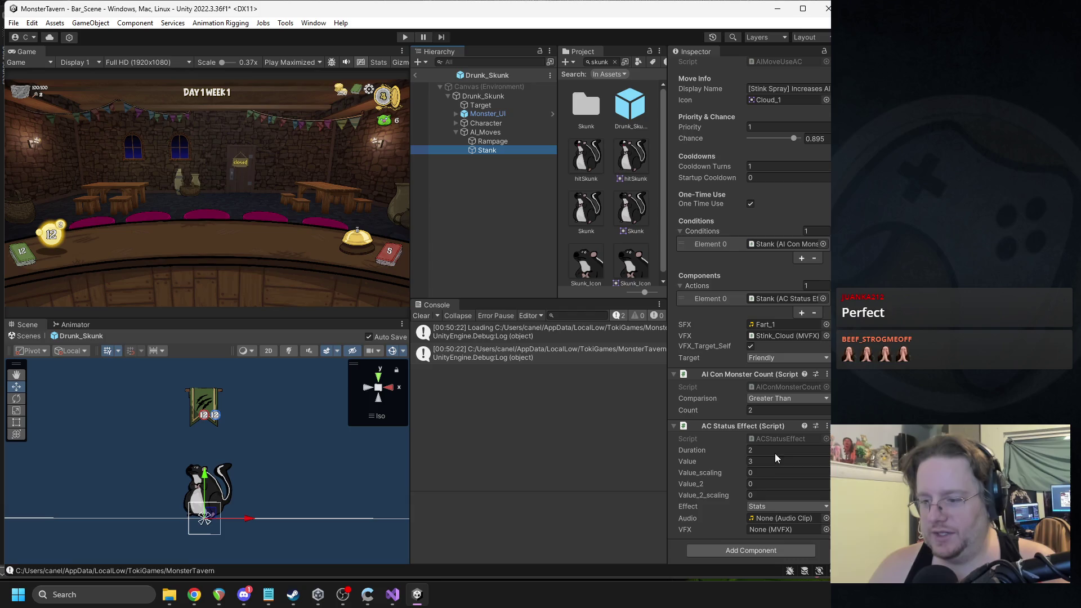
click(600, 62)
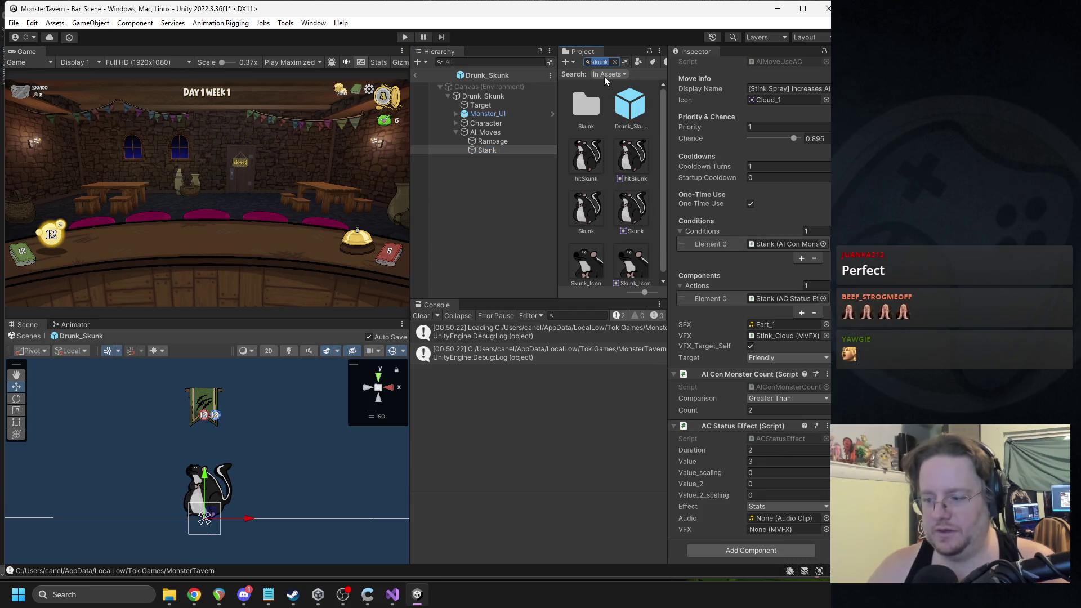
text(general)
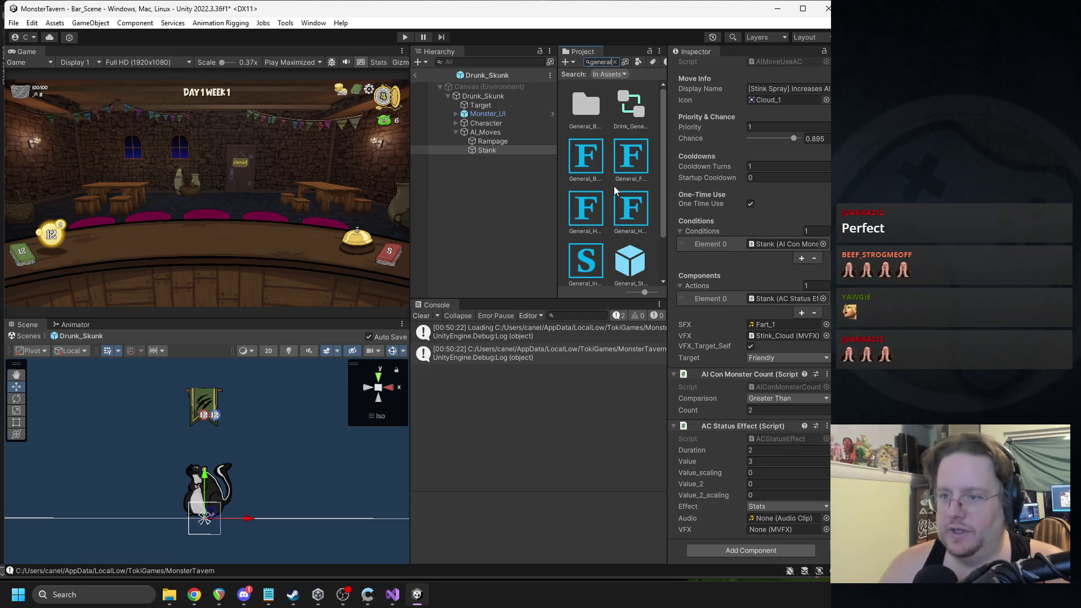
scroll(640, 199, down, 1)
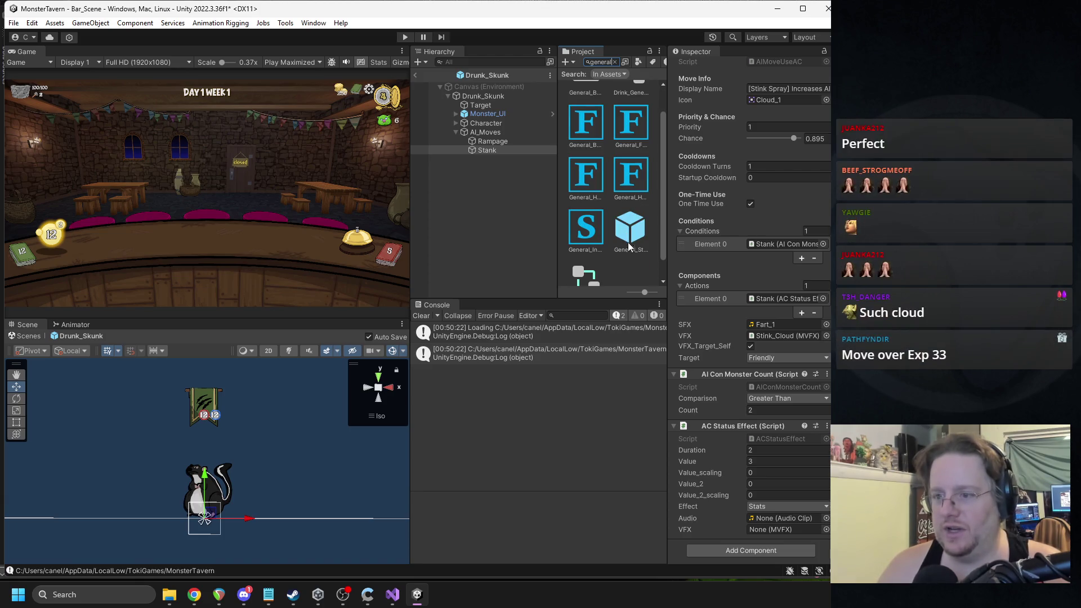
scroll(634, 232, down, 1)
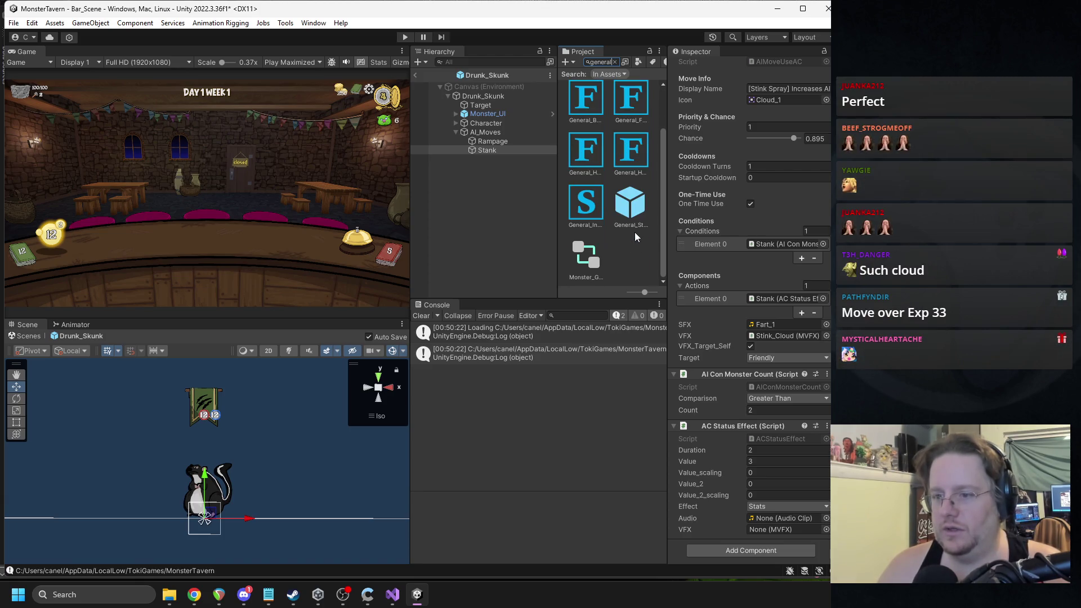
click(630, 213)
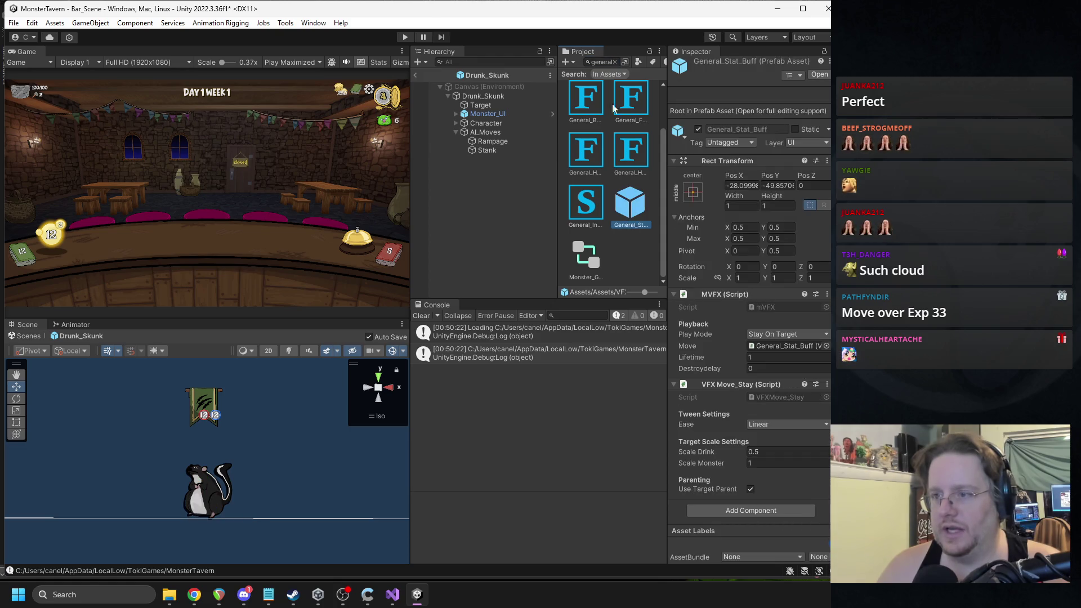
Assign General_Stat_Buff as Stank's status effect VFX and start the game to test it.
click(506, 149)
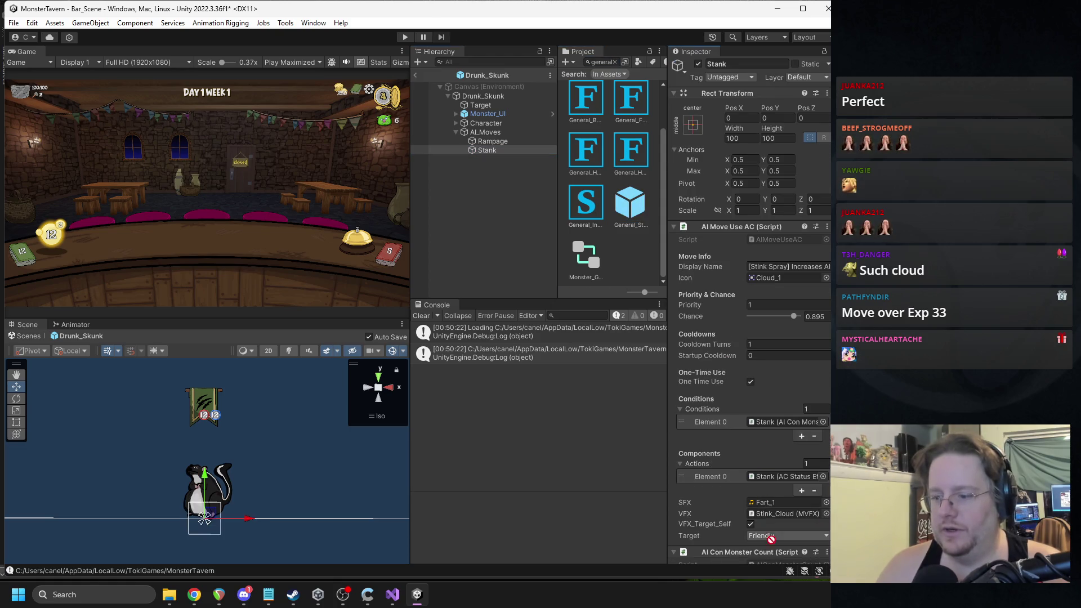
scroll(754, 507, down, 5)
drag(772, 581, 787, 538)
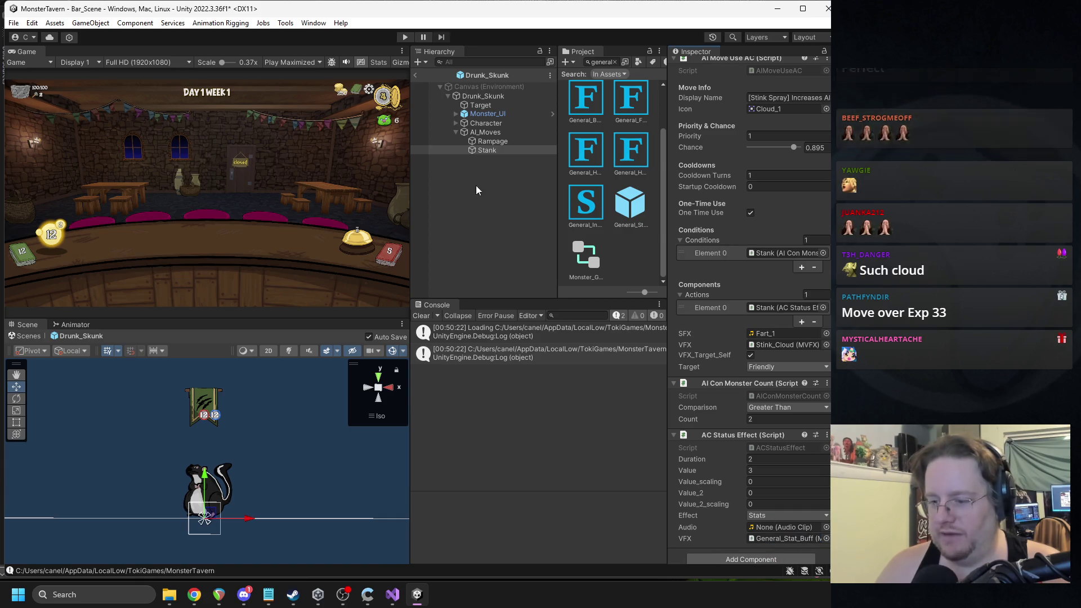
click(404, 37)
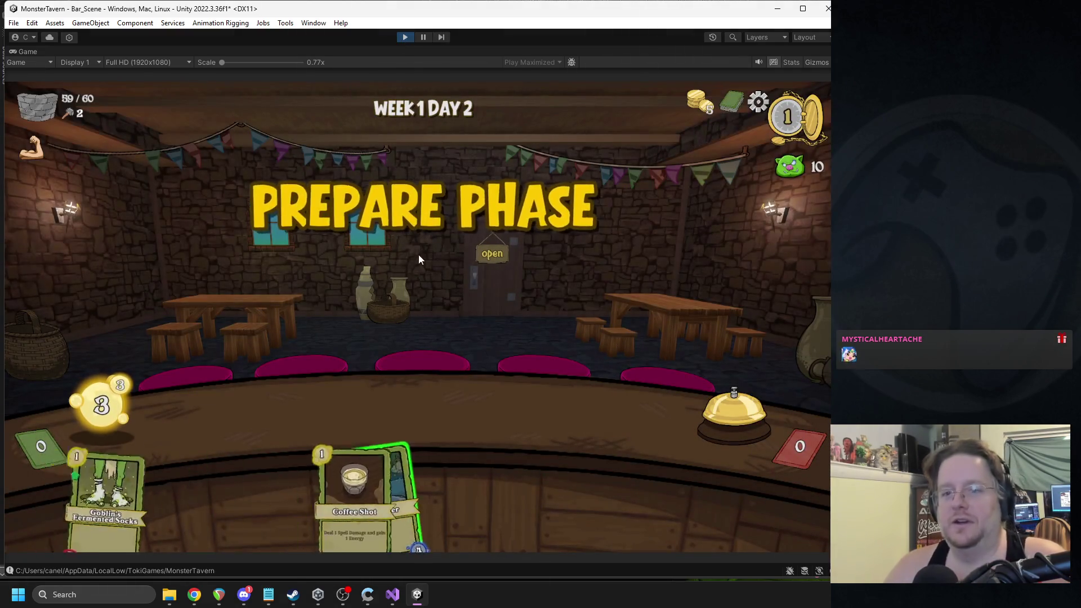
Place a 2-cost drink, Socks and Bottom Shelf on the bar, serve the skunk, and end two turns.
mouse_move(462, 490)
mouse_down()
mouse_move(315, 418)
mouse_move(347, 397)
mouse_up()
mouse_move(473, 490)
mouse_down()
mouse_move(374, 420)
mouse_move(347, 415)
mouse_up()
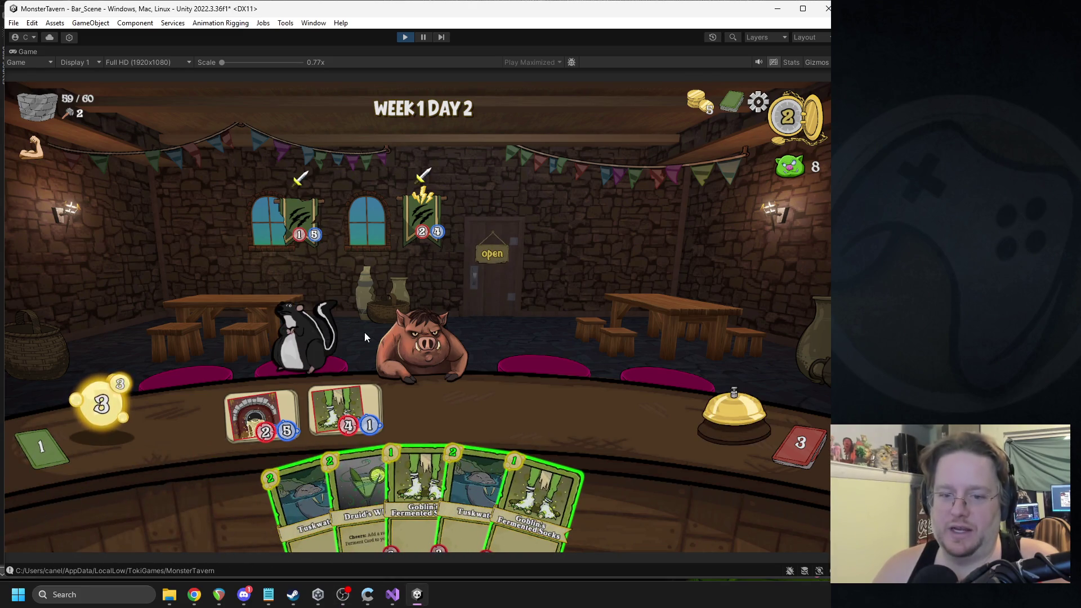
drag(256, 418, 326, 366)
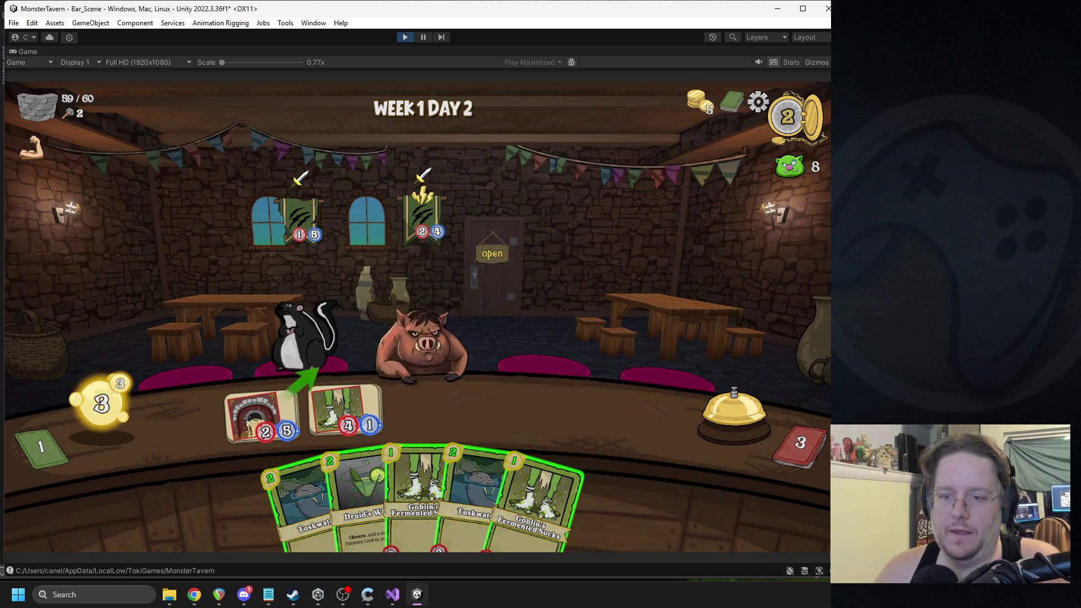
drag(358, 506, 364, 409)
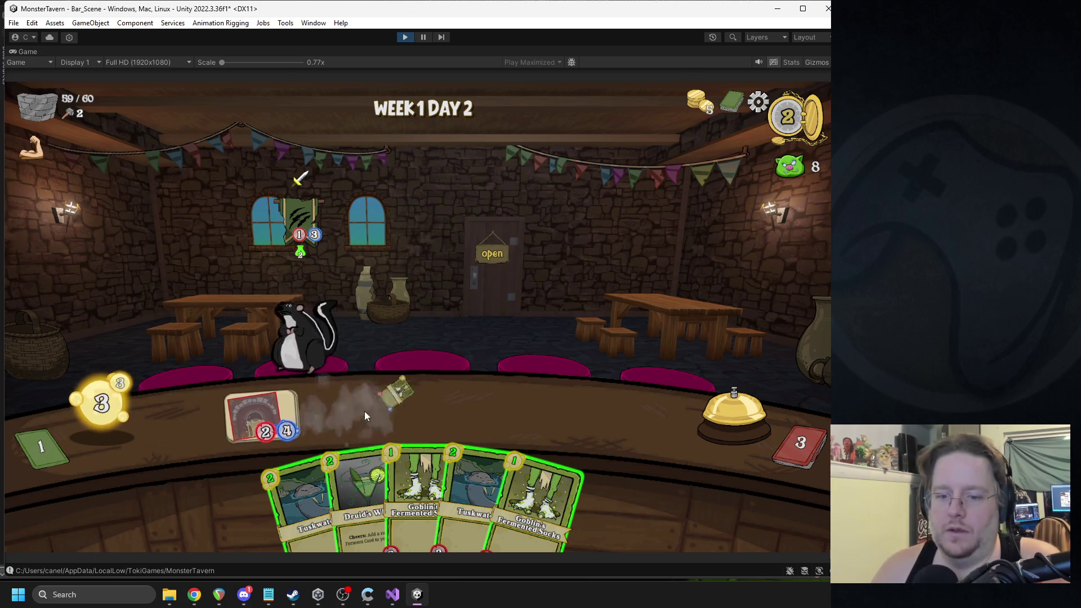
mouse_move(371, 468)
drag(397, 397, 398, 398)
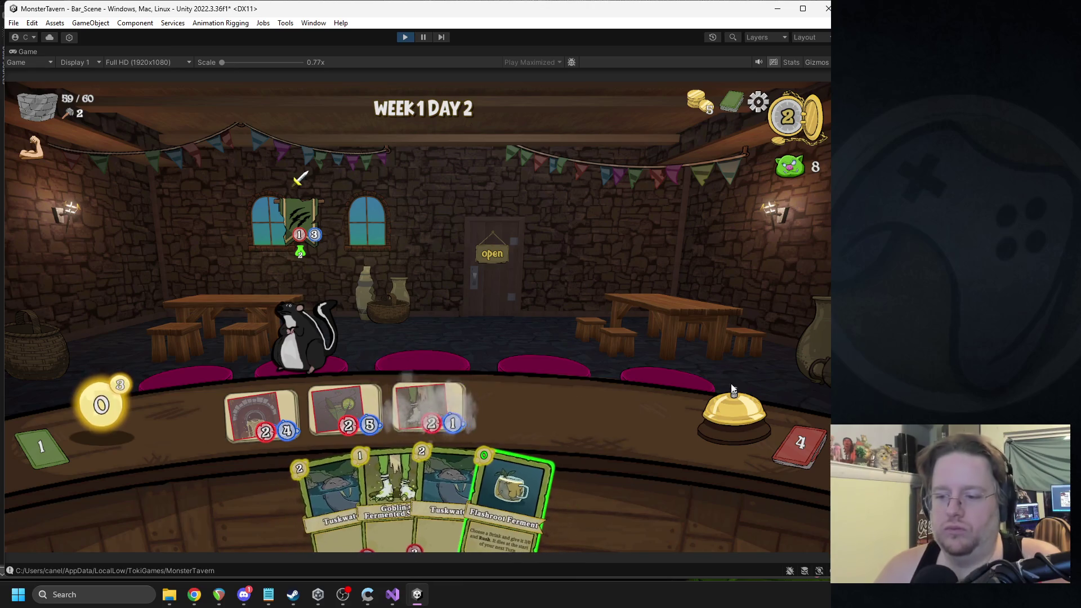
click(727, 394)
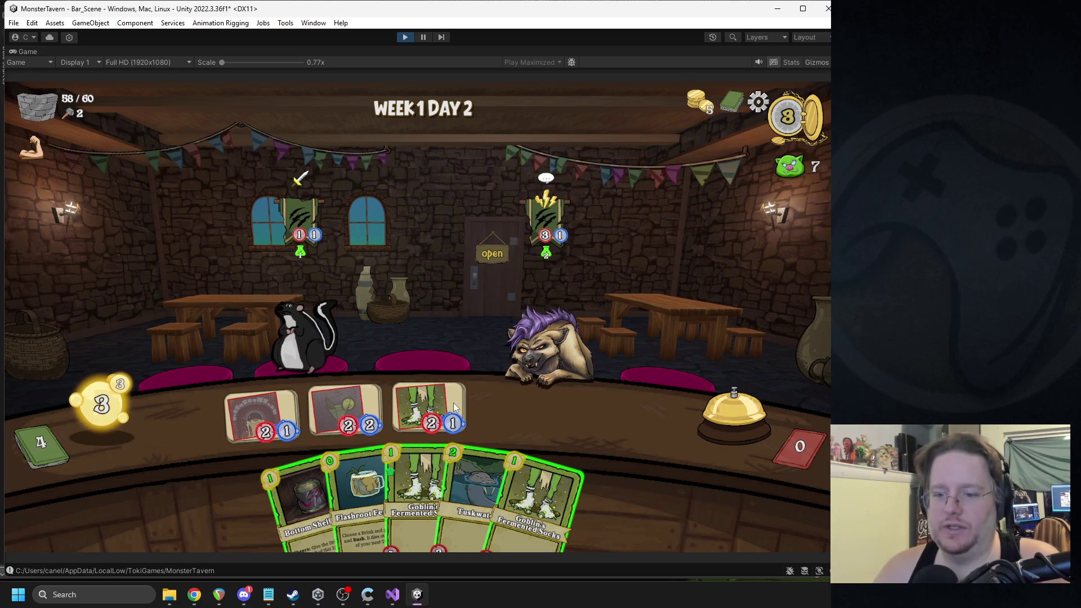
mouse_move(304, 495)
mouse_down()
mouse_move(327, 451)
mouse_move(502, 405)
mouse_up()
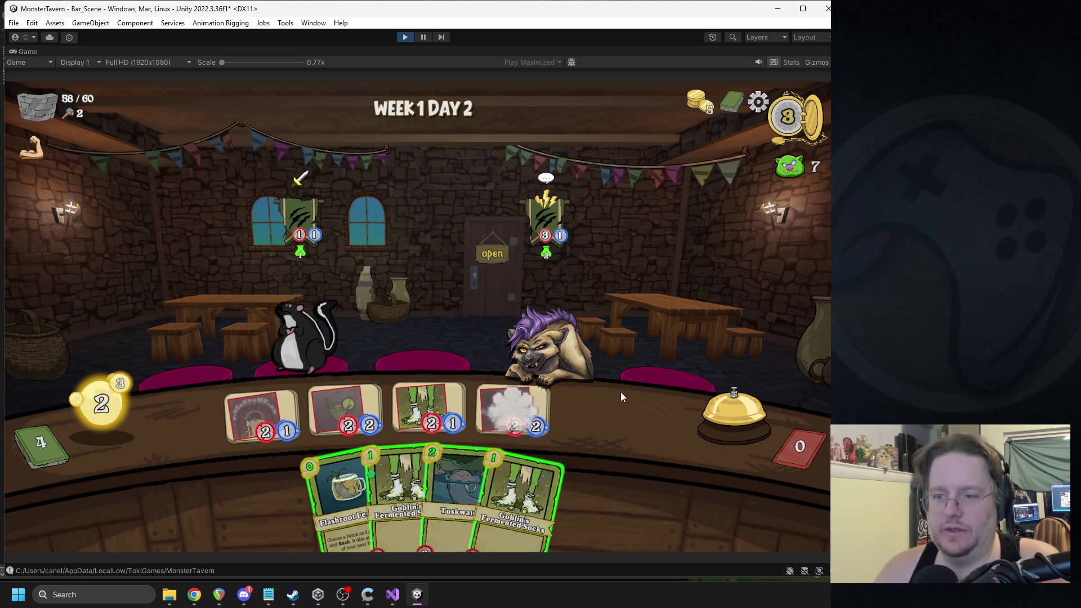
click(718, 396)
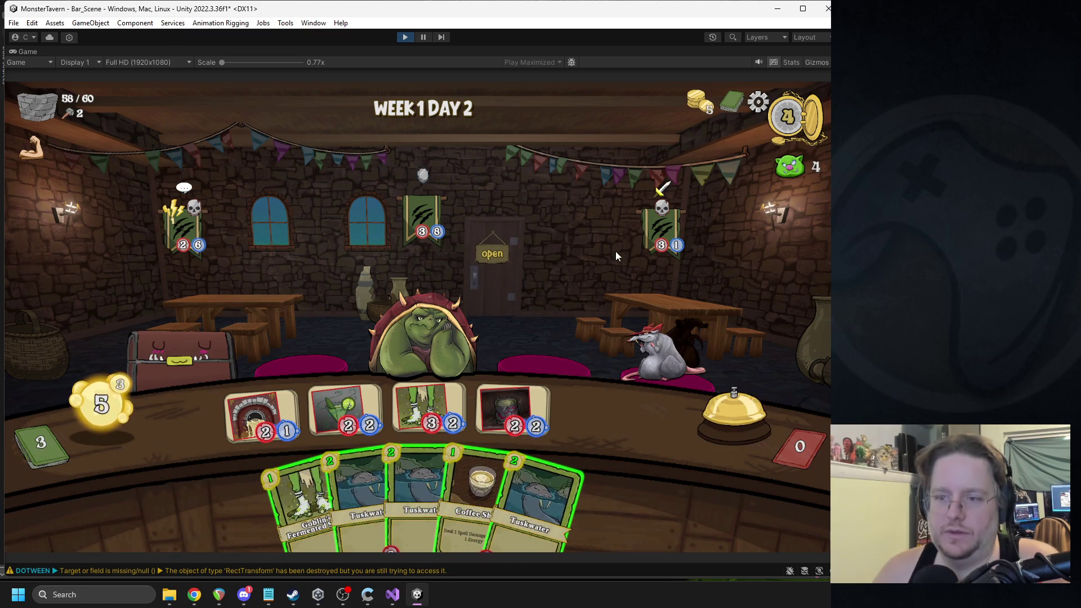
Serve the chest monster with Coffee Shot, serve the turtle, play two Tuskwater cards, and end the turn.
mouse_move(428, 411)
mouse_down()
mouse_move(347, 318)
mouse_move(186, 344)
mouse_up()
drag(495, 444, 191, 342)
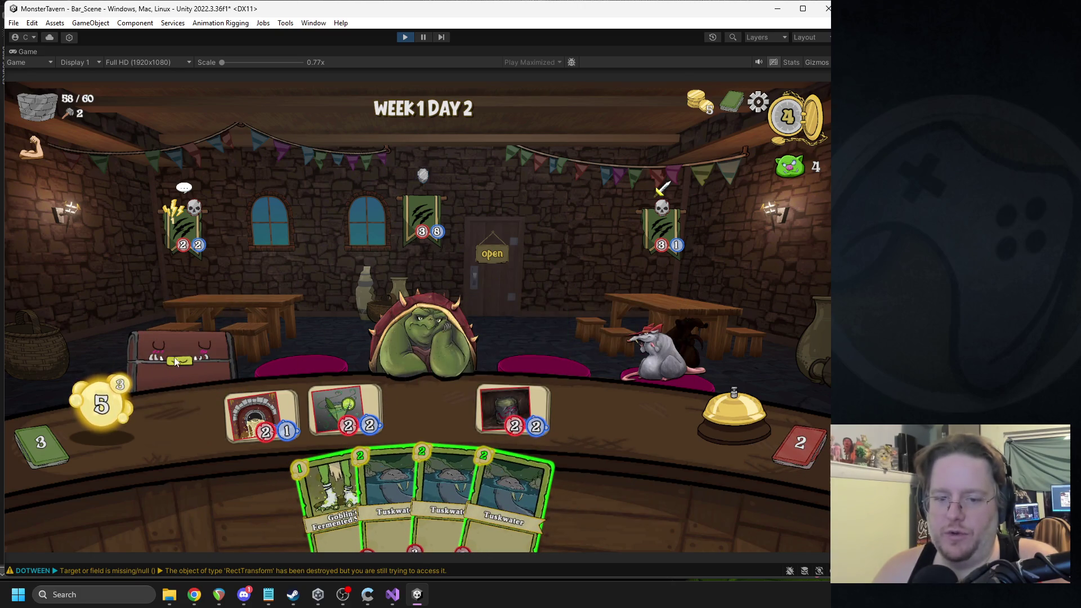
mouse_move(340, 402)
mouse_down()
mouse_move(210, 358)
mouse_move(198, 325)
mouse_move(198, 337)
mouse_up()
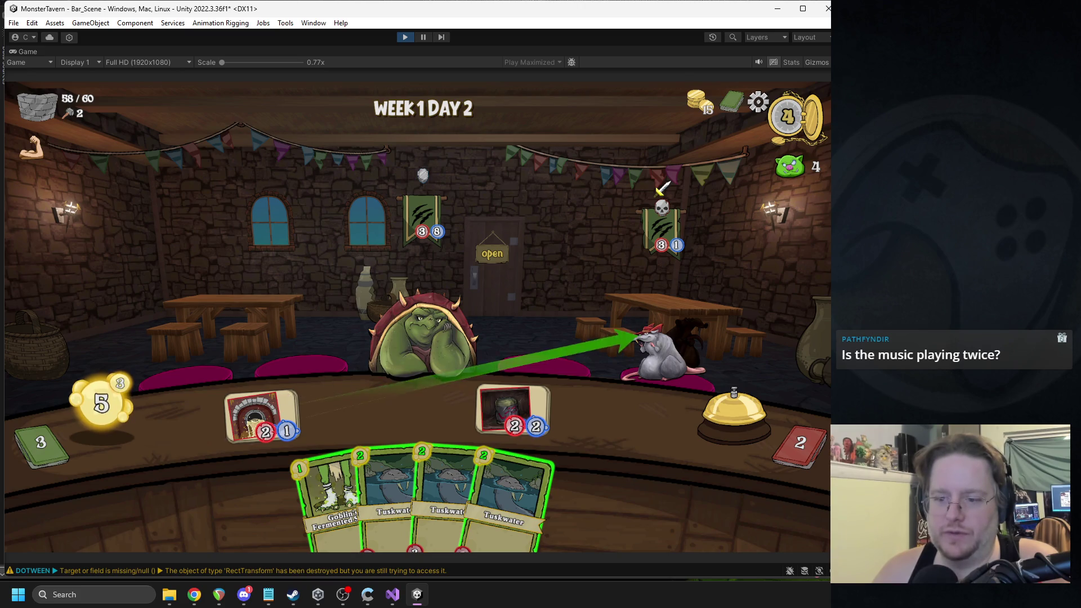
mouse_move(274, 415)
drag(274, 415, 412, 338)
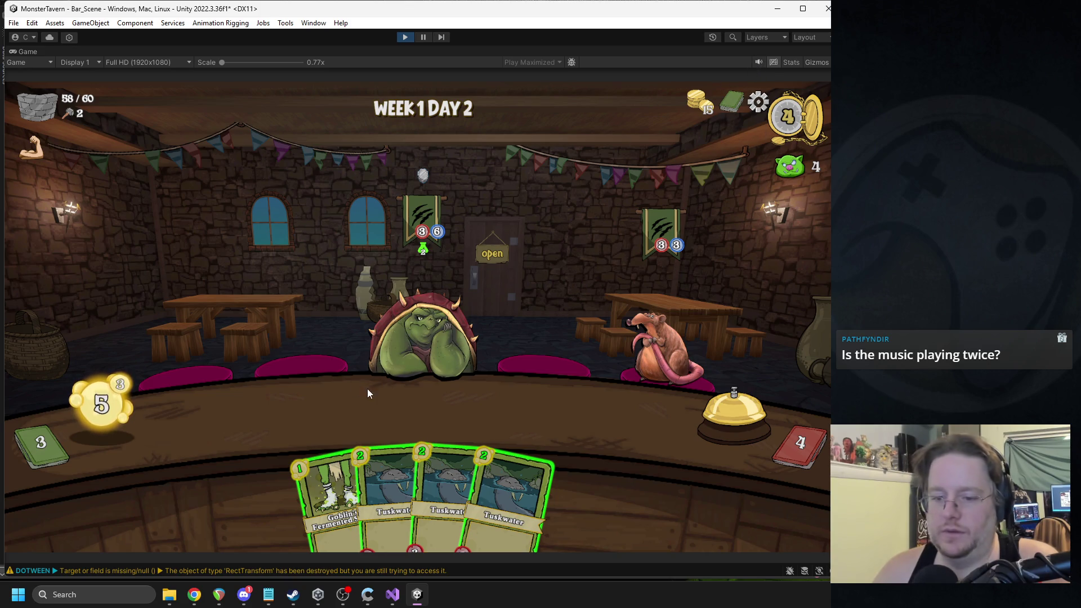
drag(373, 471, 285, 419)
drag(417, 467, 354, 414)
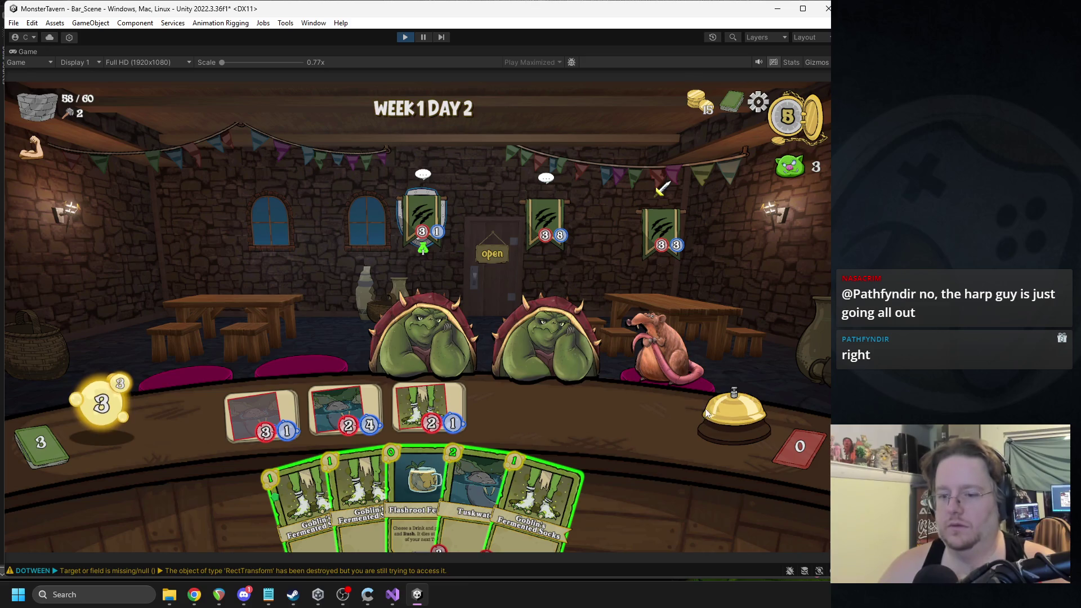
click(696, 393)
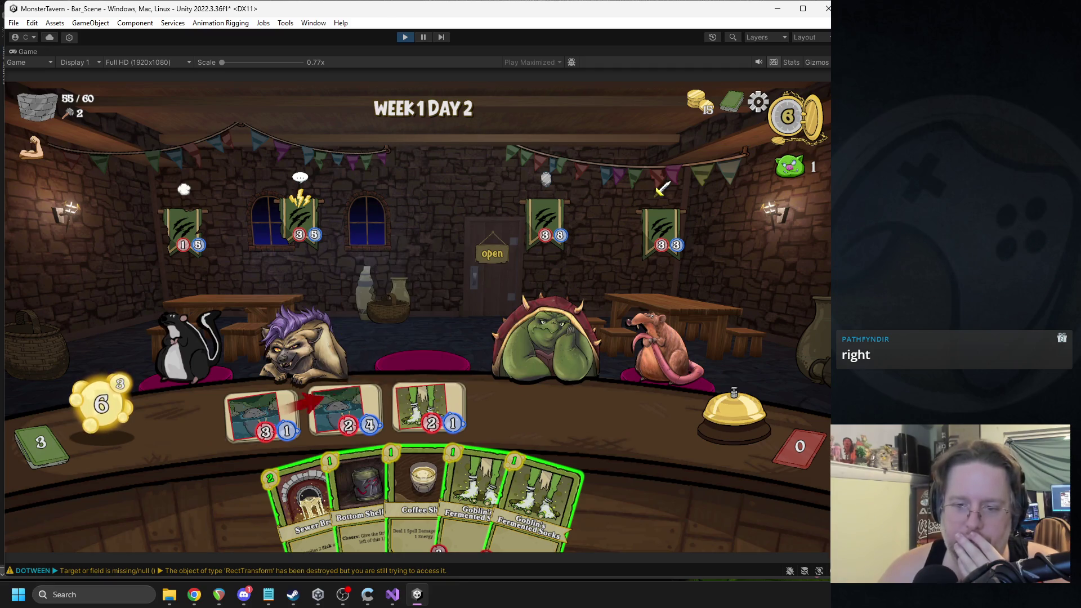
Cast Coffee Shot on the ogre, place Bottom Shelf, Sewer Brew and two Socks cards, and end the turn.
mouse_move(420, 411)
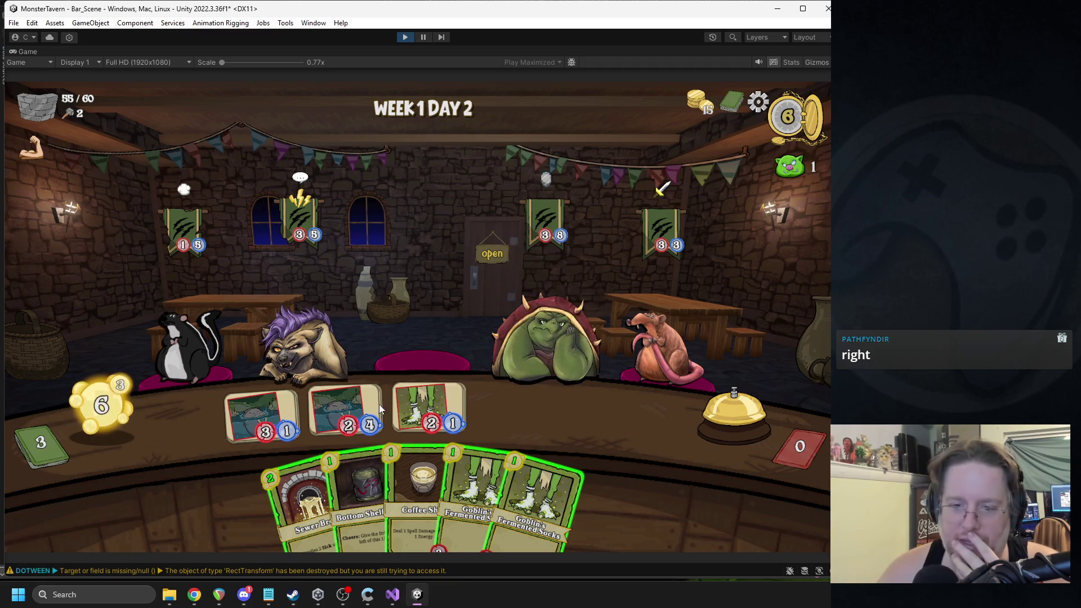
drag(407, 455, 532, 324)
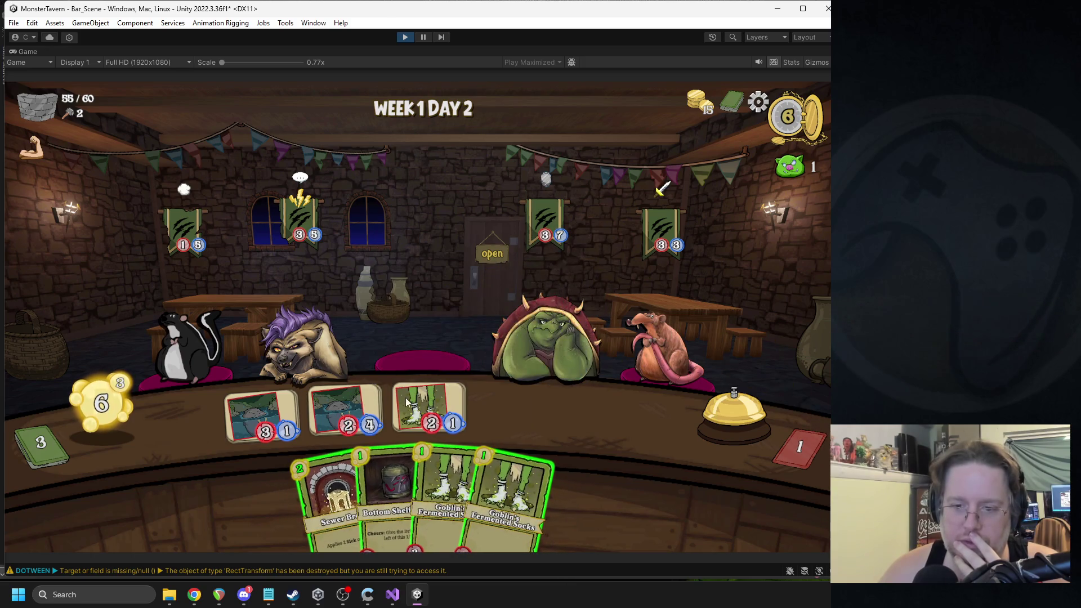
drag(389, 490, 435, 397)
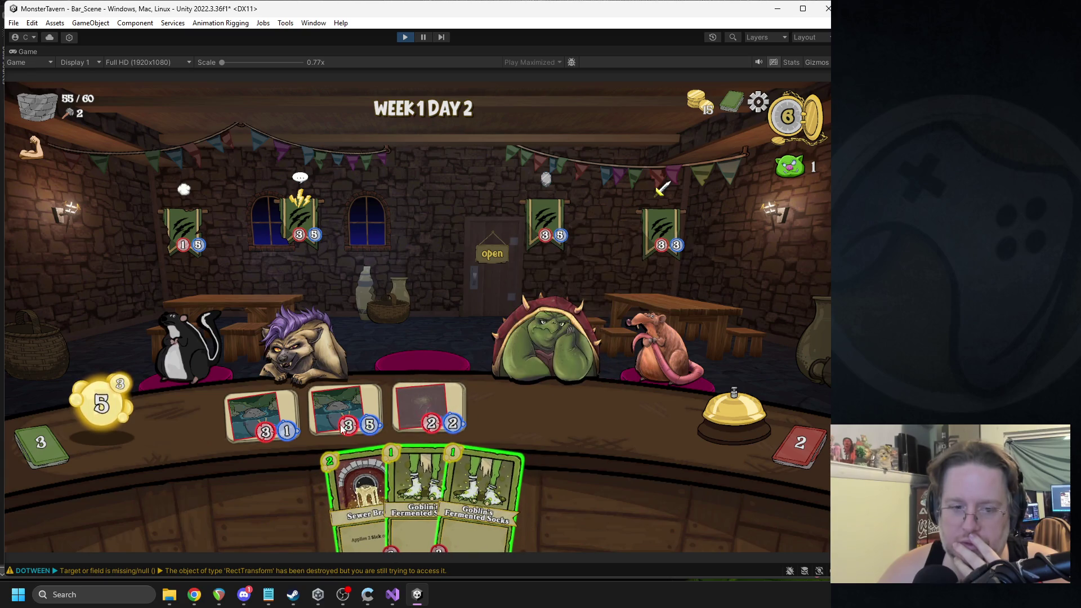
drag(360, 495, 511, 410)
mouse_move(479, 495)
mouse_down()
mouse_move(614, 420)
mouse_move(596, 416)
mouse_up()
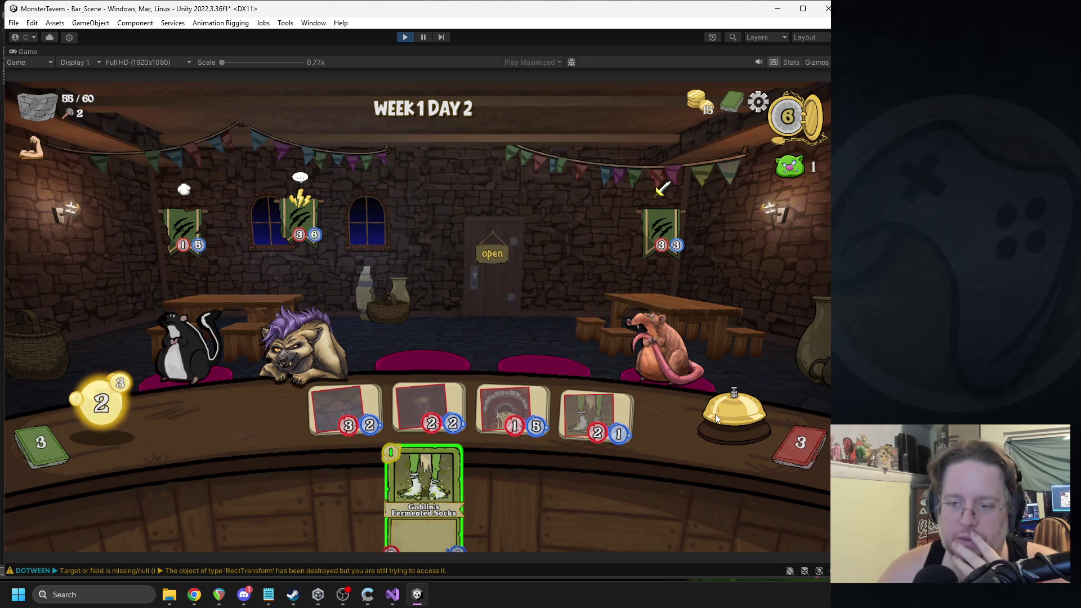
drag(426, 484, 262, 417)
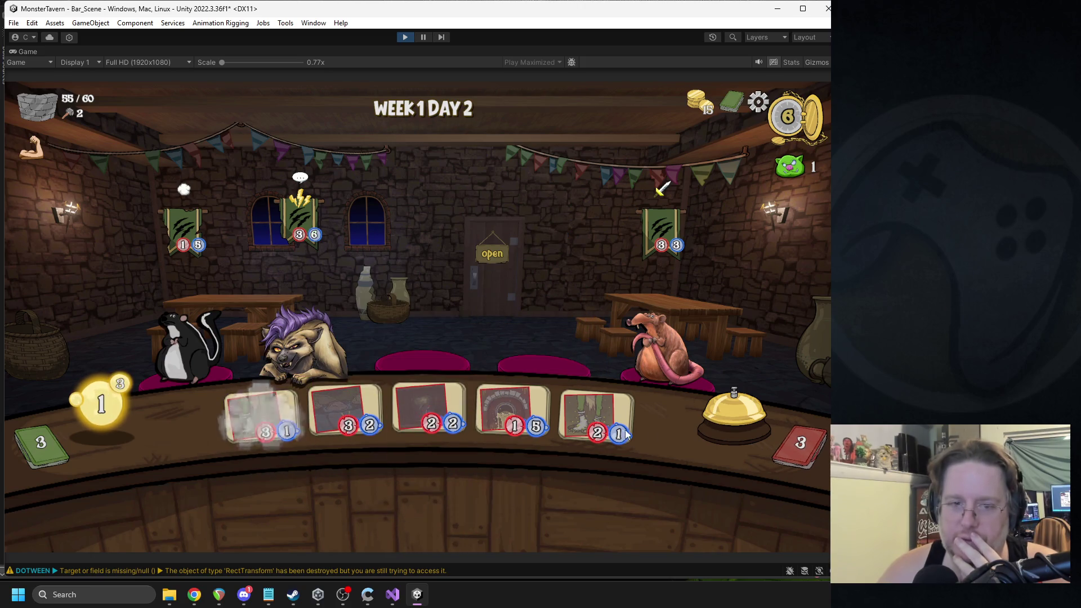
click(738, 429)
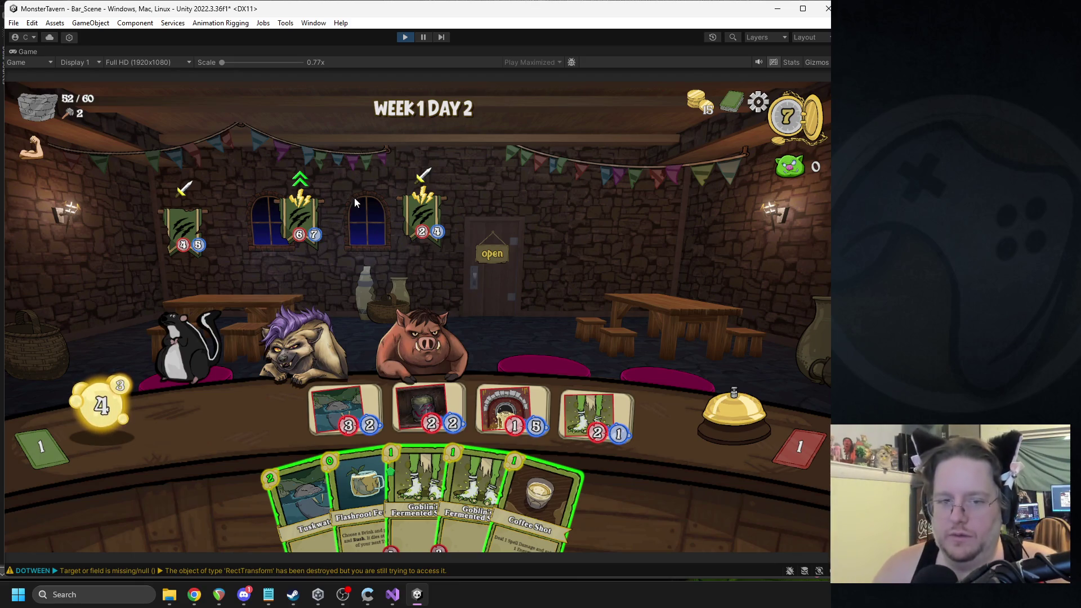
Serve the hyena and skunk, add Flashroot to the socks drink, fill the bar, and end the day.
mouse_move(512, 406)
mouse_down()
mouse_move(276, 366)
mouse_move(219, 337)
mouse_move(355, 383)
mouse_up()
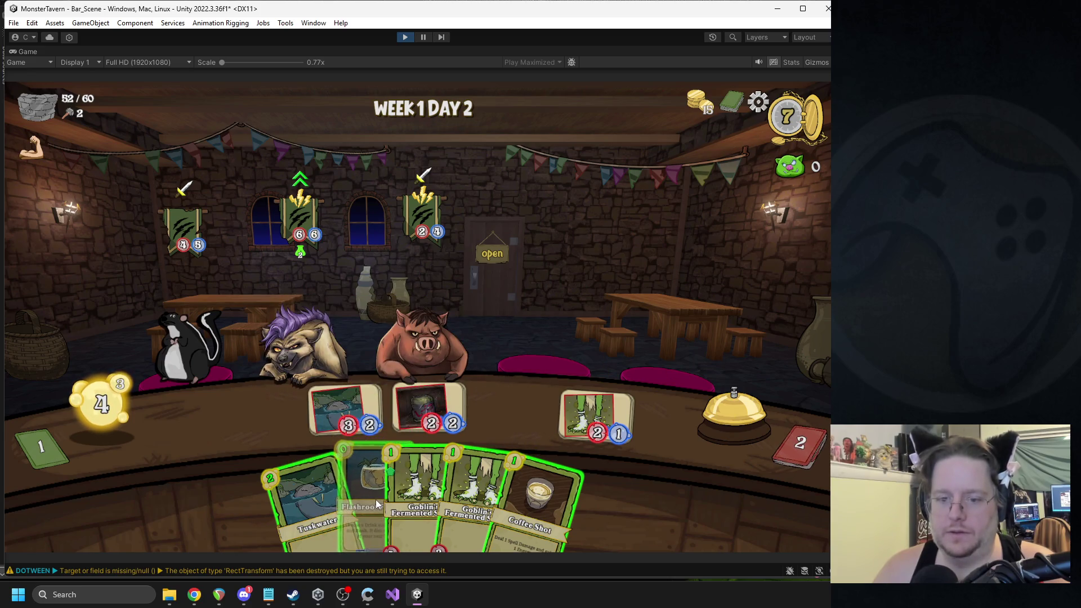
mouse_move(374, 501)
mouse_down()
mouse_move(360, 424)
mouse_move(360, 498)
mouse_move(434, 404)
mouse_move(370, 495)
mouse_up()
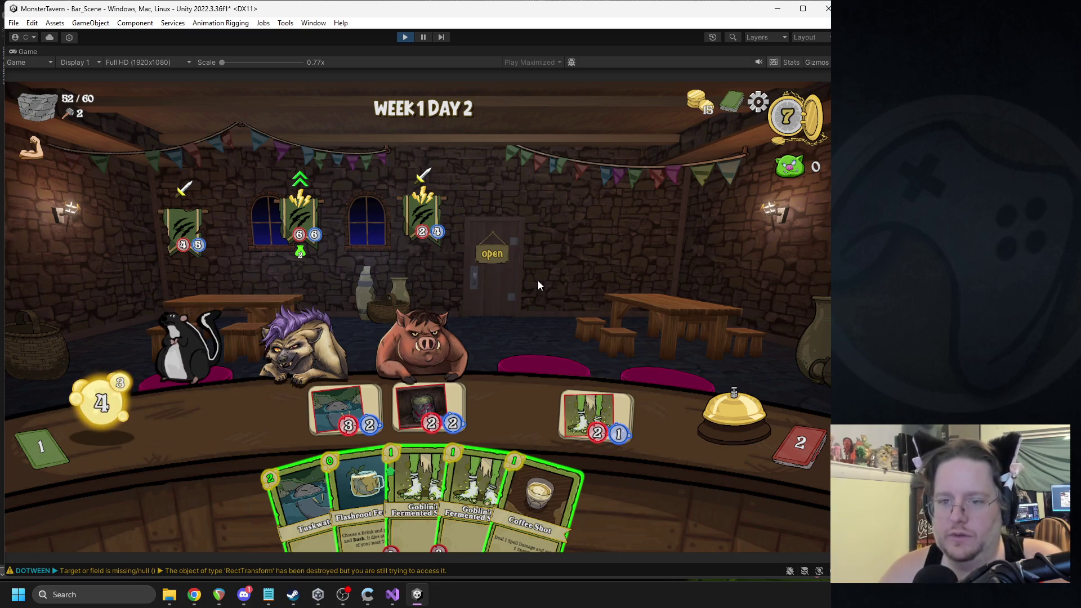
drag(365, 421, 197, 346)
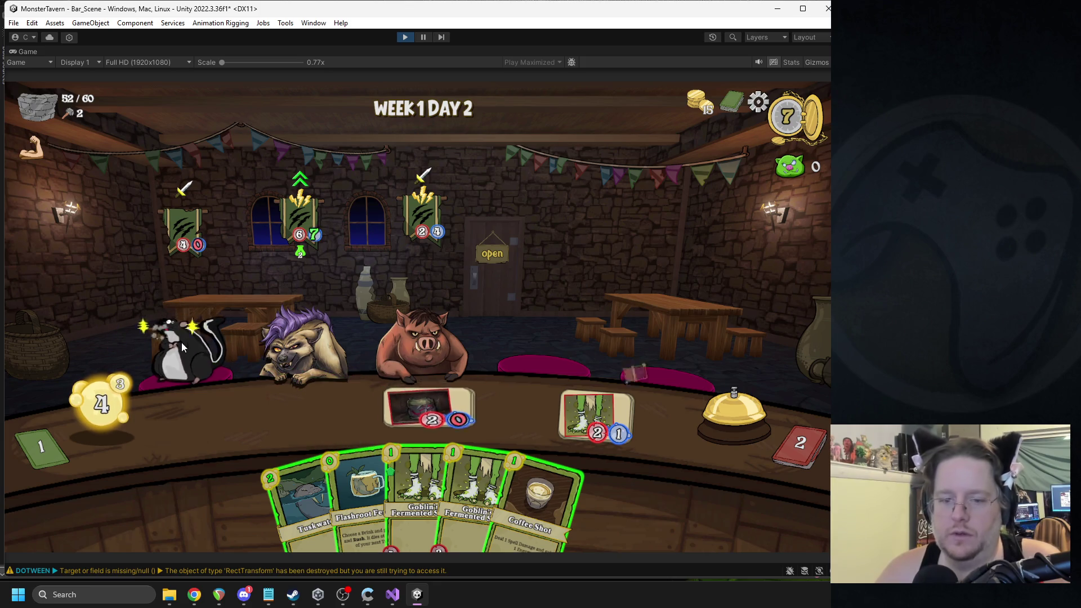
mouse_move(525, 481)
mouse_down()
mouse_move(299, 329)
mouse_move(309, 335)
mouse_up()
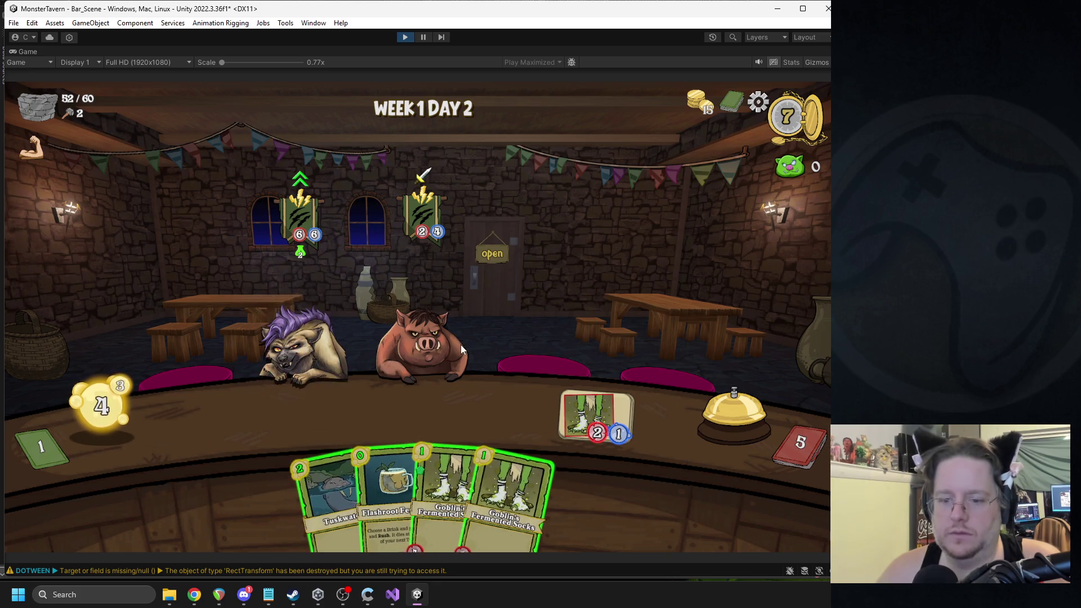
mouse_move(394, 490)
mouse_down()
mouse_move(423, 372)
mouse_move(603, 427)
mouse_move(601, 404)
mouse_up()
drag(416, 437, 256, 422)
drag(369, 495, 346, 414)
drag(417, 466, 428, 411)
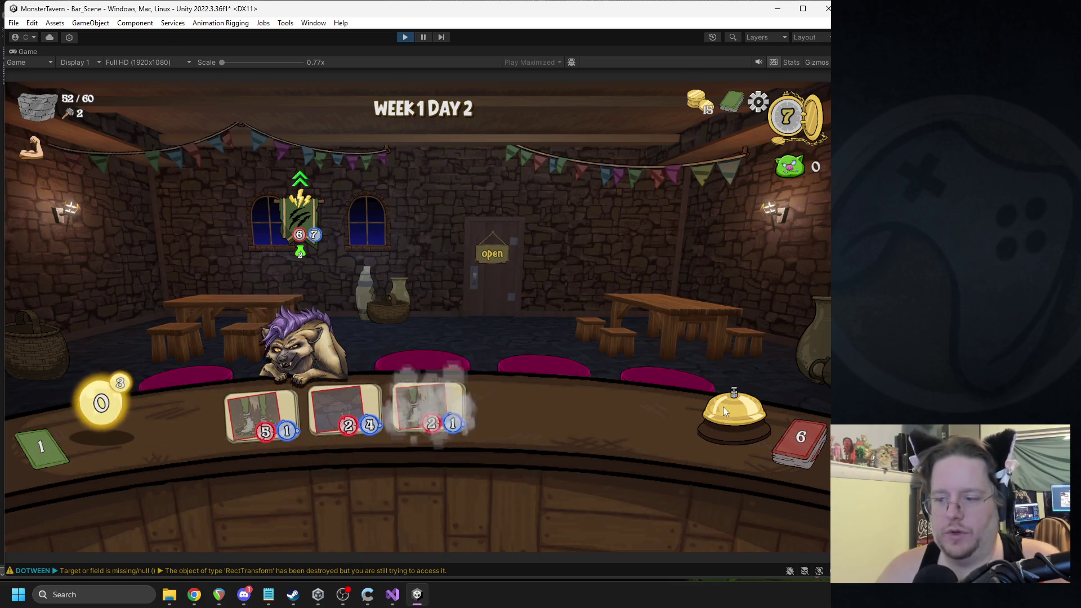
click(723, 406)
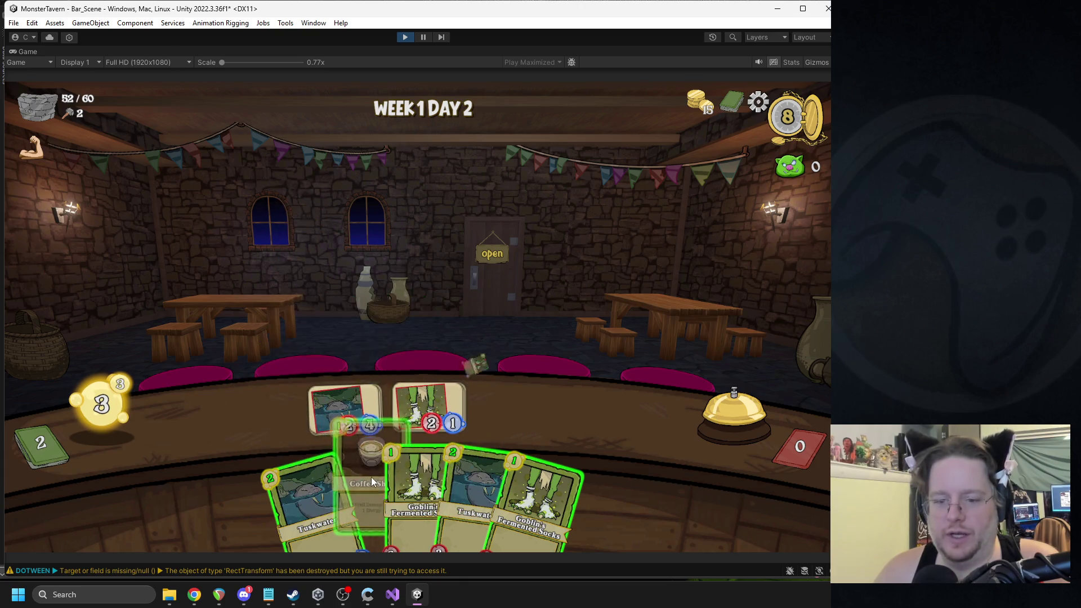
click(724, 403)
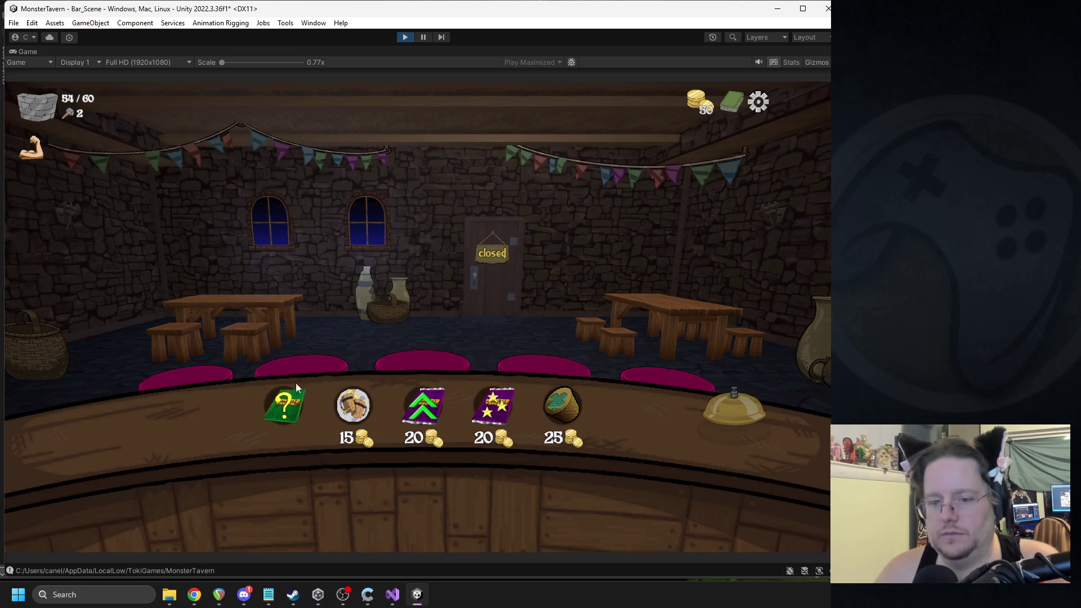
Take Ritual Of Uncasking, use the Attribute Pack on Goblin's Fermented Socks and Sewer Brew, and start Day 3.
click(284, 404)
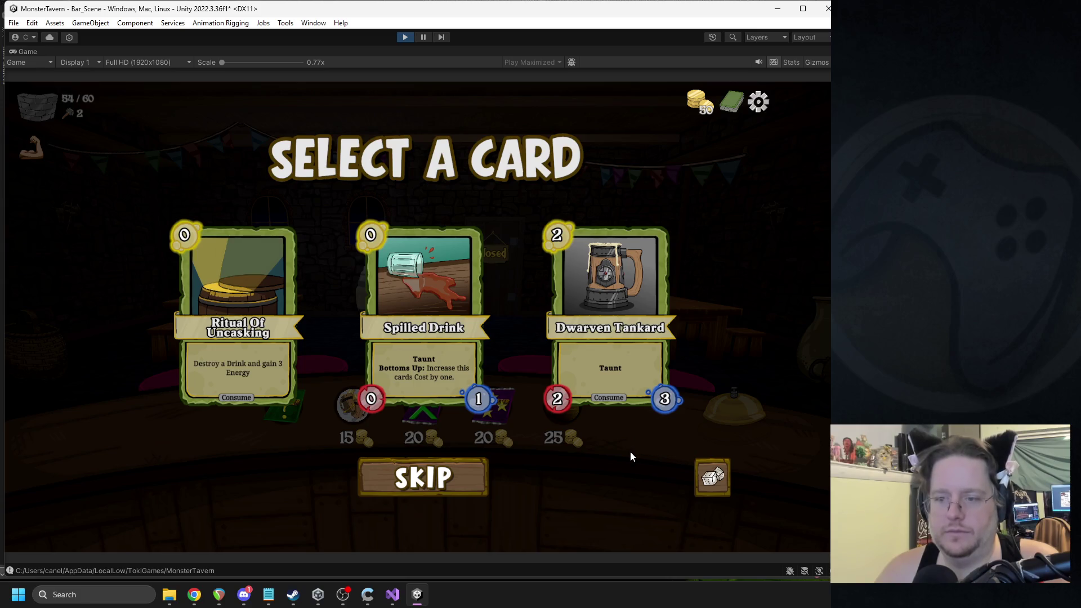
click(237, 338)
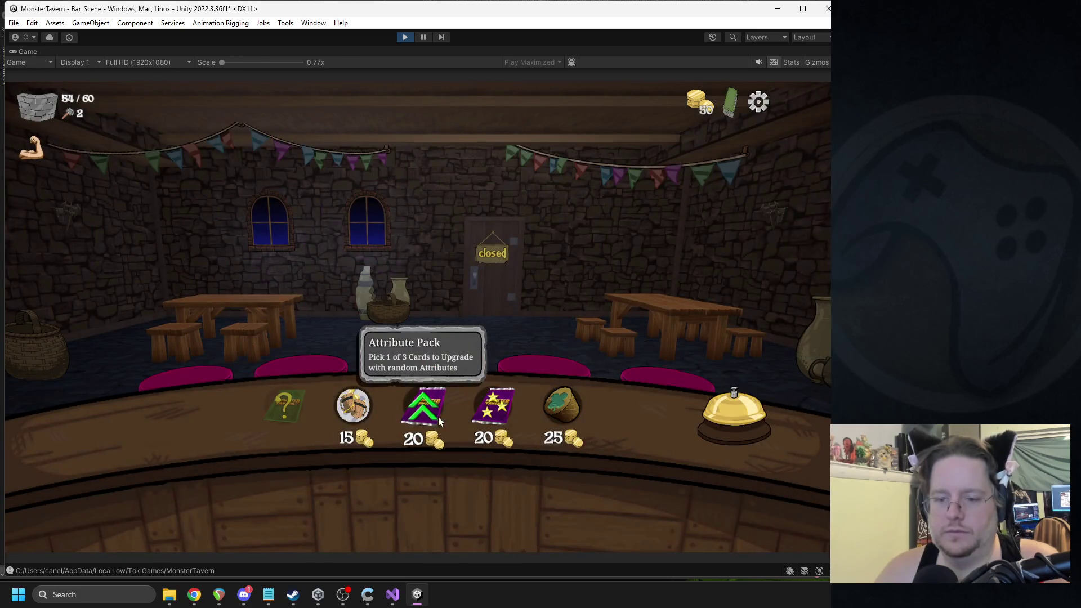
click(443, 419)
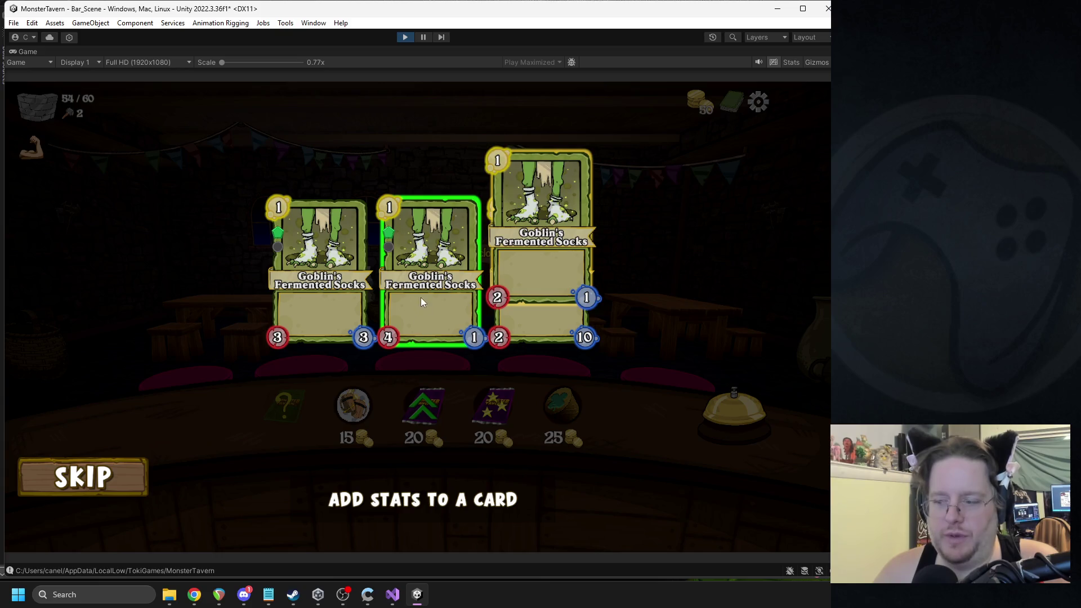
click(421, 297)
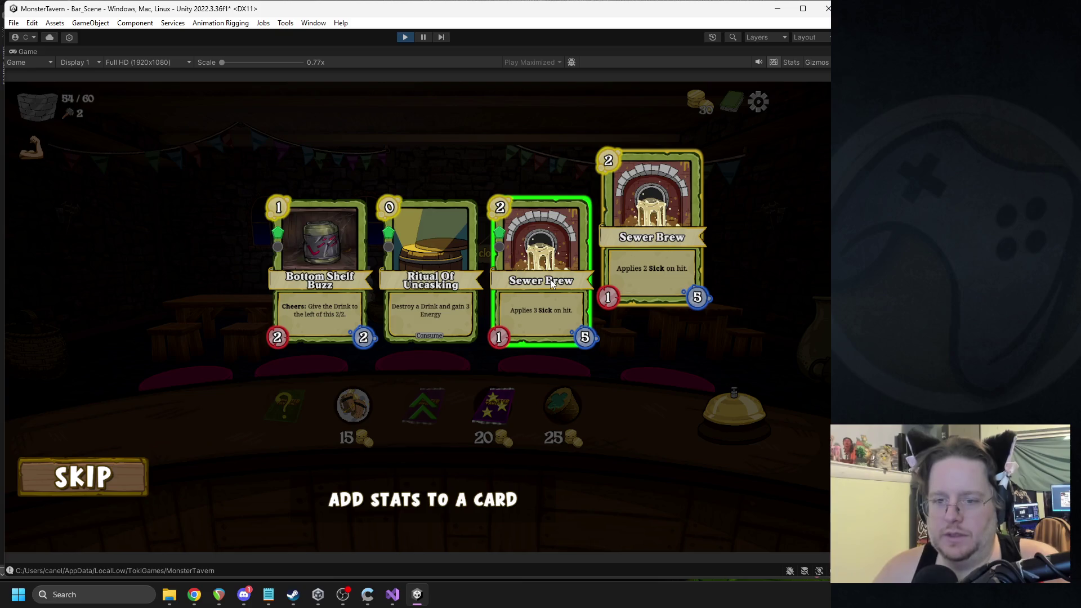
click(535, 288)
click(723, 415)
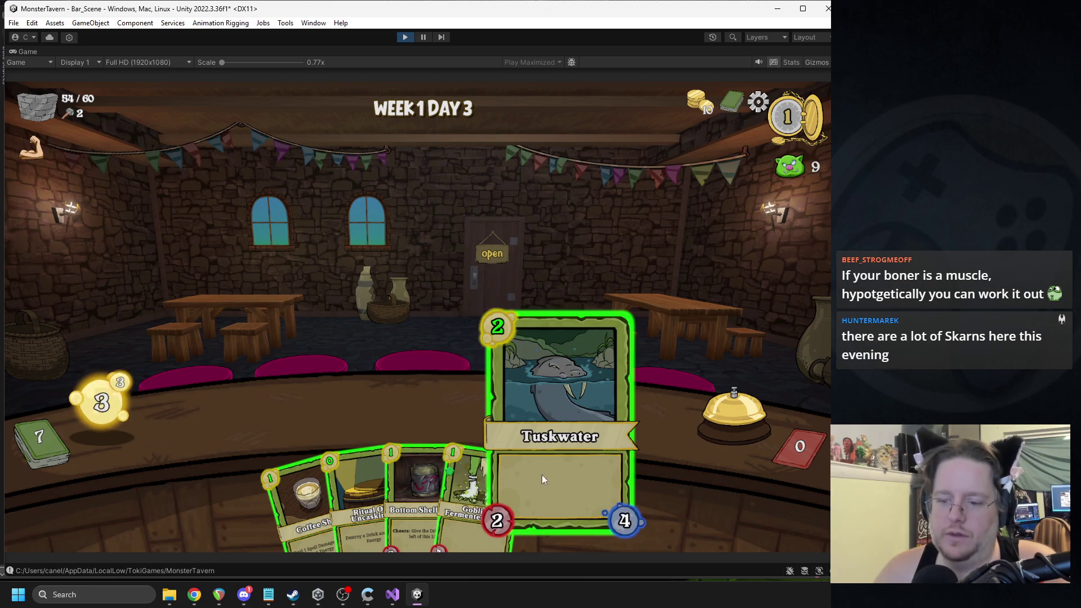
Play Tuskwater, Sewer Brew and Goblin's Fermented Socks into bar slots over two turns.
drag(543, 485, 259, 423)
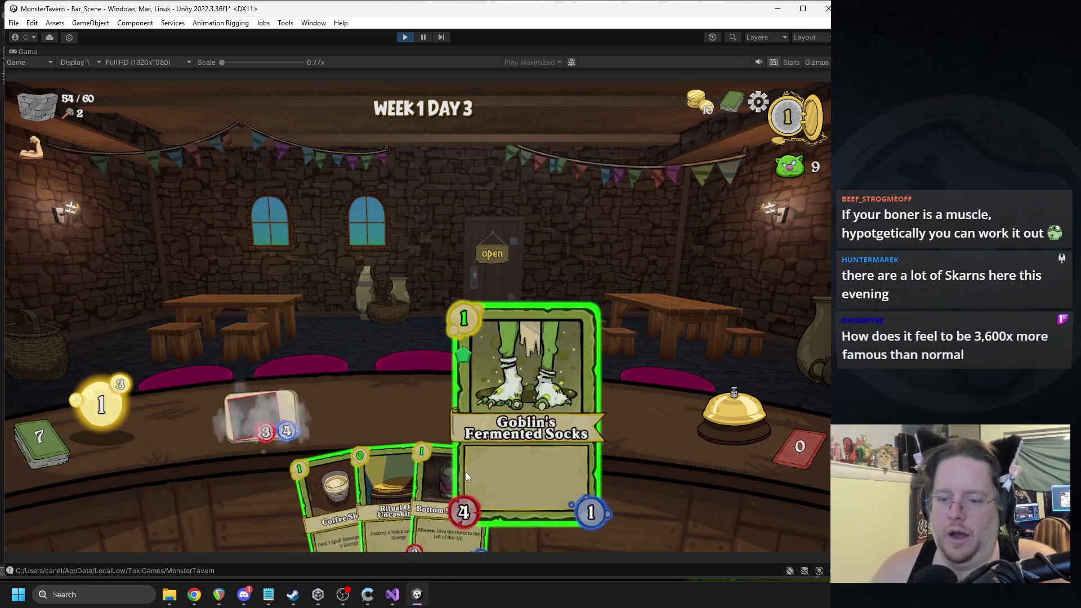
drag(458, 478, 346, 411)
click(733, 414)
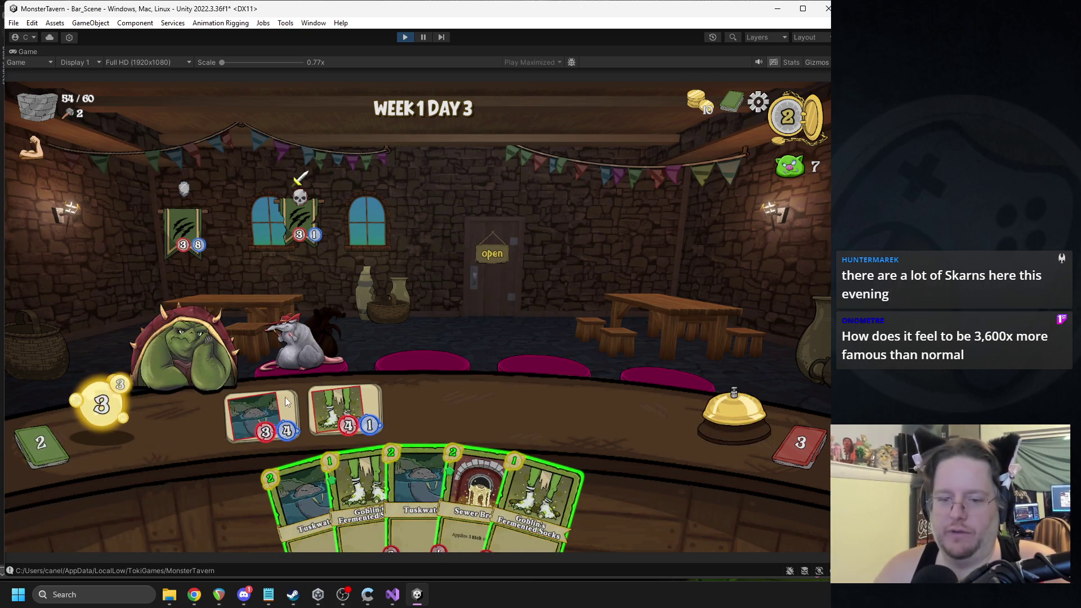
drag(476, 495, 606, 413)
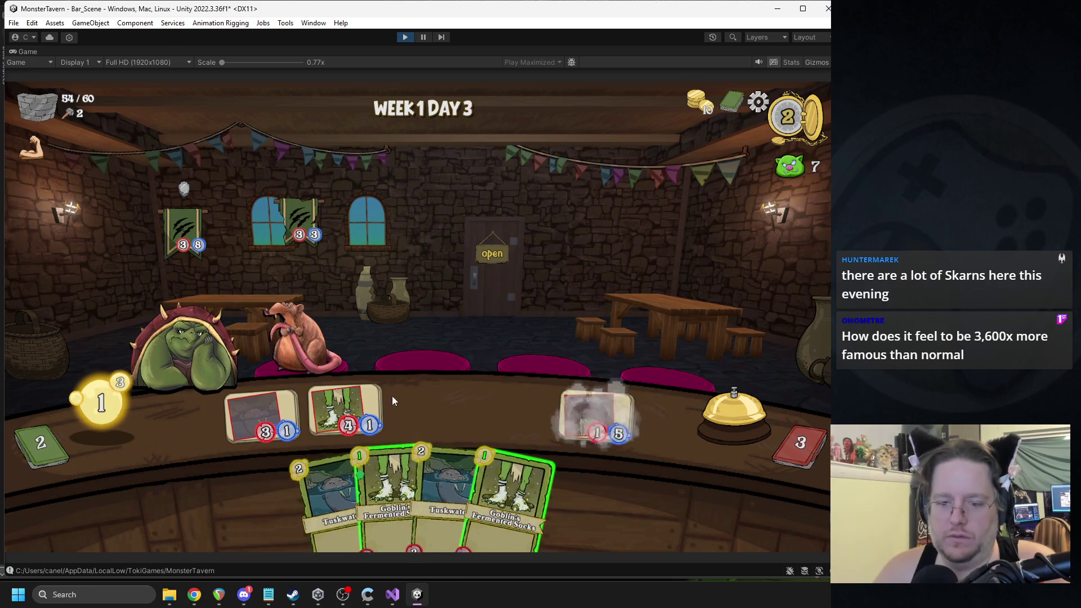
drag(389, 490, 428, 411)
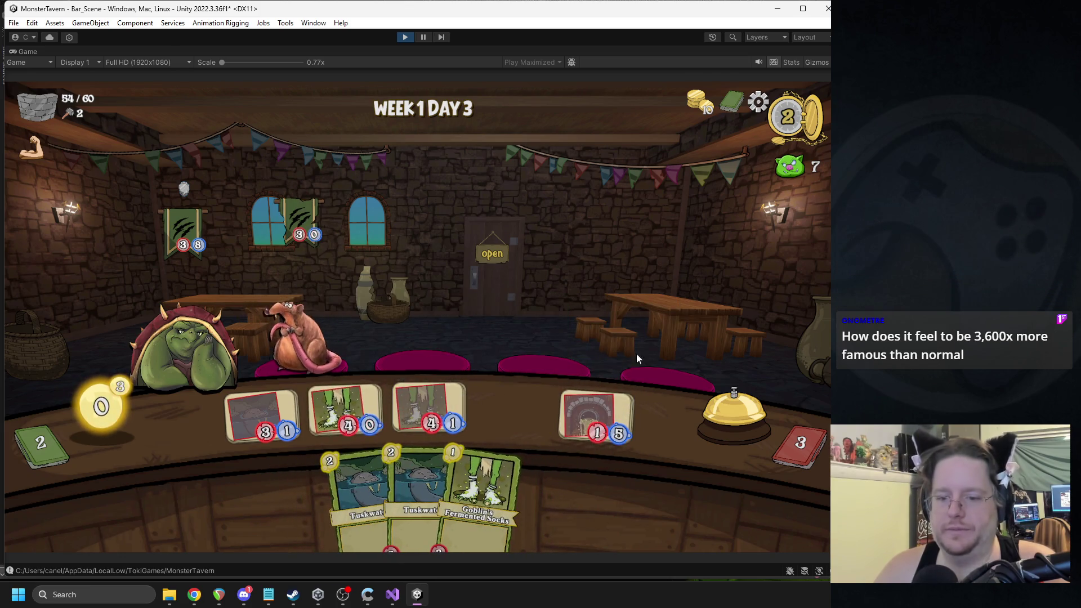
click(709, 393)
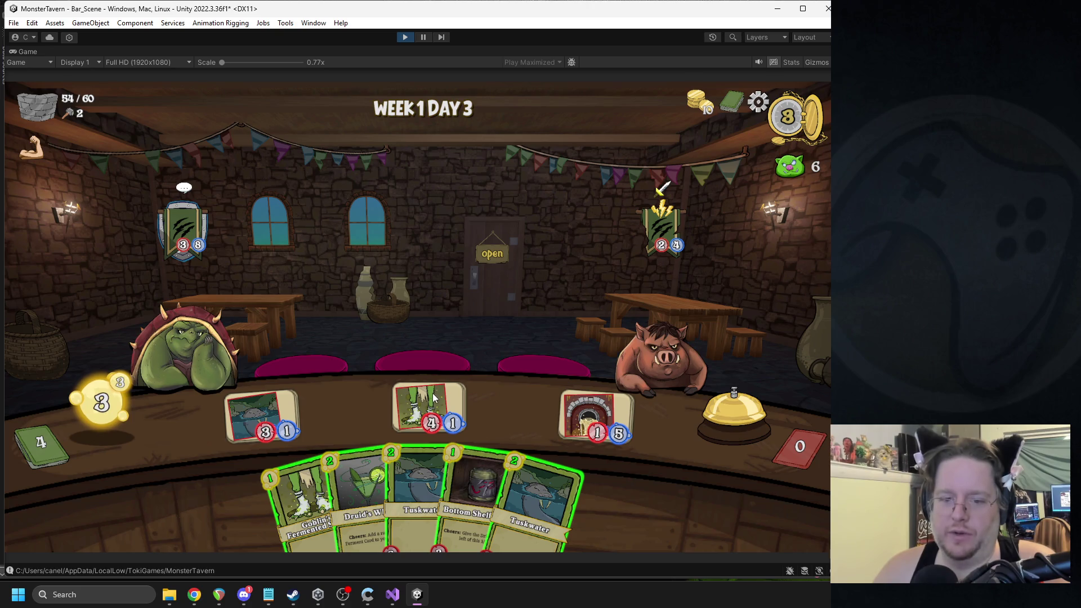
Play Bottom Shelf Buzz and two Socks cards, end two more turns, and stop the playtest.
mouse_move(476, 468)
drag(477, 469, 345, 407)
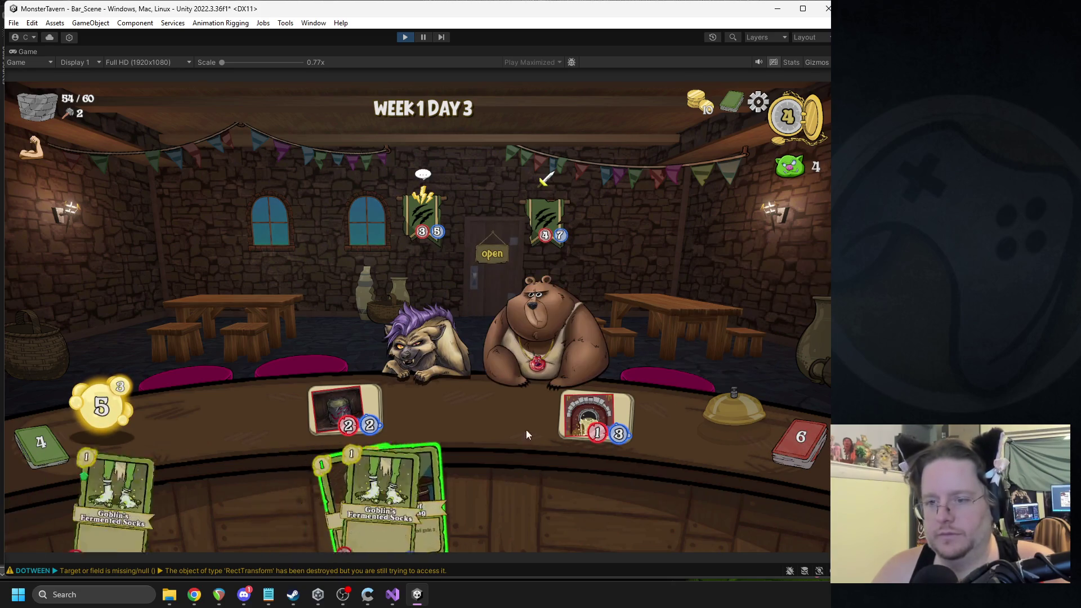
drag(422, 478, 292, 427)
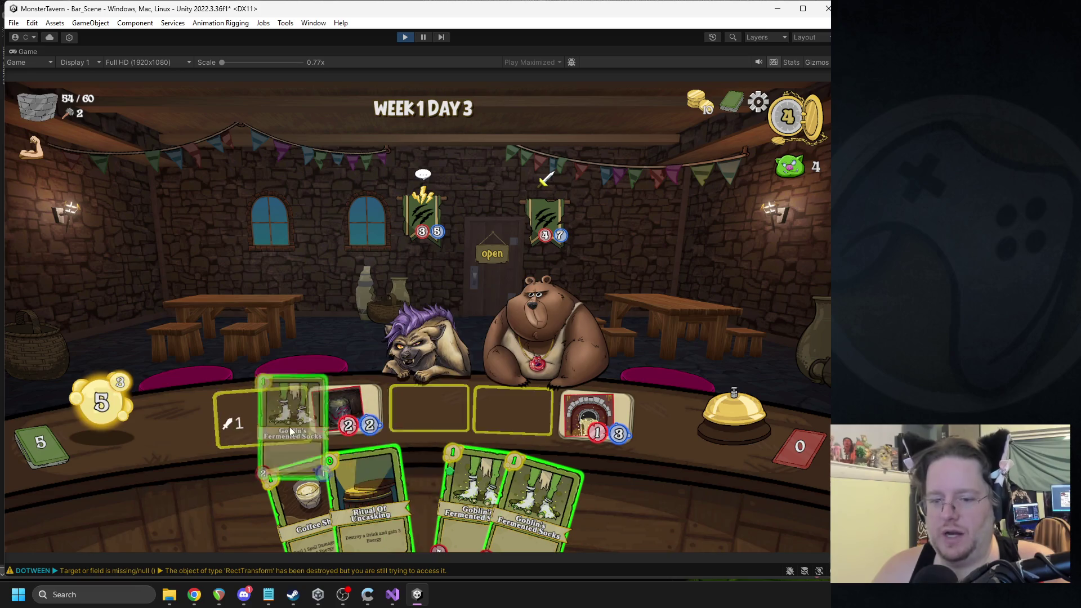
drag(430, 463, 429, 413)
click(709, 411)
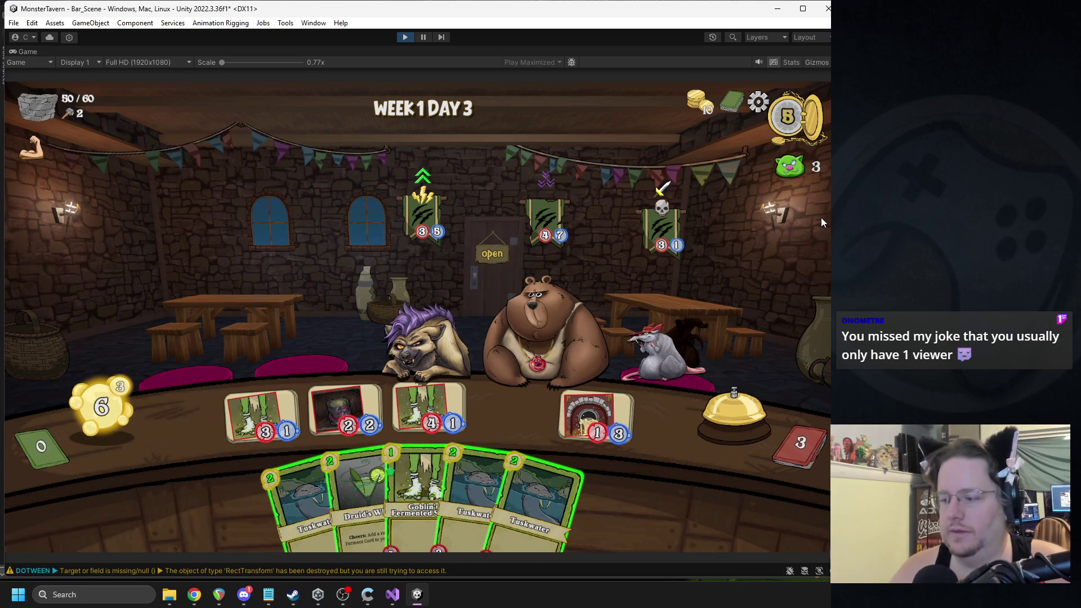
click(716, 410)
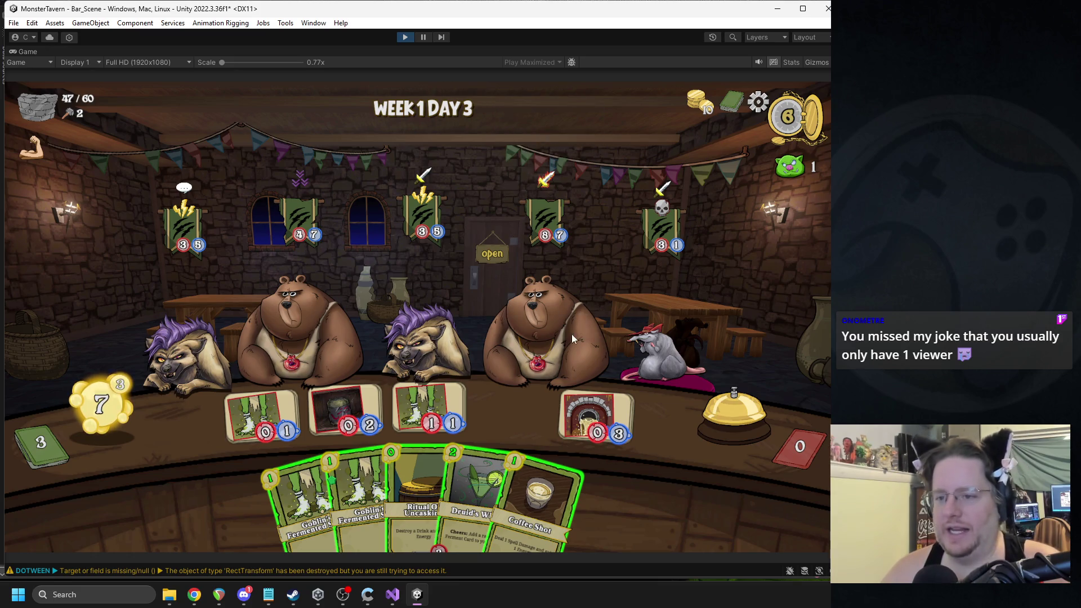
click(407, 39)
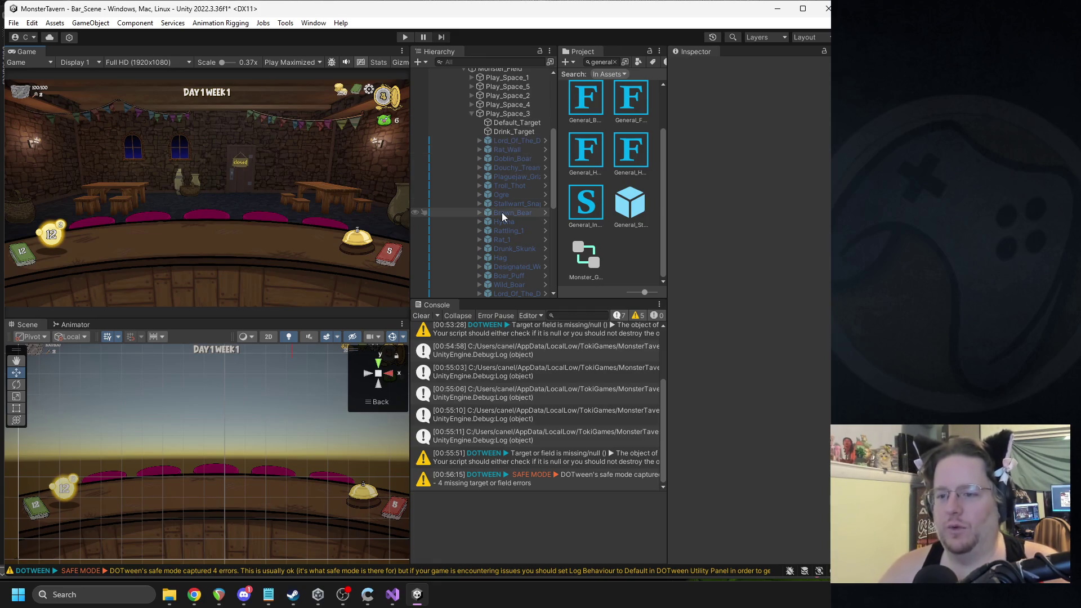
Enable Brown_Bear, frame it in the scene view, and add a General_Stat_Buff instance under Play_Space_3.
scroll(501, 201, down, 2)
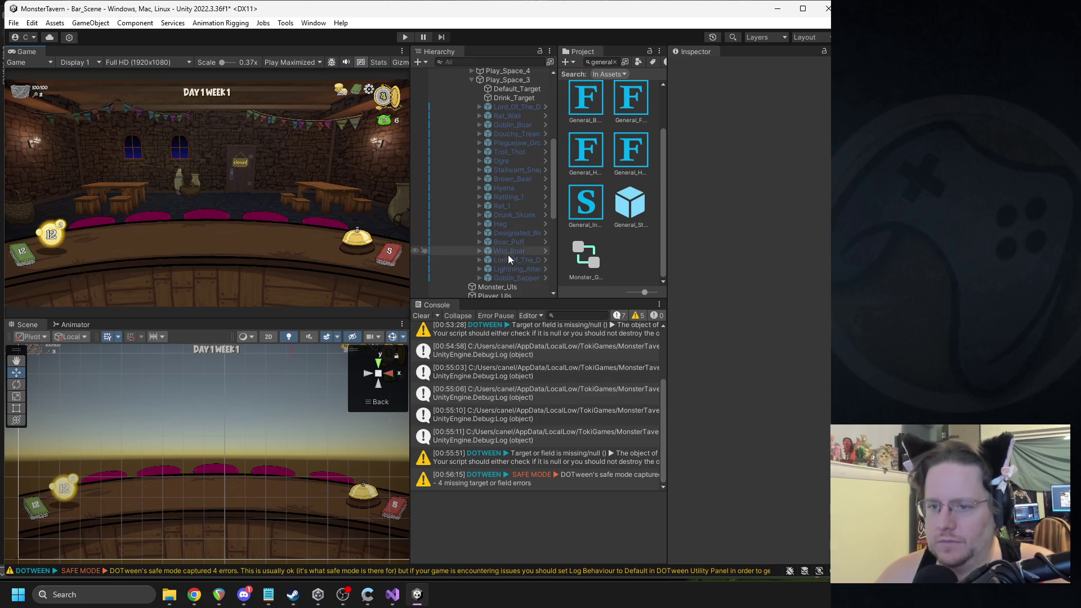
click(513, 179)
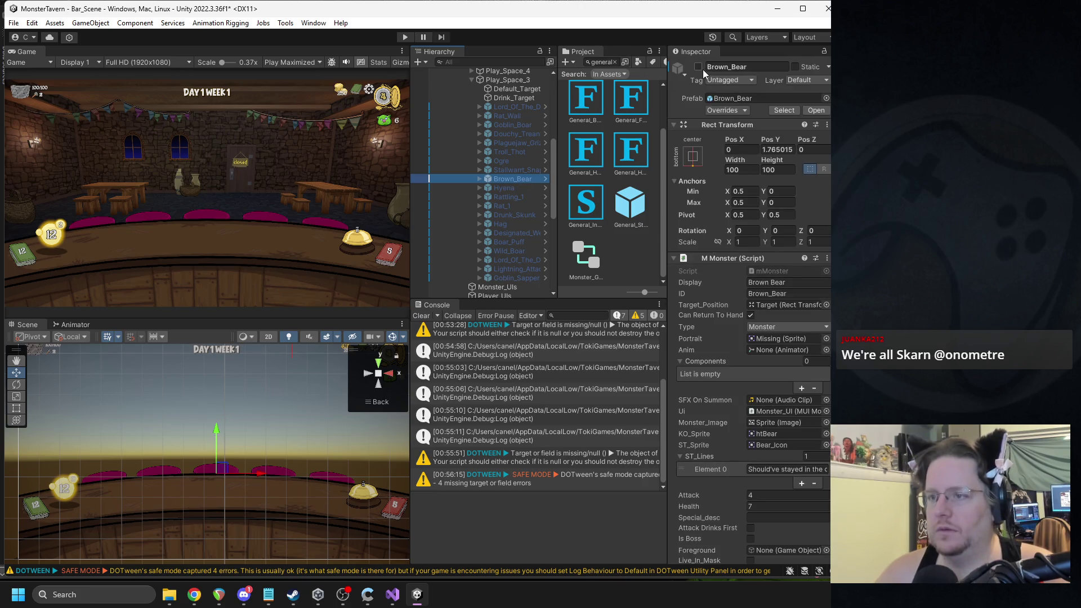
click(700, 68)
key(f)
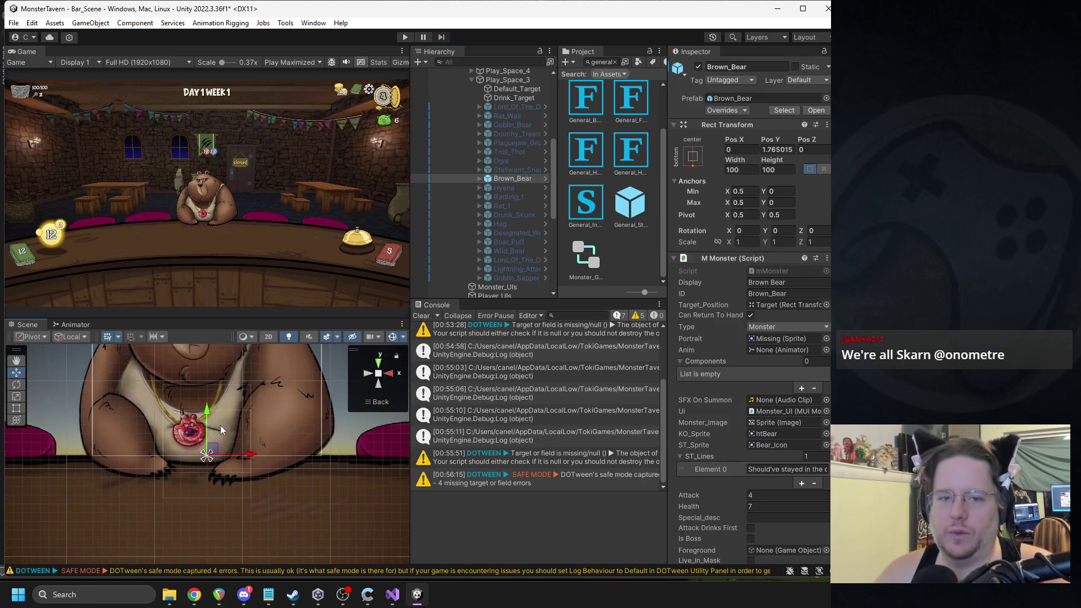
scroll(228, 404, down, 3)
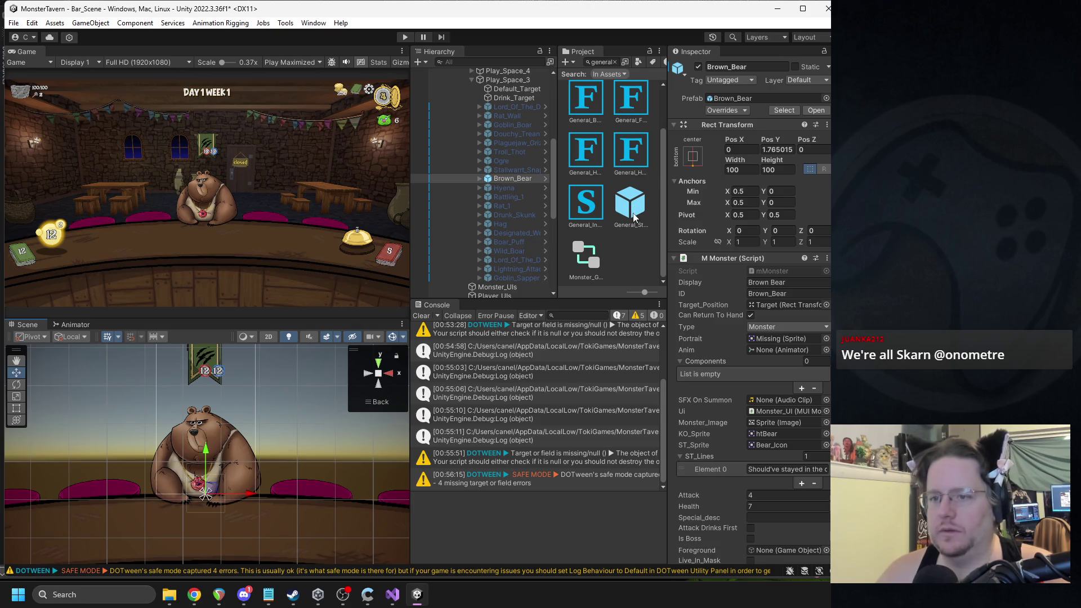
click(516, 184)
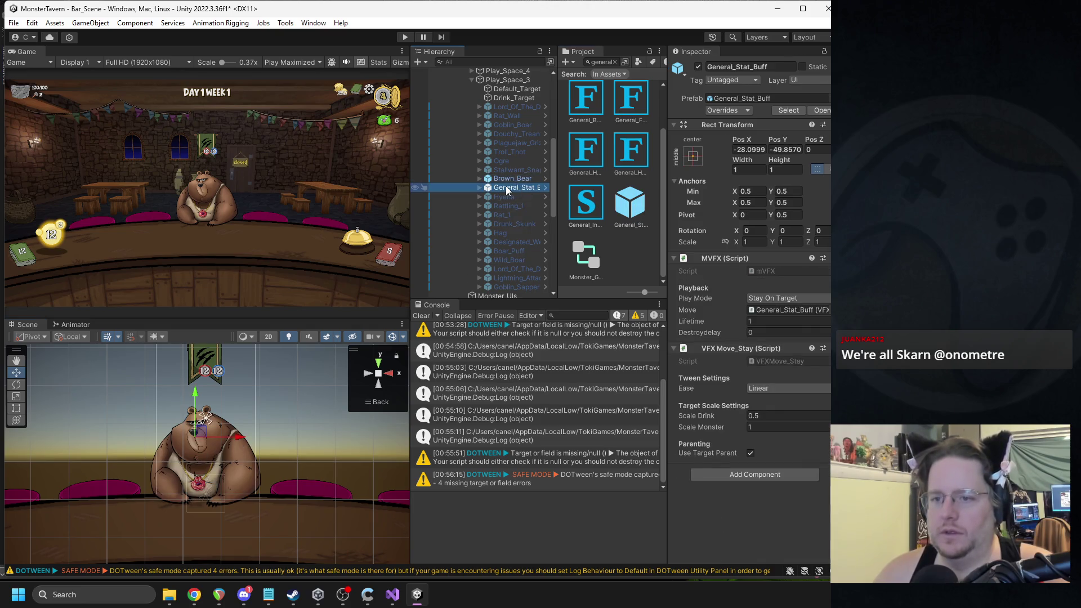
Fully unpack the General_Stat_Buff prefab and inspect its VFX_1 child and the bear's Target object.
right_click(510, 187)
mouse_move(556, 279)
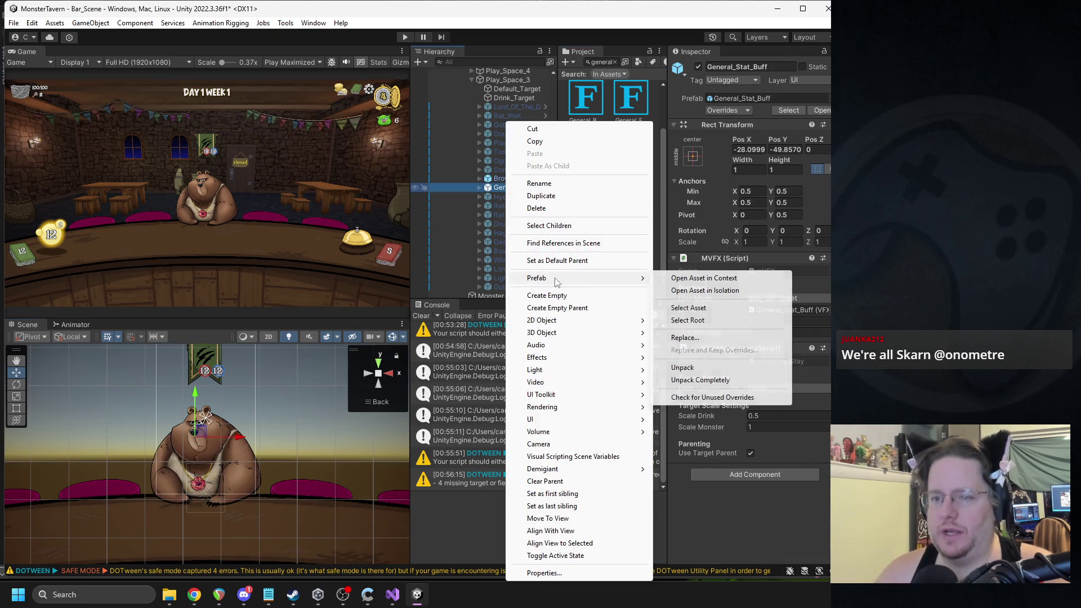
click(699, 380)
click(481, 188)
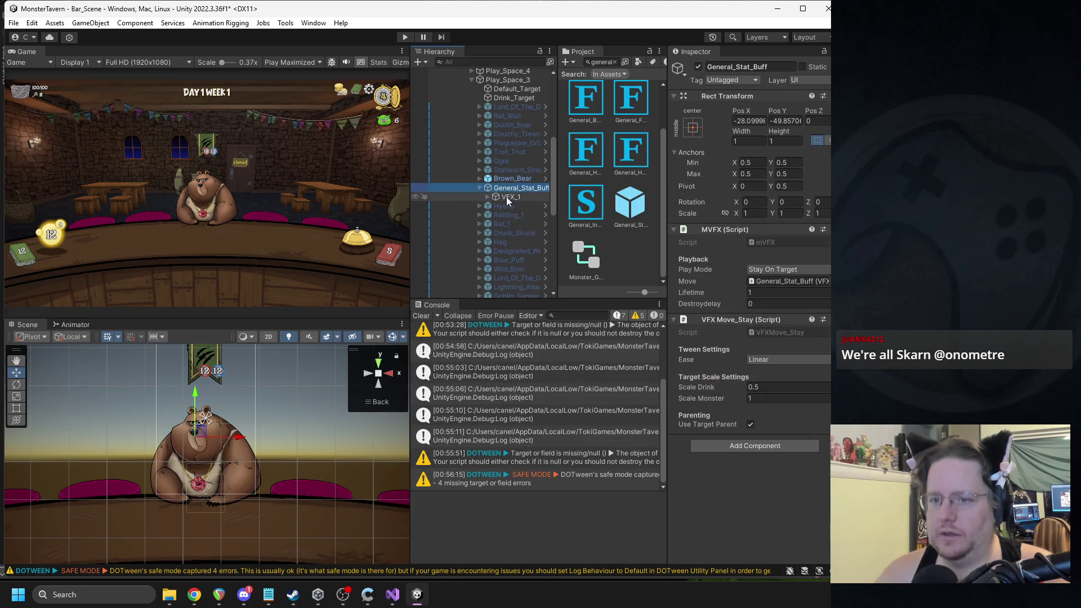
click(511, 199)
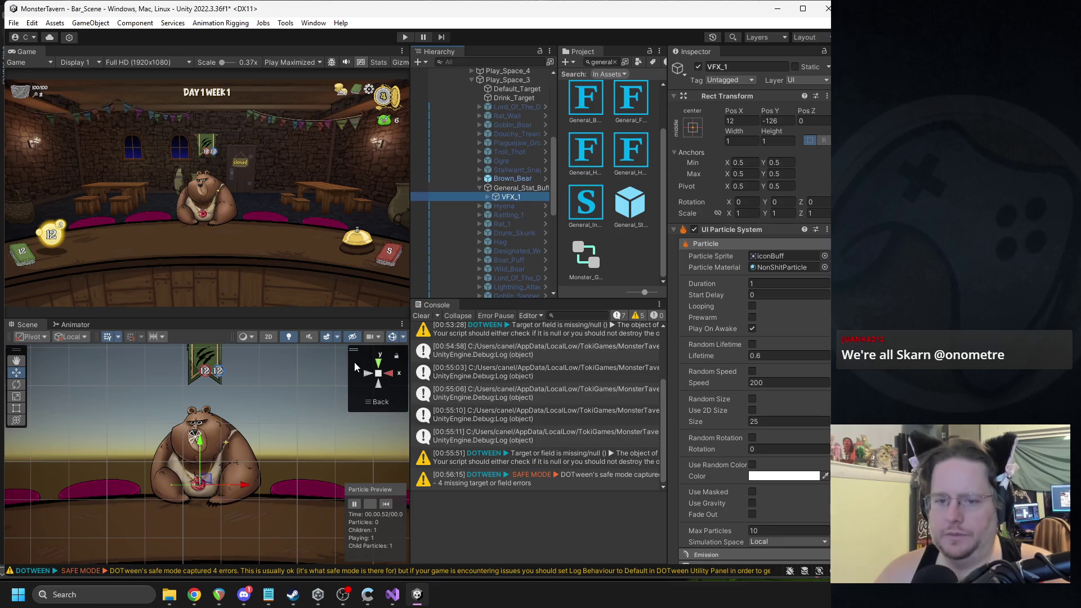
click(479, 179)
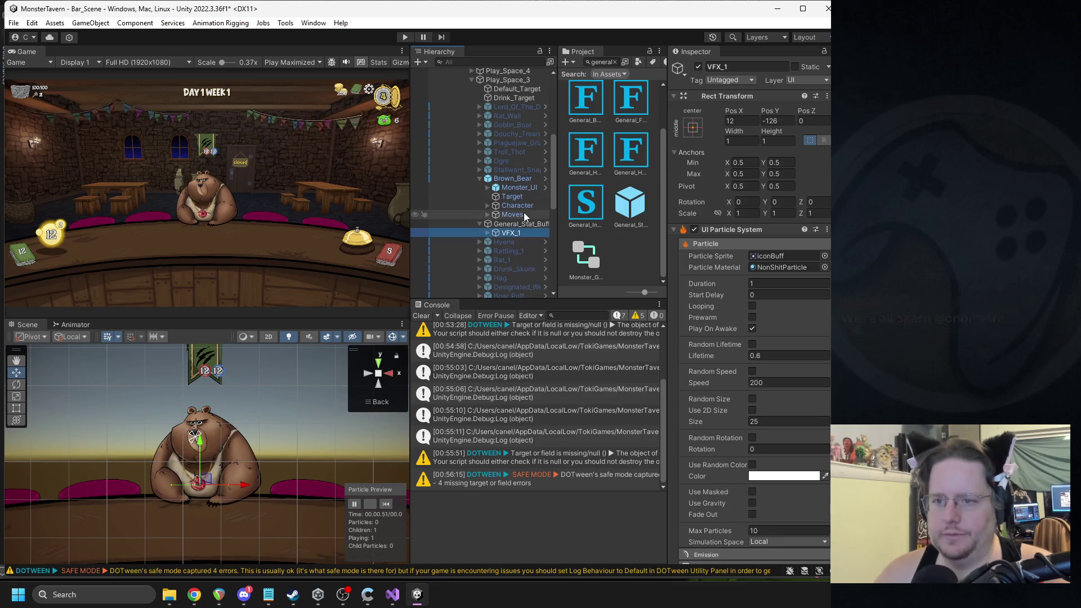
click(512, 199)
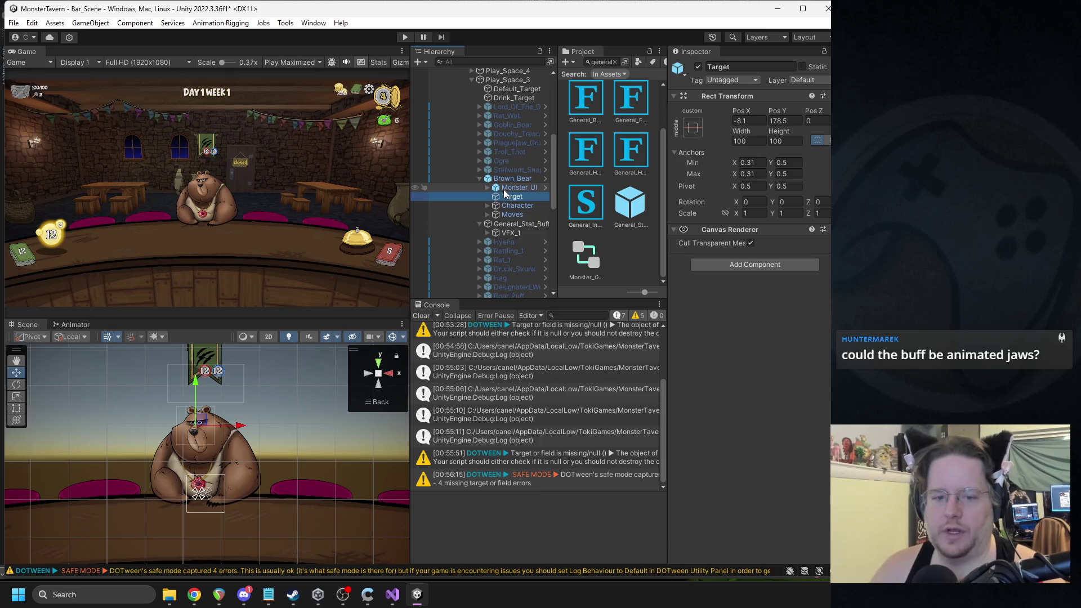
click(512, 224)
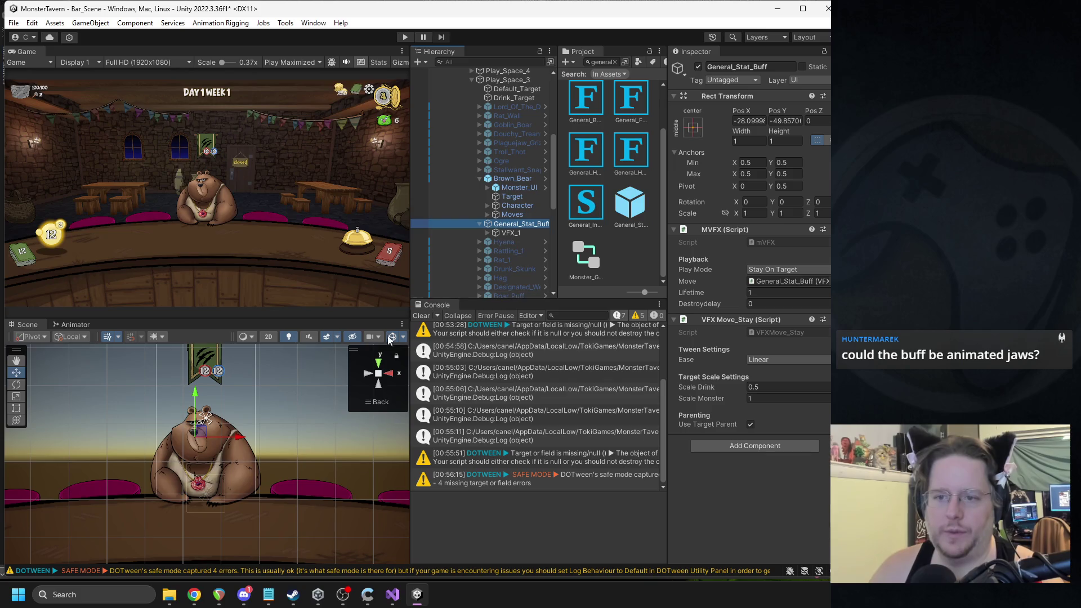
Move General_Stat_Buff toward the bear's head and set its Pos X and Pos Y to 0.
drag(203, 437, 202, 431)
click(748, 121)
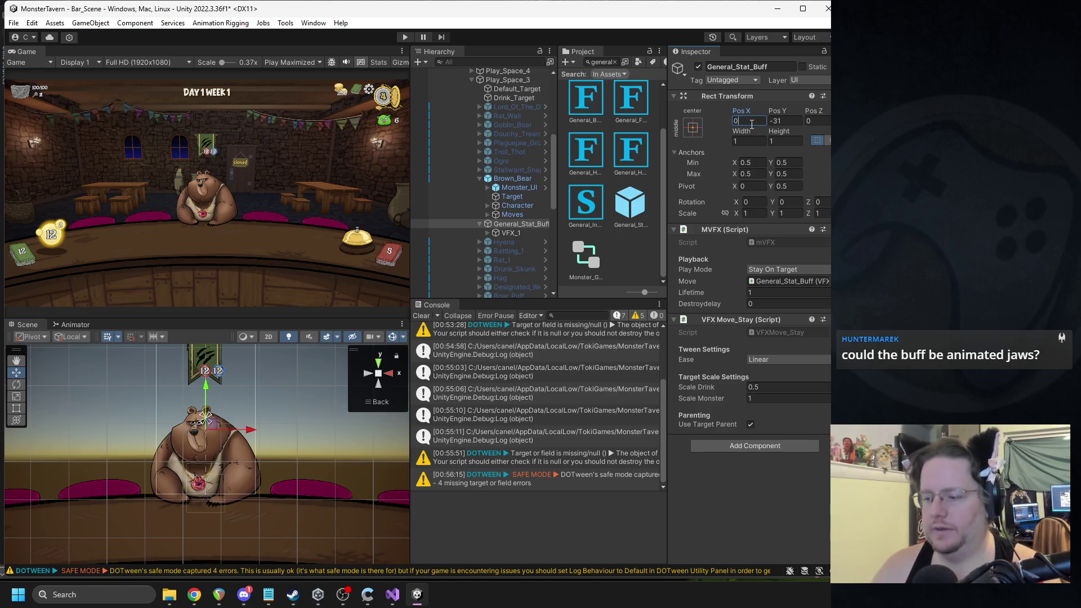
text(0)
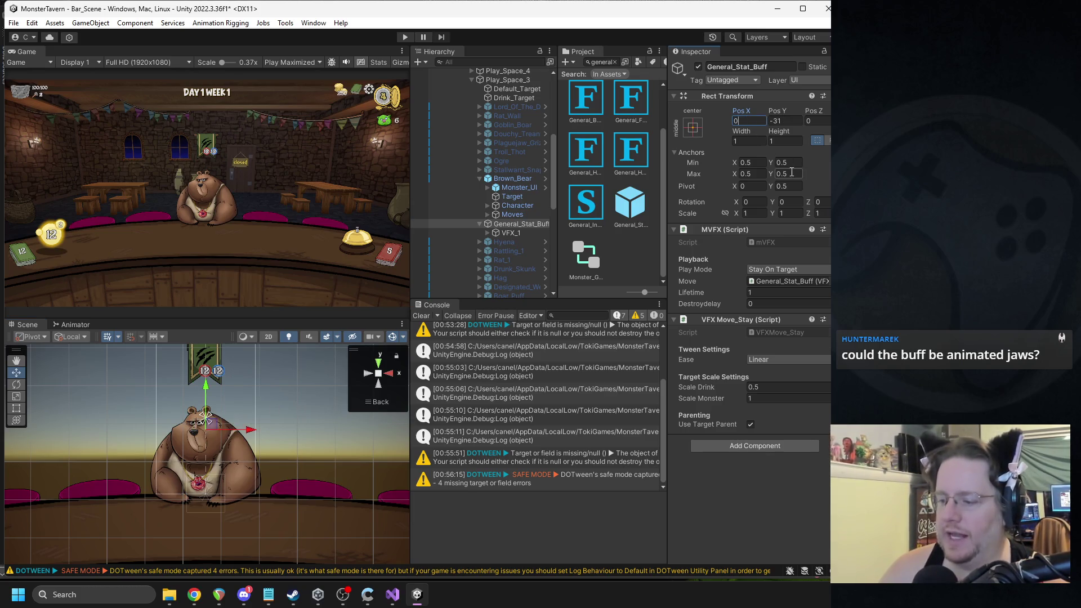
click(785, 121)
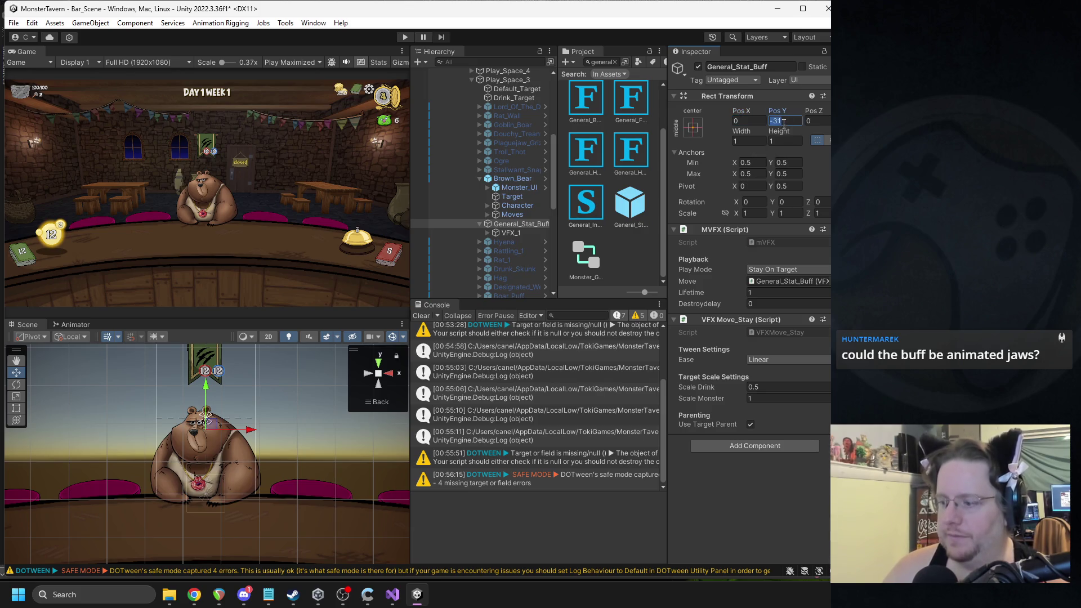
text(0)
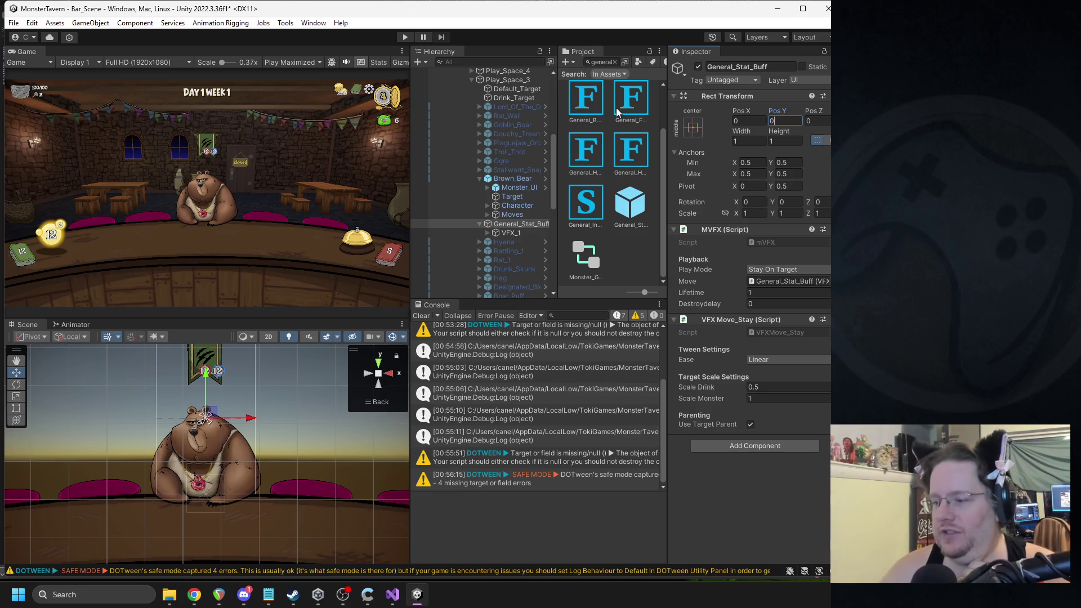
Check the browser, then move General_Stat_Buff down onto the bear's face with the Move tool.
key(alt+Tab)
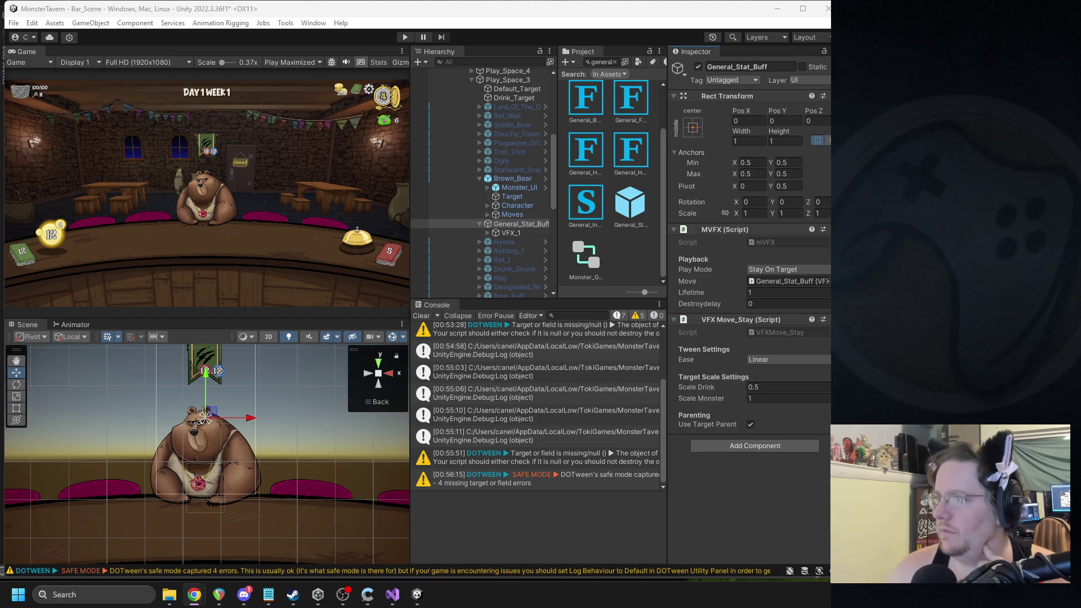
key(alt+Tab)
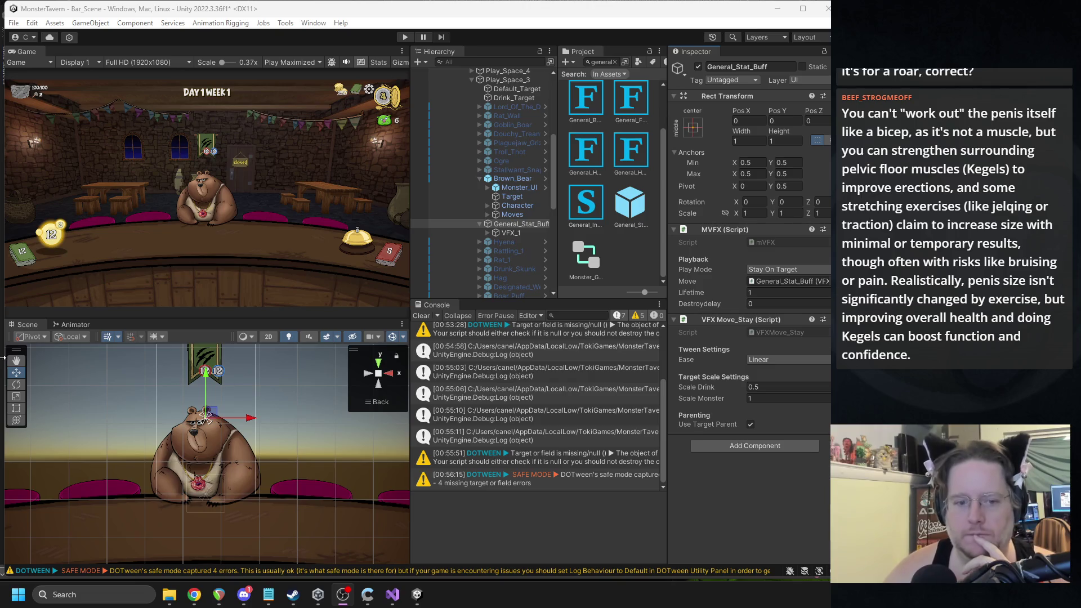
scroll(208, 427, up, 5)
key(w)
drag(261, 437, 251, 440)
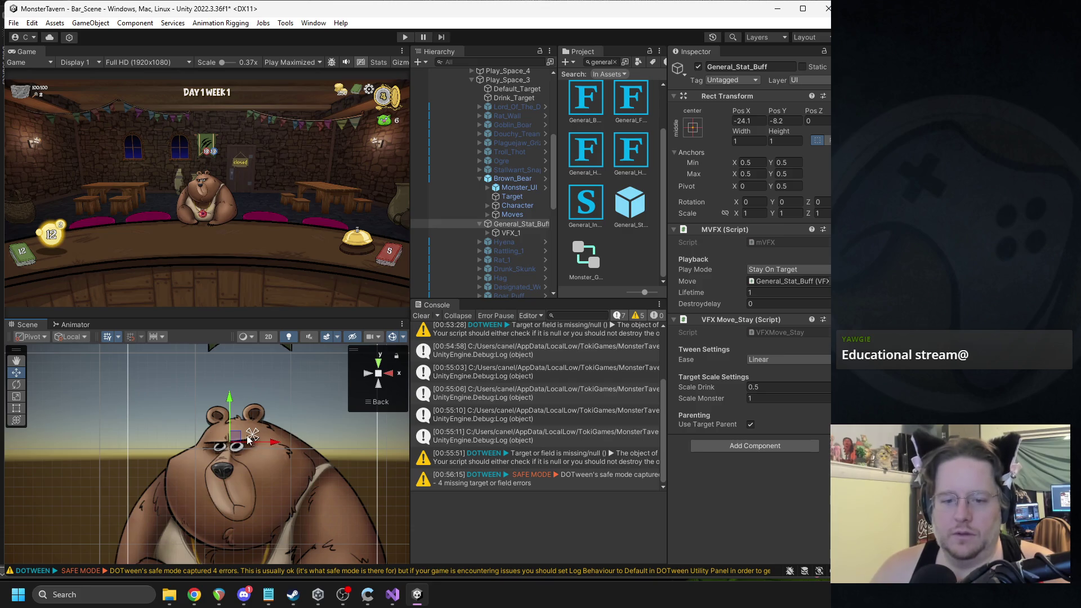
Drag the anchors to the bear's eyes (about 0.408 / 0.482) and select the VFX_1 child.
drag(249, 445, 230, 444)
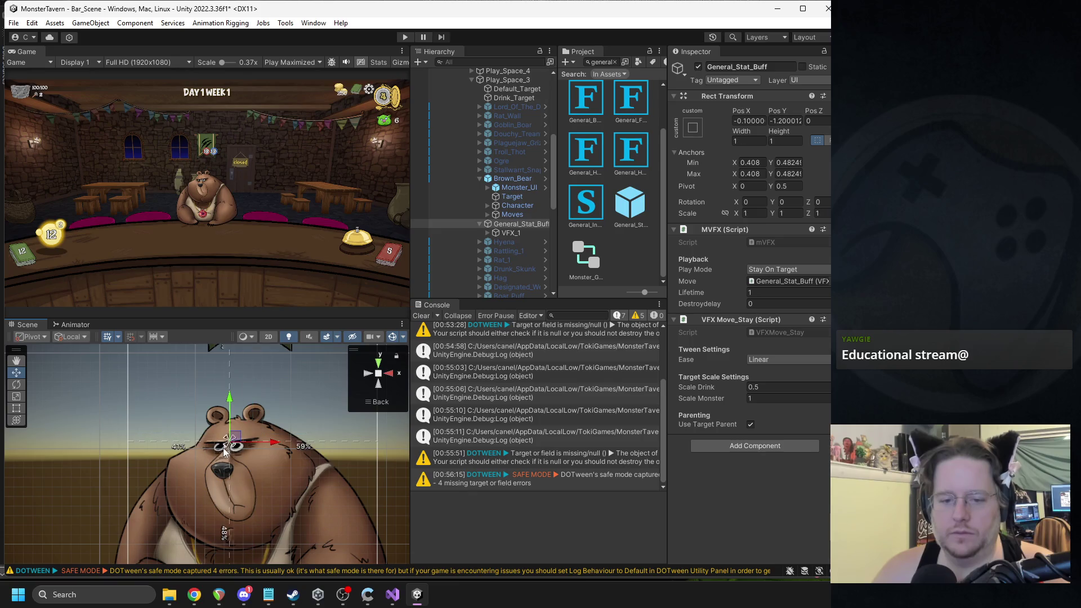
click(749, 120)
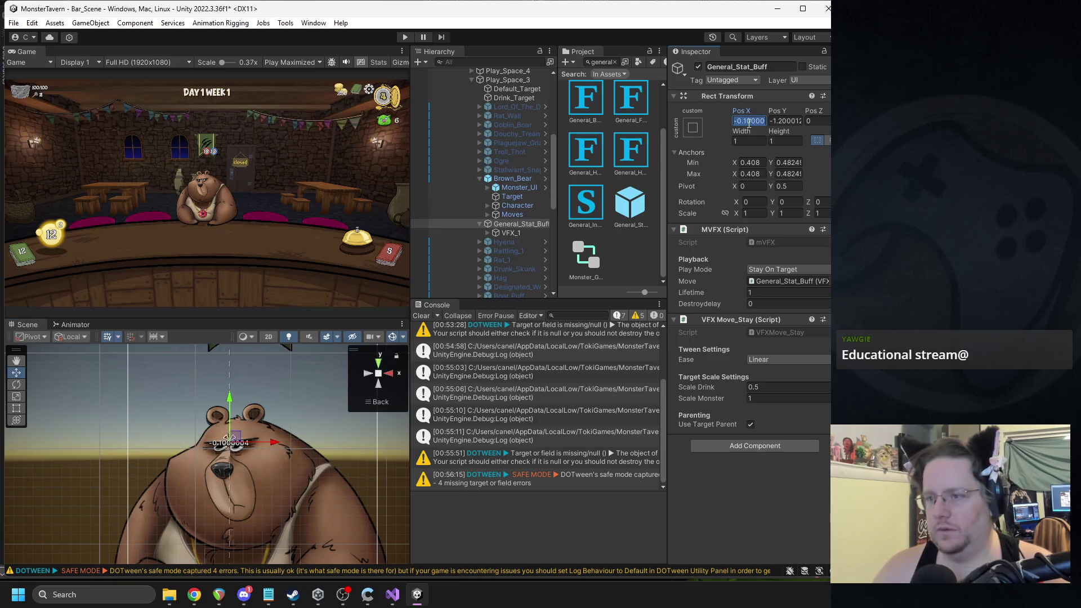
click(506, 232)
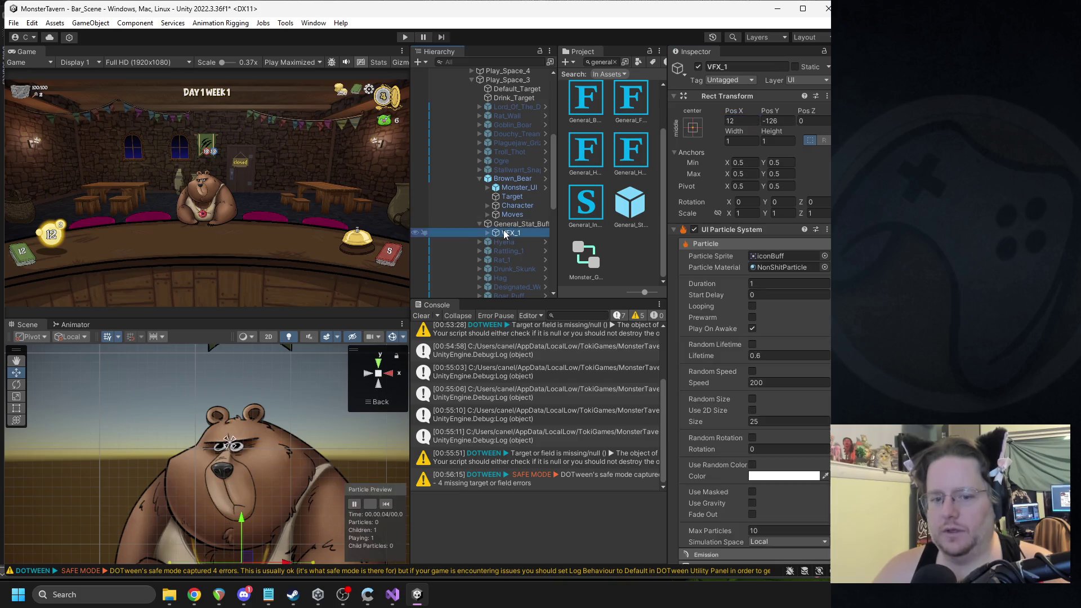
Raise VFX_1 above the bear and set its particle sprite to Hyena_Laugh.
scroll(503, 229, up, 1)
drag(239, 505, 239, 368)
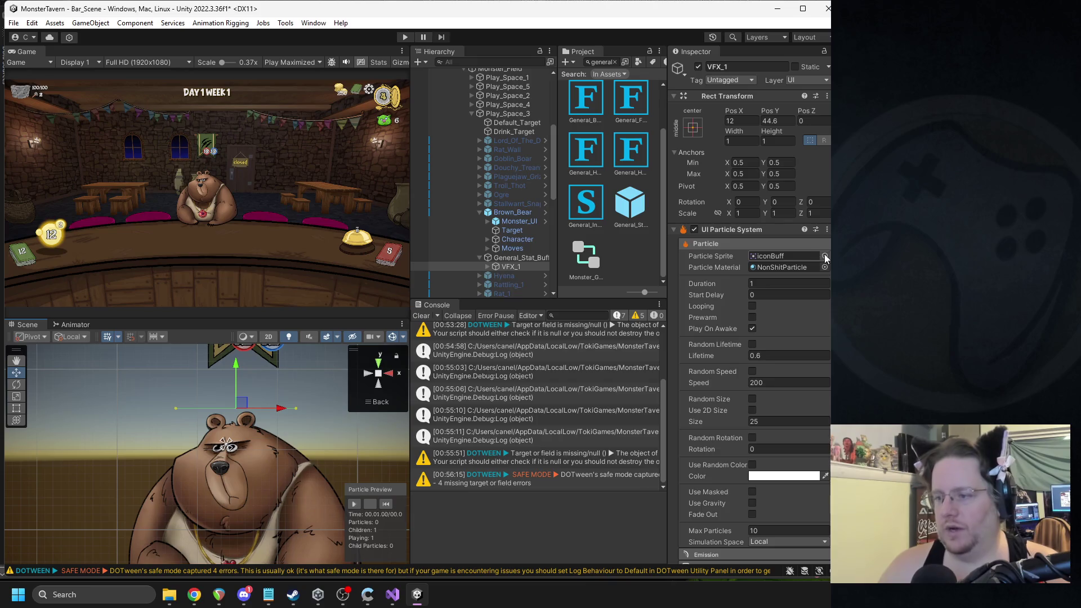
click(825, 256)
double_click(619, 389)
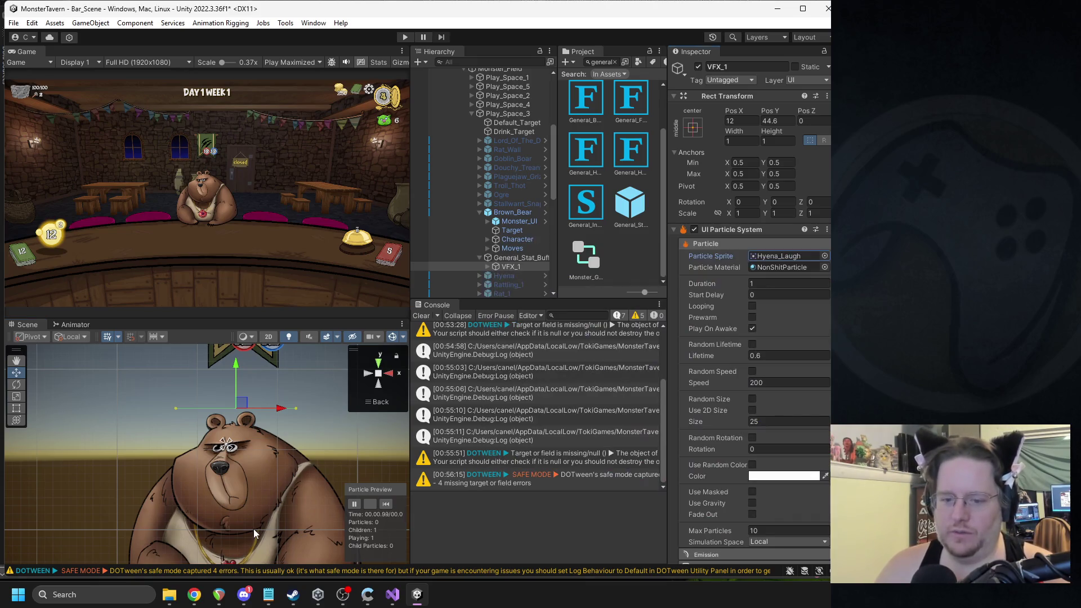
click(386, 504)
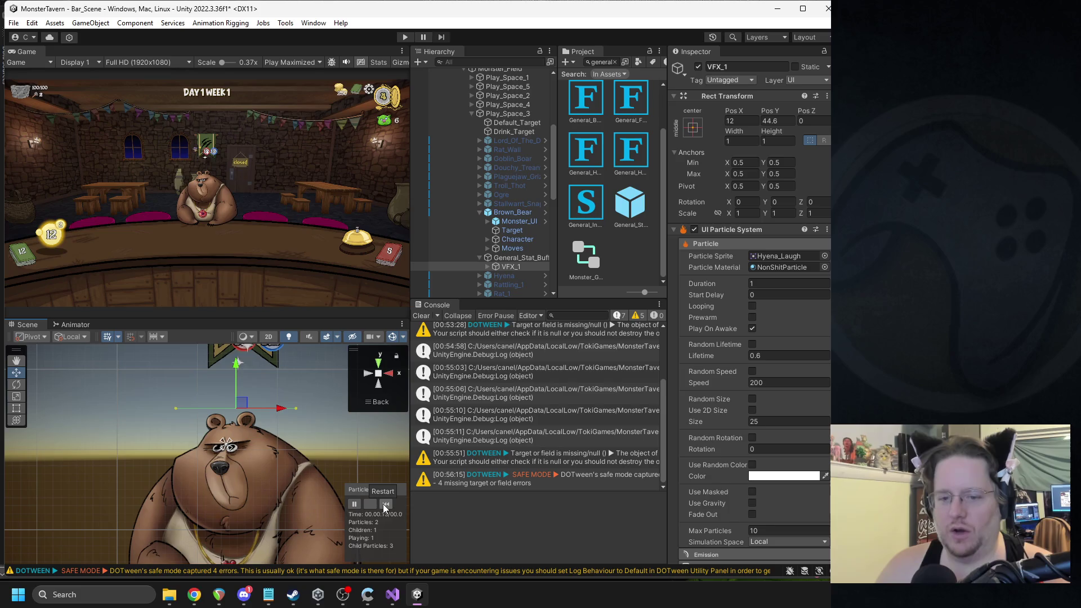
Discard a stray VFX_1 copy, move VFX_1 onto the bear, and set Pos X to 0.
key(ctrl+shift+v)
key(Delete)
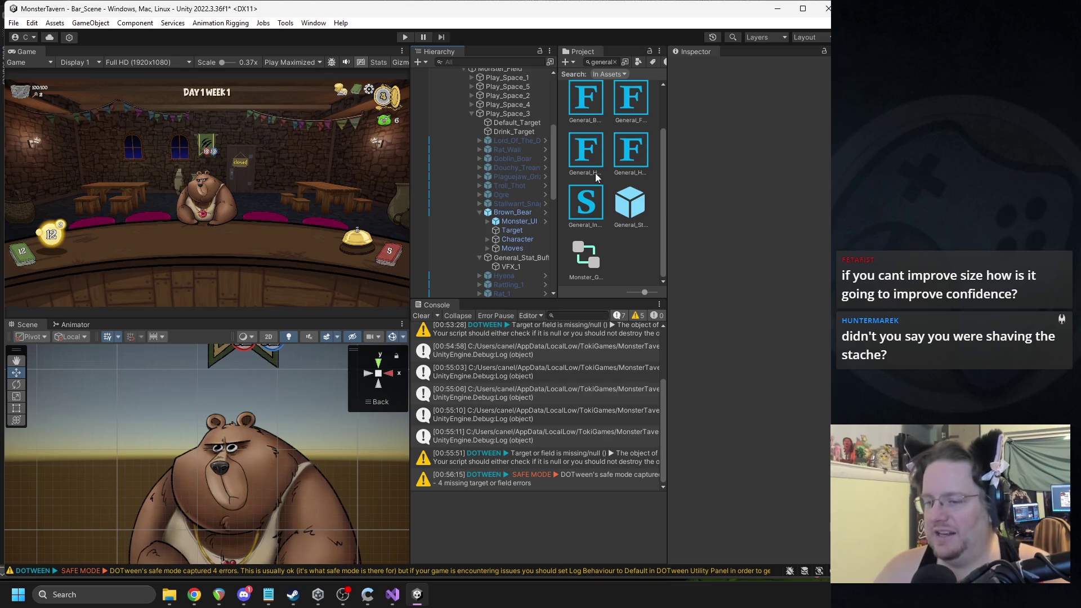
click(515, 268)
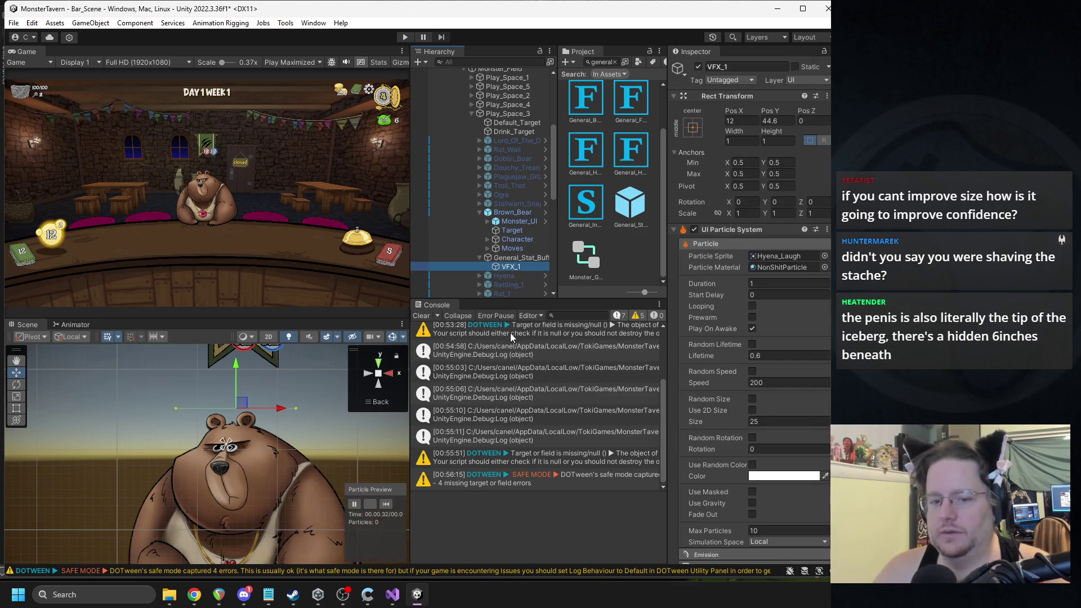
mouse_move(241, 402)
mouse_down()
mouse_move(229, 443)
mouse_move(229, 394)
mouse_up()
double_click(735, 121)
text(0)
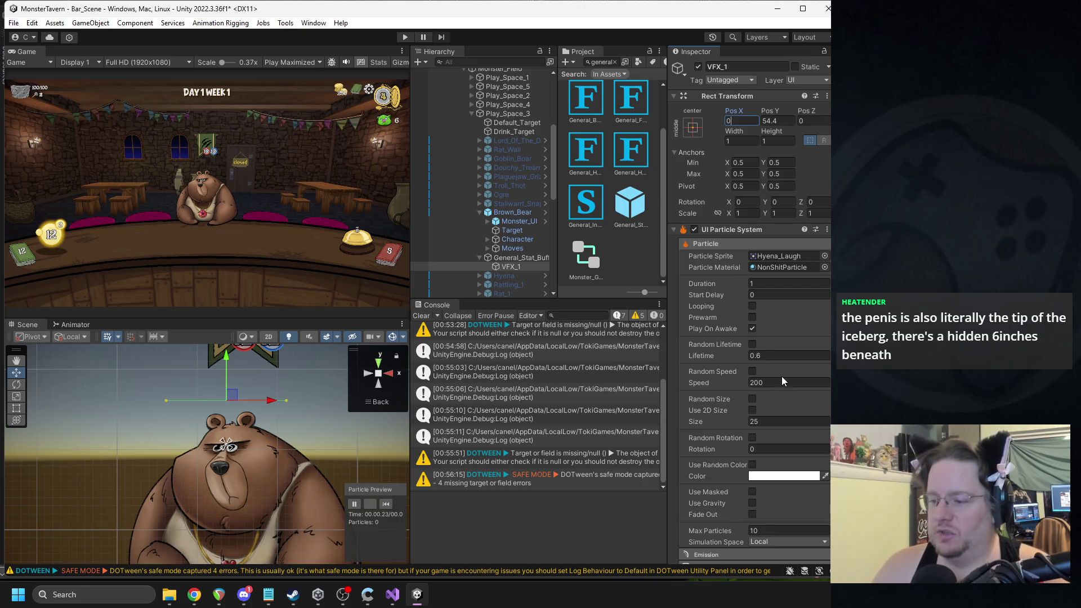
scroll(782, 374, down, 5)
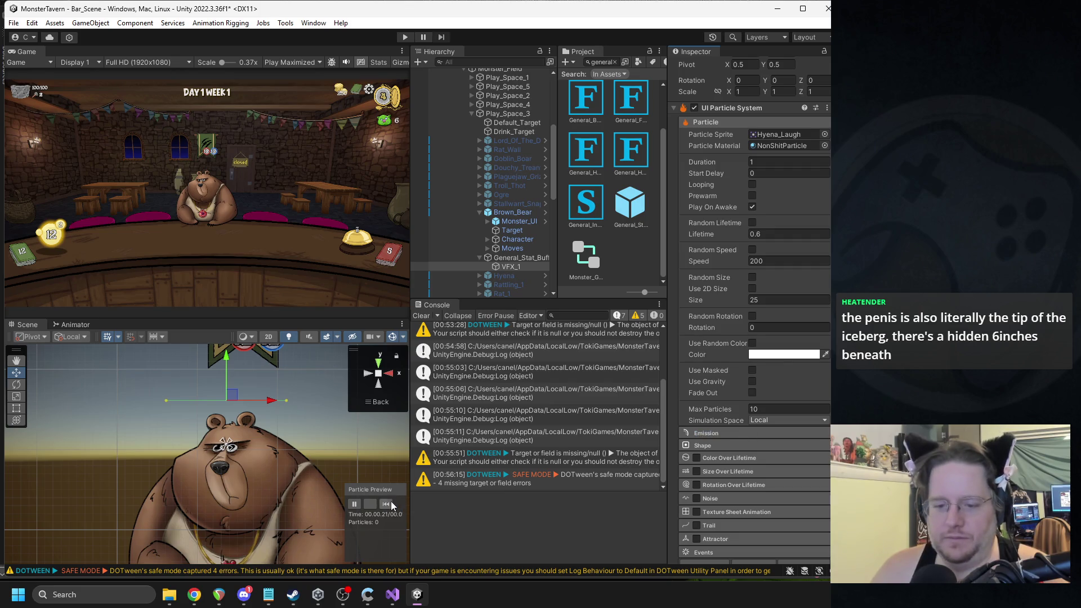
Set Emission Rate over Time to 0 and add a single burst of count 1.
click(715, 432)
click(761, 445)
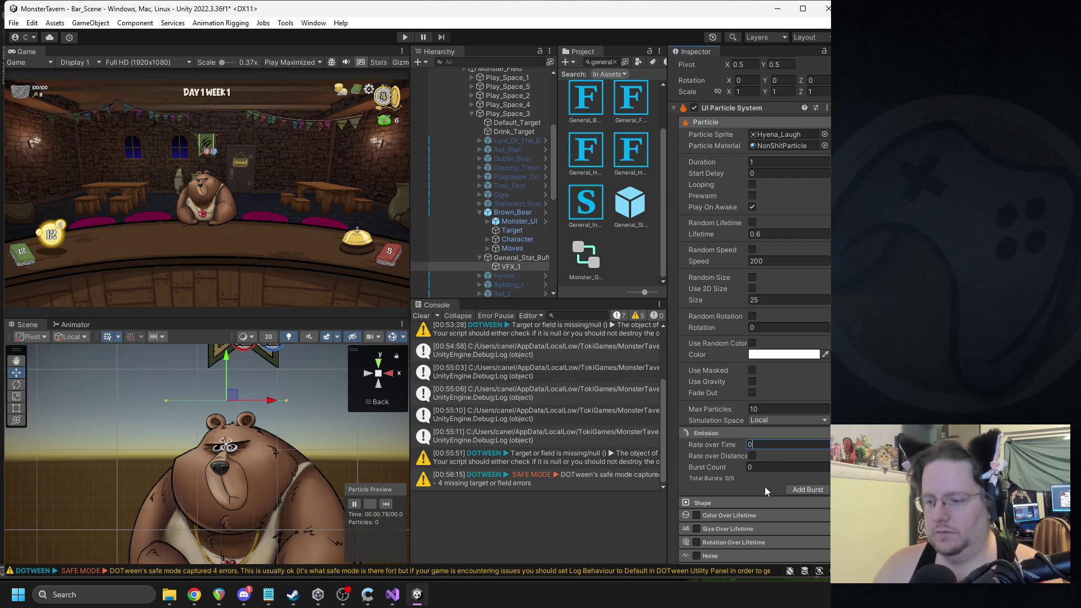
click(799, 491)
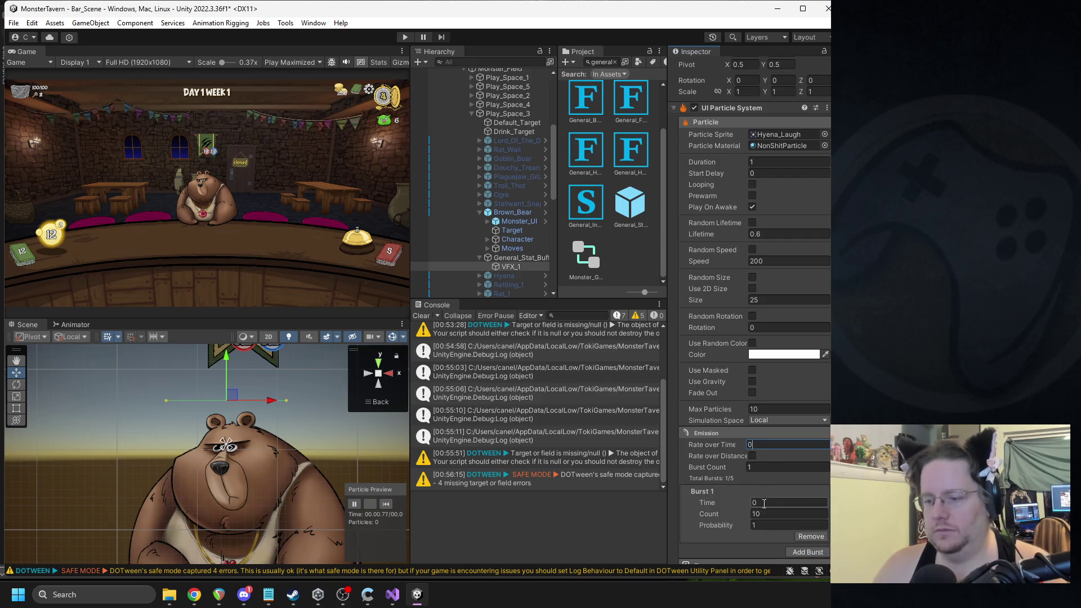
click(385, 502)
Change the emission shape to Point.
scroll(732, 439, down, 3)
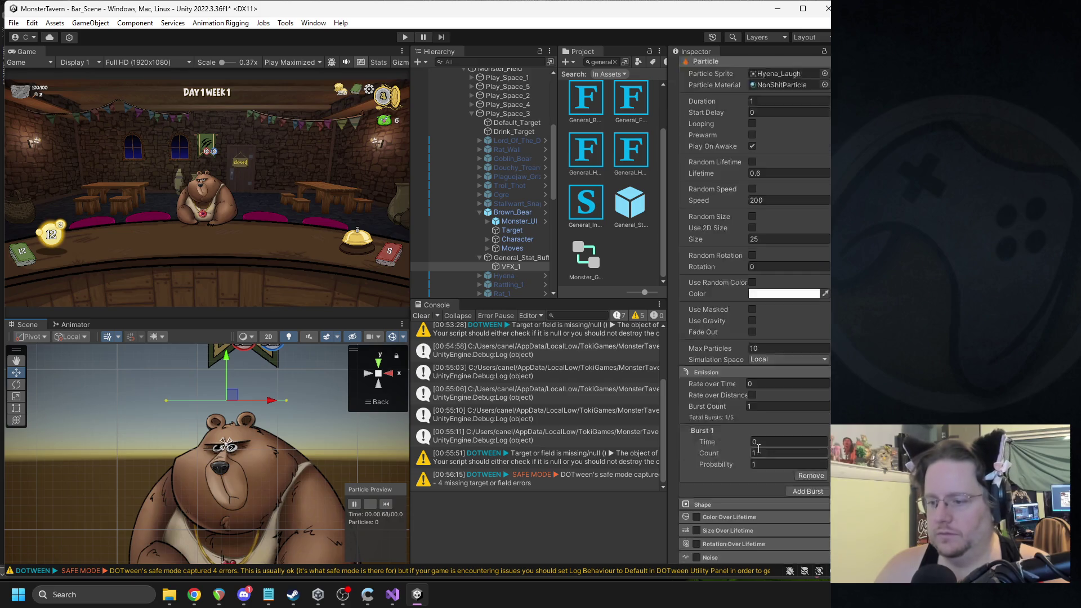
click(712, 477)
scroll(712, 478, down, 2)
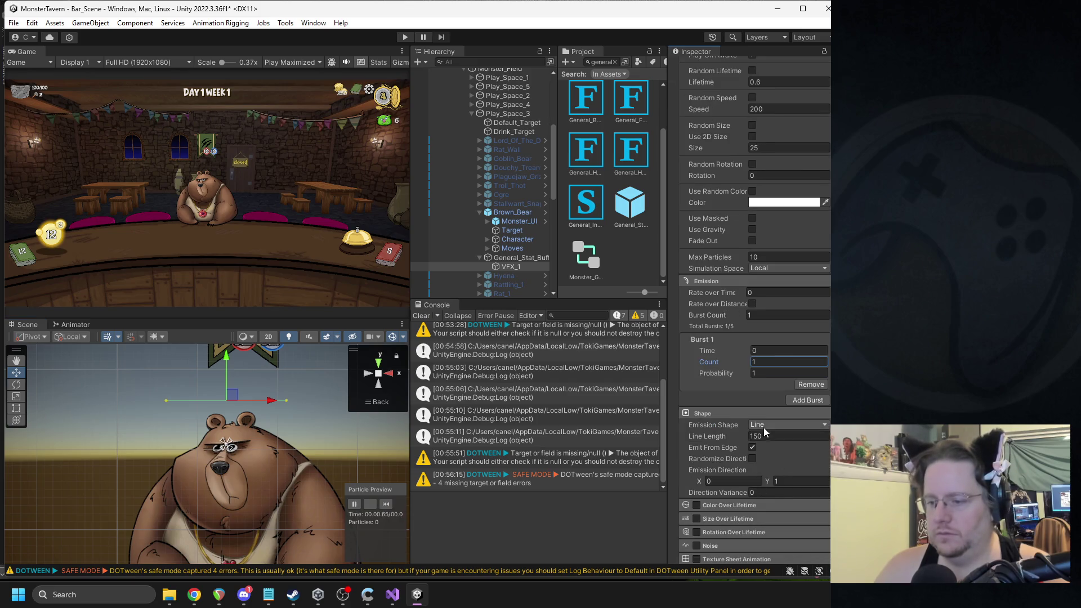
click(764, 426)
click(779, 488)
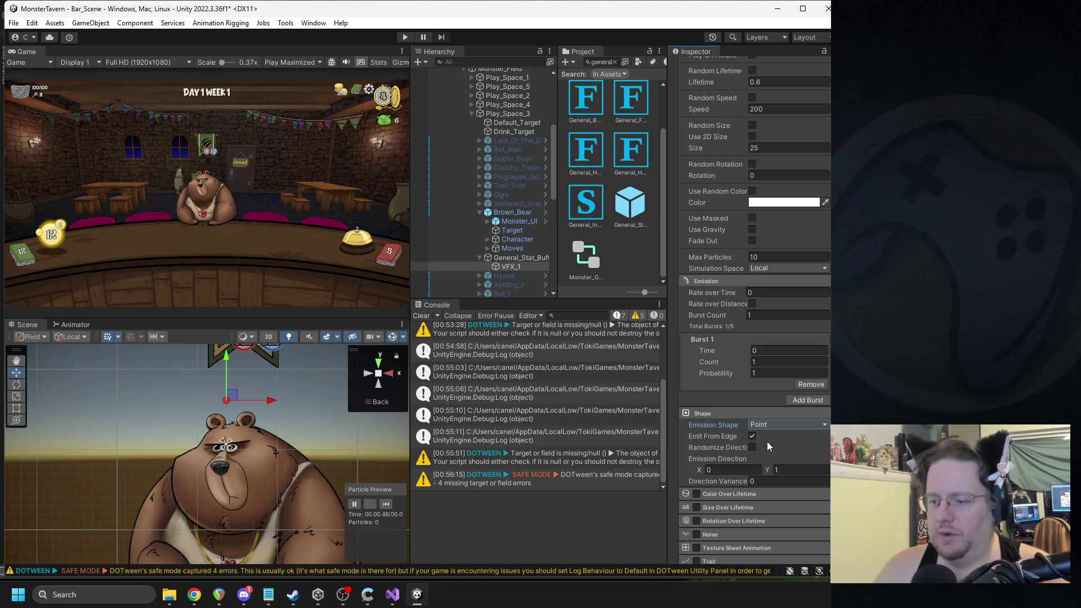
click(385, 505)
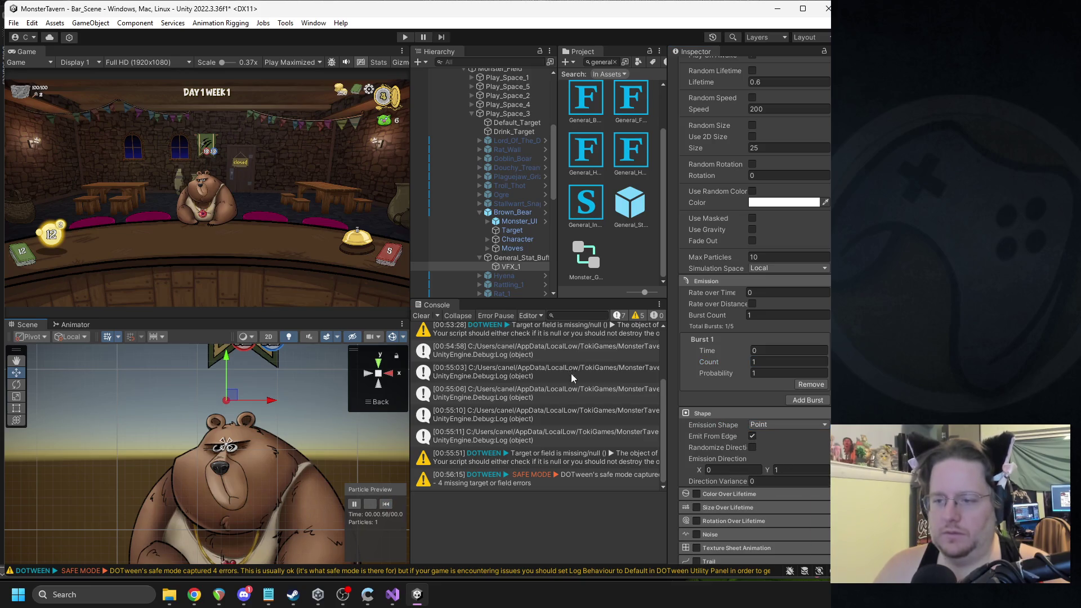
Set particle Speed to 0 and Size to 150, then replay the preview.
click(770, 109)
text(0)
click(769, 147)
text(15)
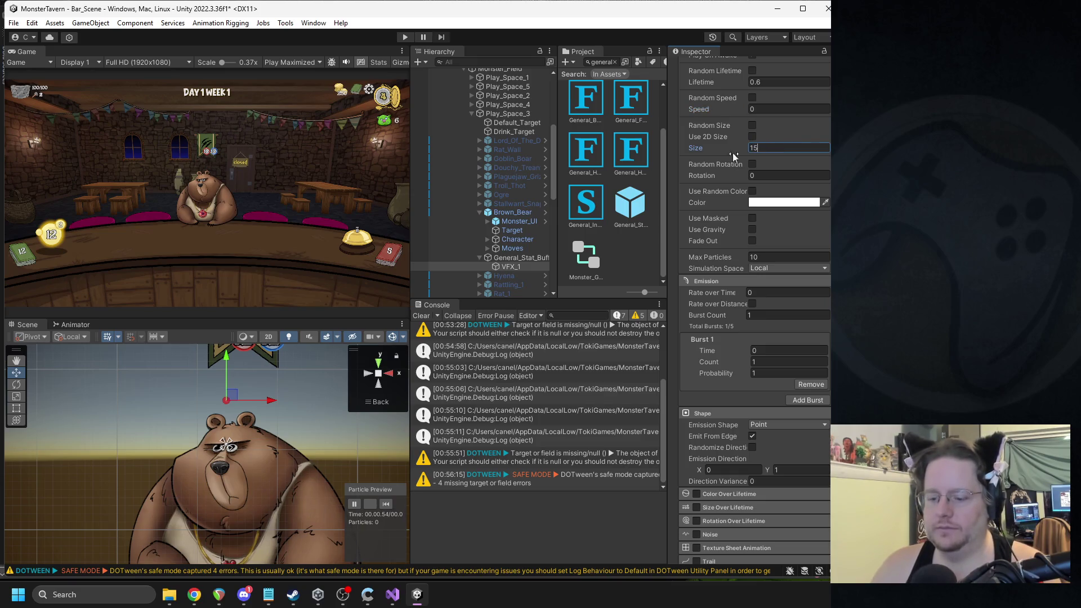
text(0)
click(383, 505)
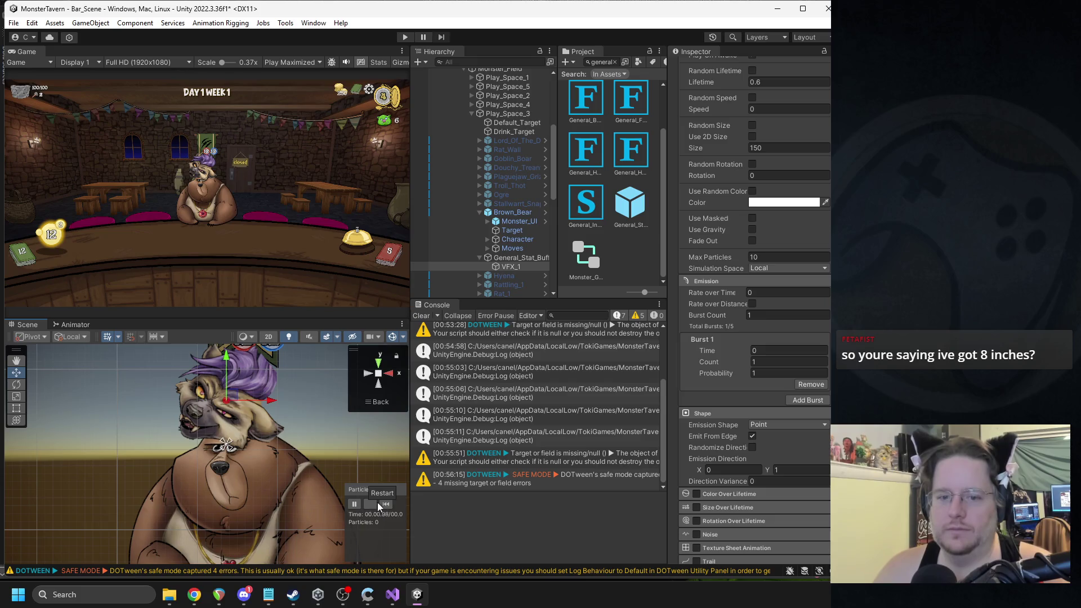
scroll(372, 501, down, 2)
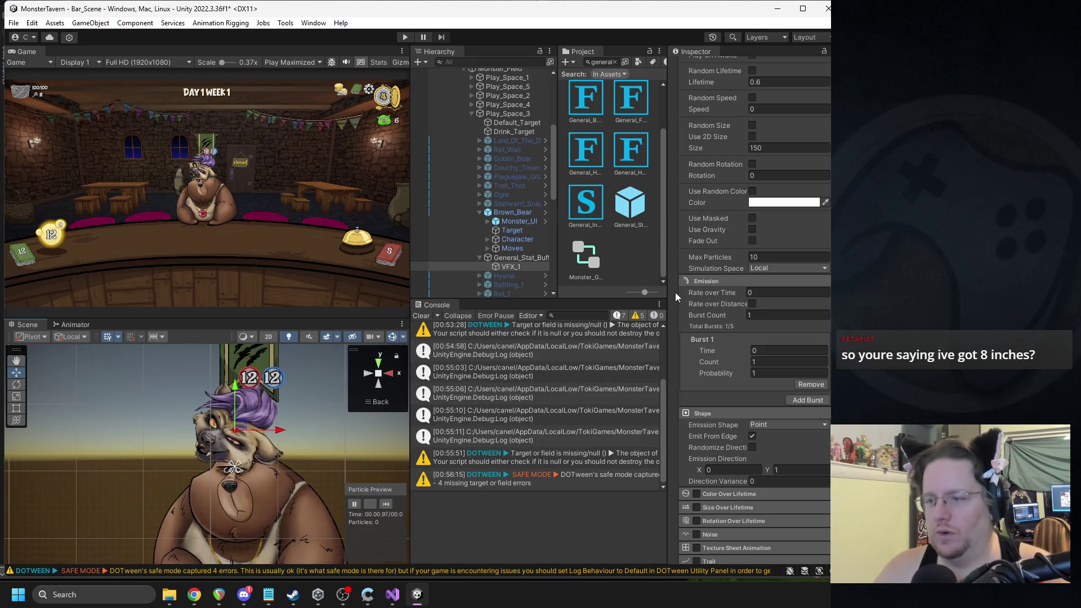
scroll(765, 162, up, 3)
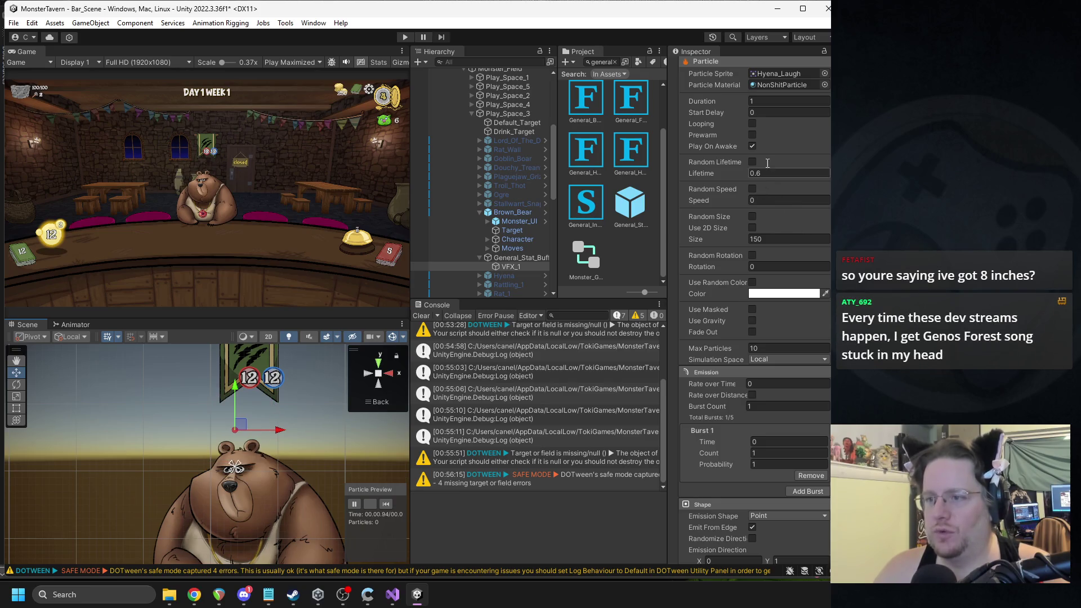
scroll(747, 326, down, 3)
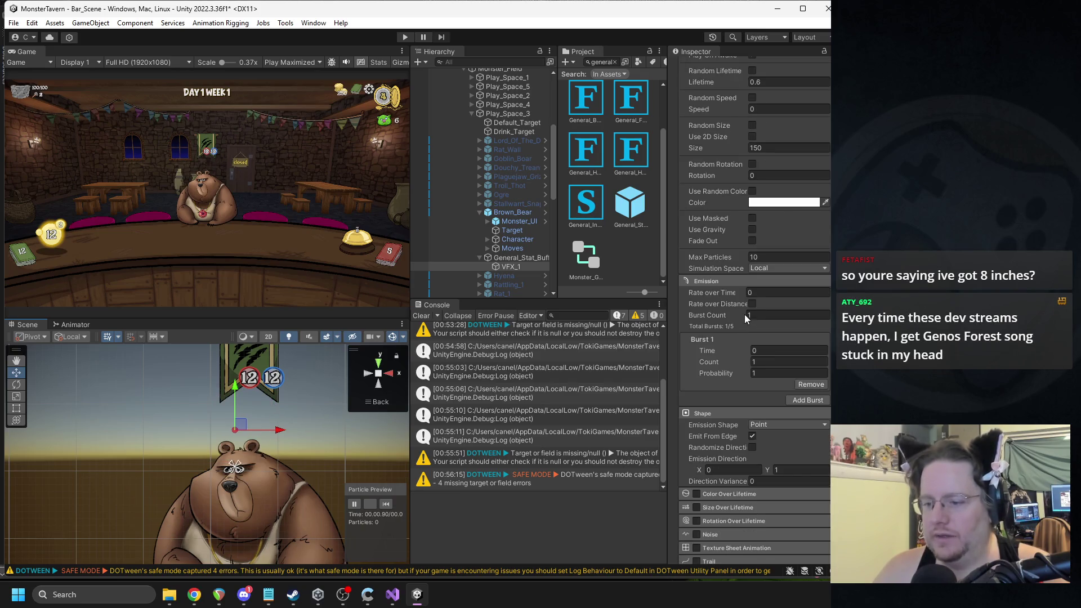
click(388, 506)
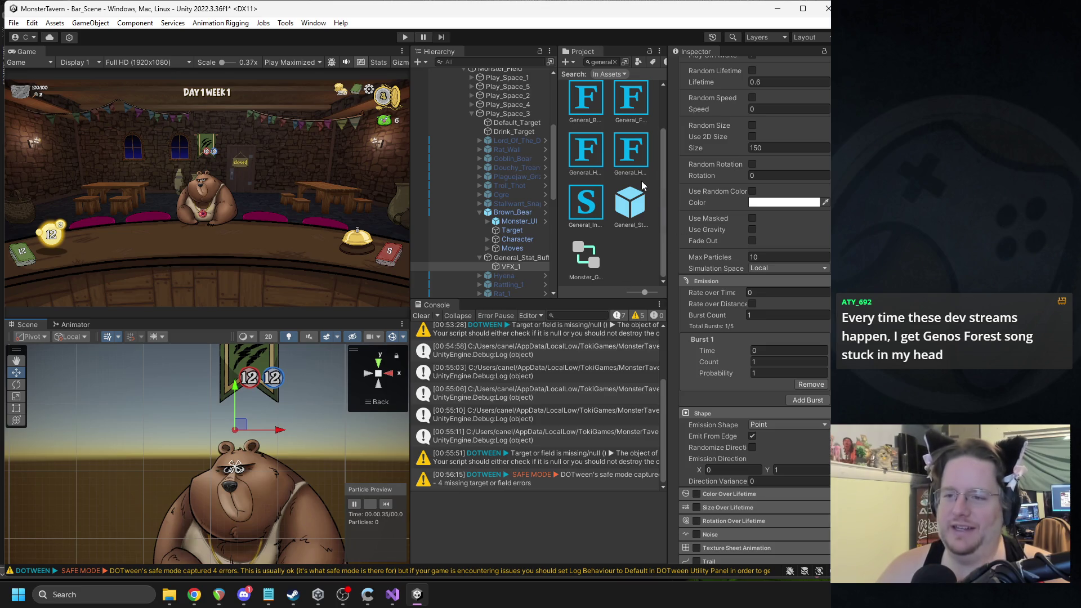
Clear the project search and browse the sprite picker, closing it without changing the sprite.
click(615, 62)
scroll(777, 286, up, 3)
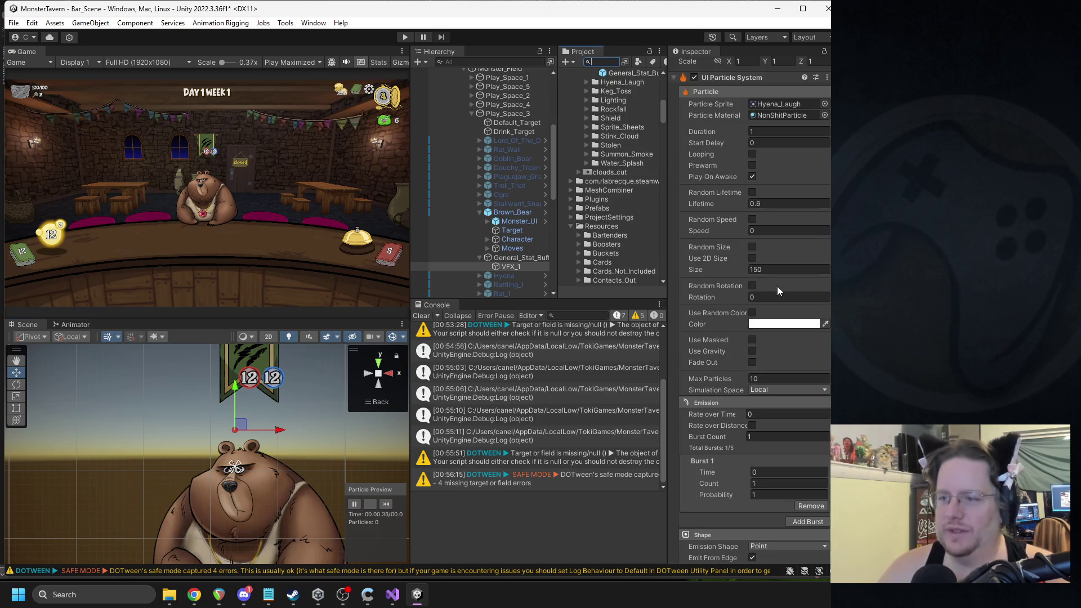
click(824, 103)
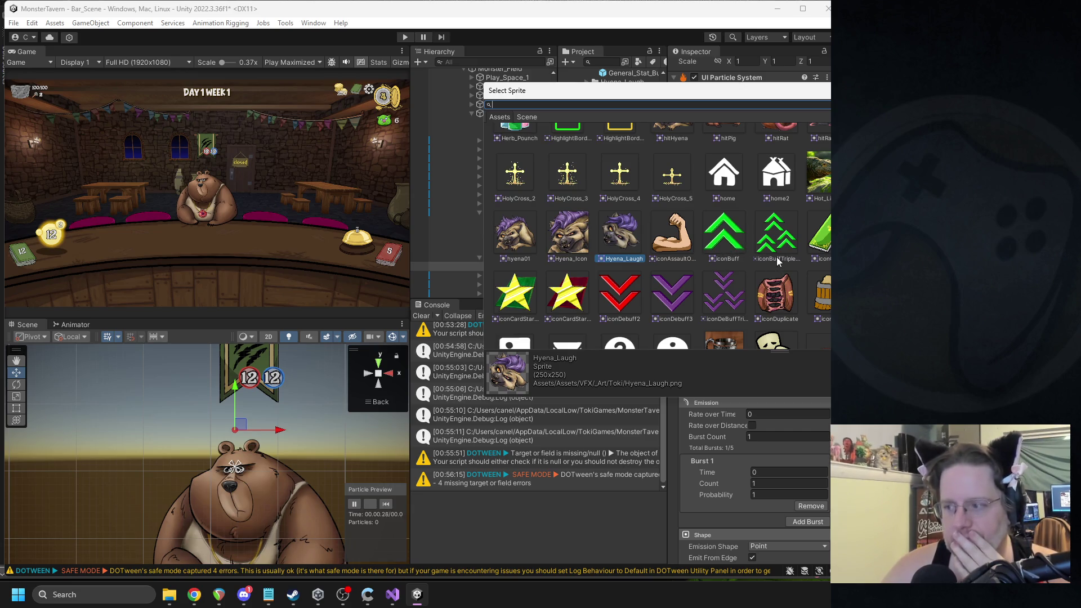
scroll(780, 262, down, 3)
key(Escape)
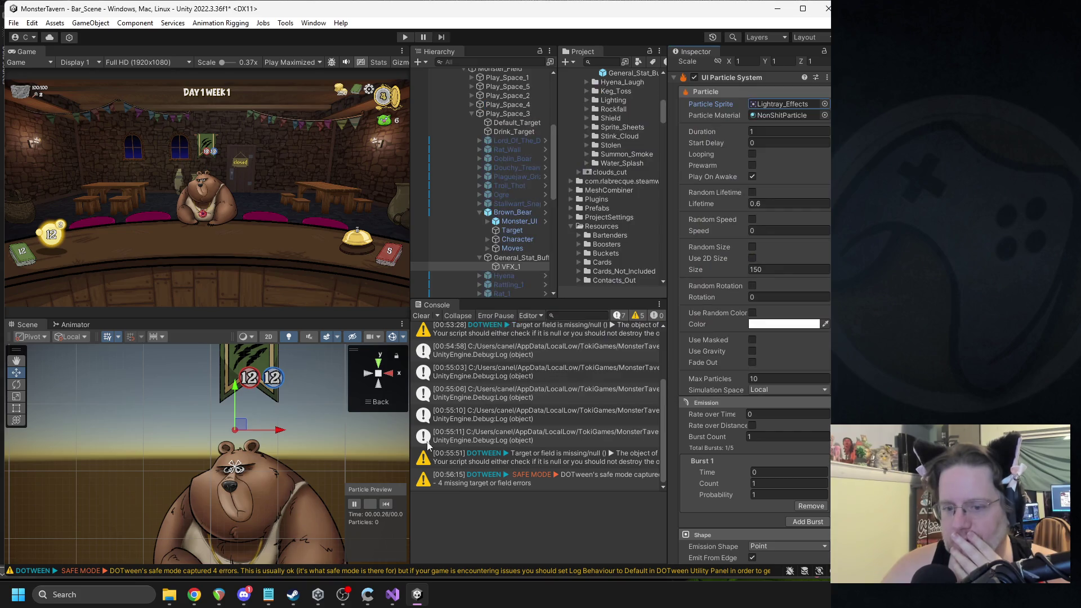
click(387, 503)
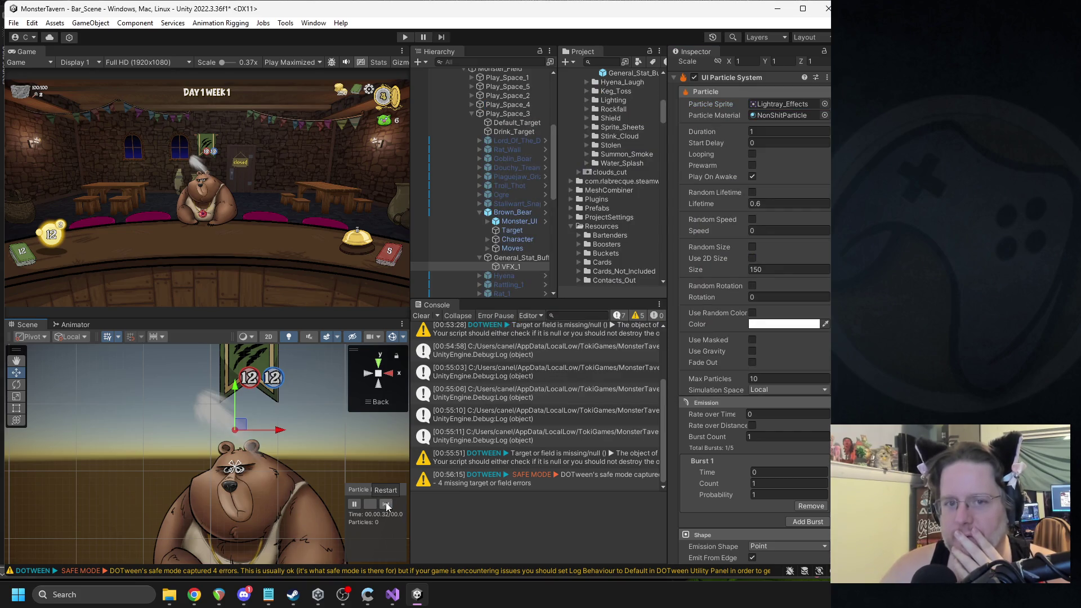
Drag VFX_1 down onto the bear's head and replay the burst.
drag(239, 385, 237, 427)
click(389, 503)
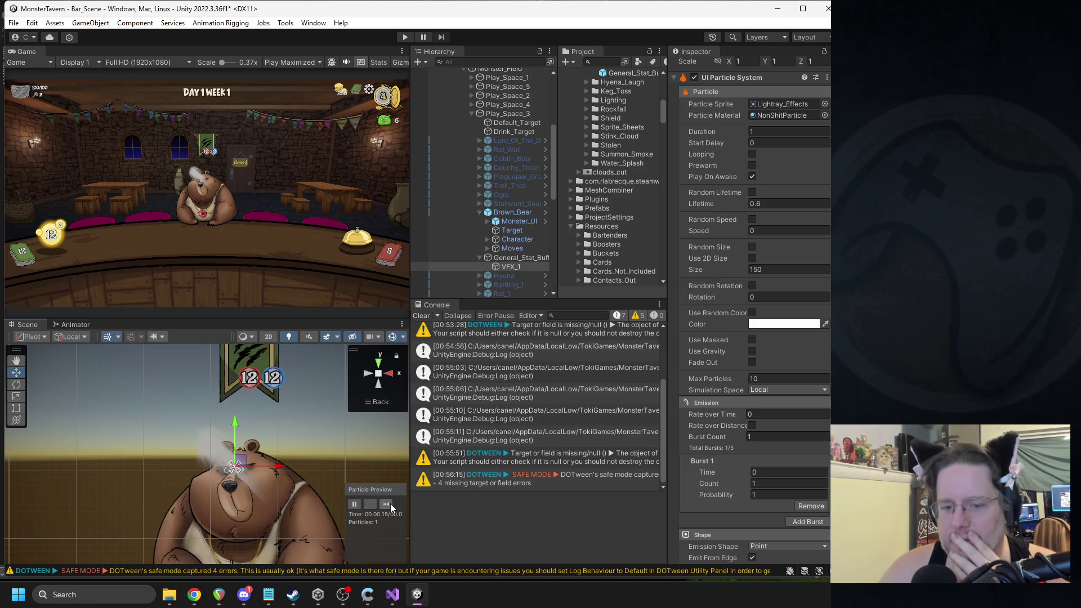
click(390, 502)
scroll(748, 434, down, 3)
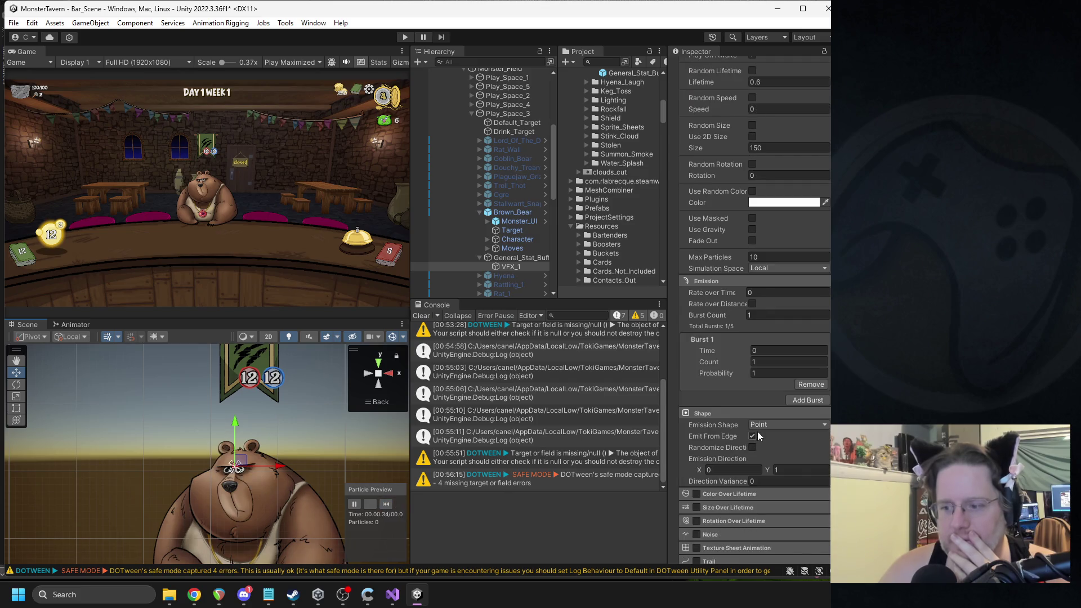
Switch the emission shape to Circle, toggling Emit From Edge and Randomize Direction.
click(757, 429)
click(772, 451)
click(752, 448)
click(753, 460)
click(389, 502)
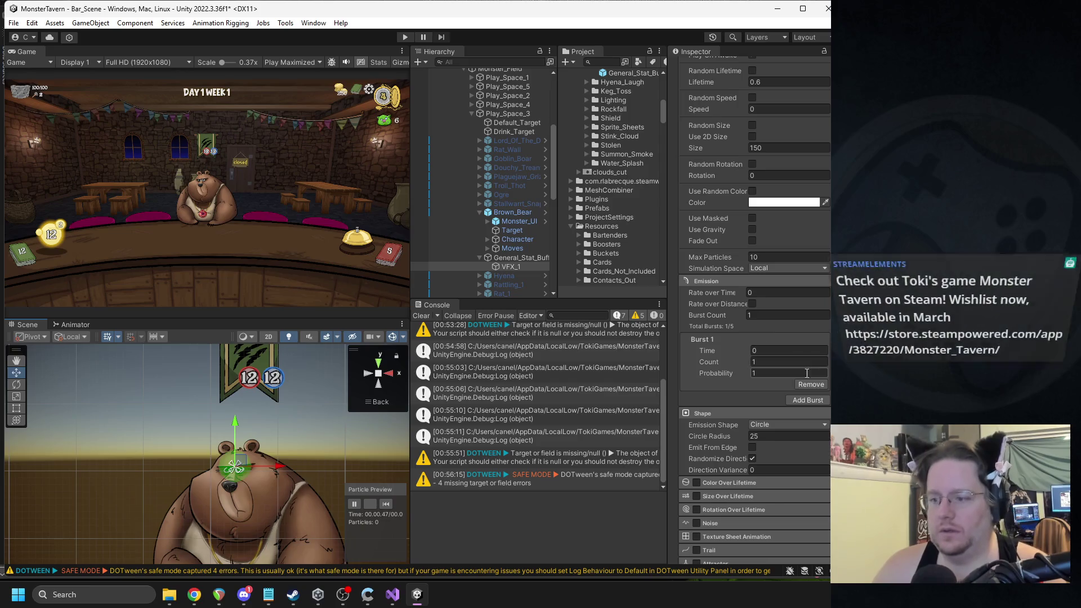
Remove the burst and set Rate over Time to 15.
click(811, 384)
double_click(759, 292)
text(15)
click(386, 504)
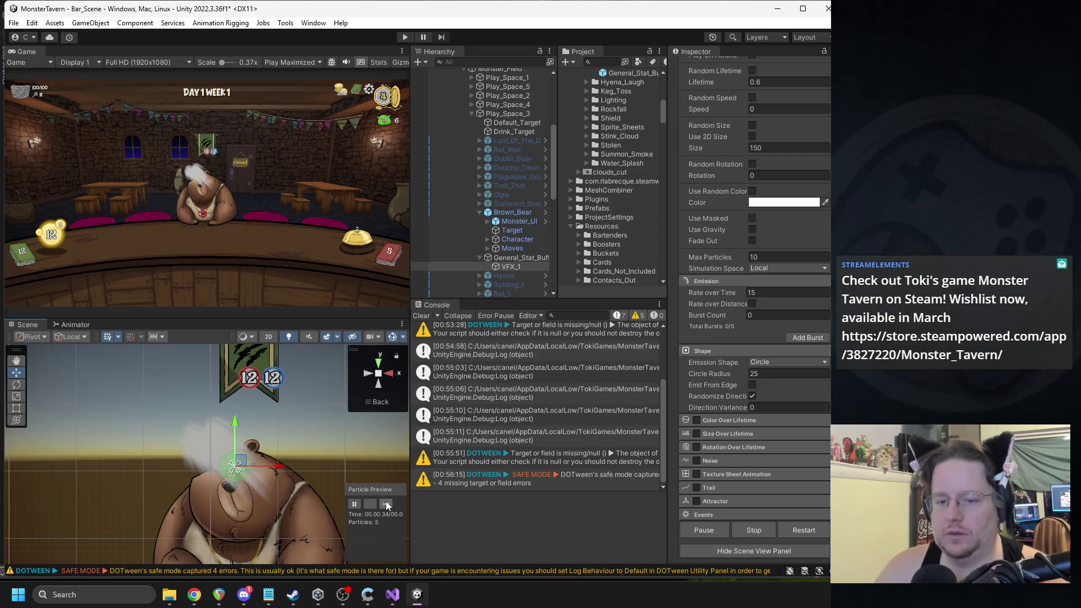
Set Speed to 70, emit from the circle's edge without random direction, and randomize rotation.
click(764, 108)
text(70)
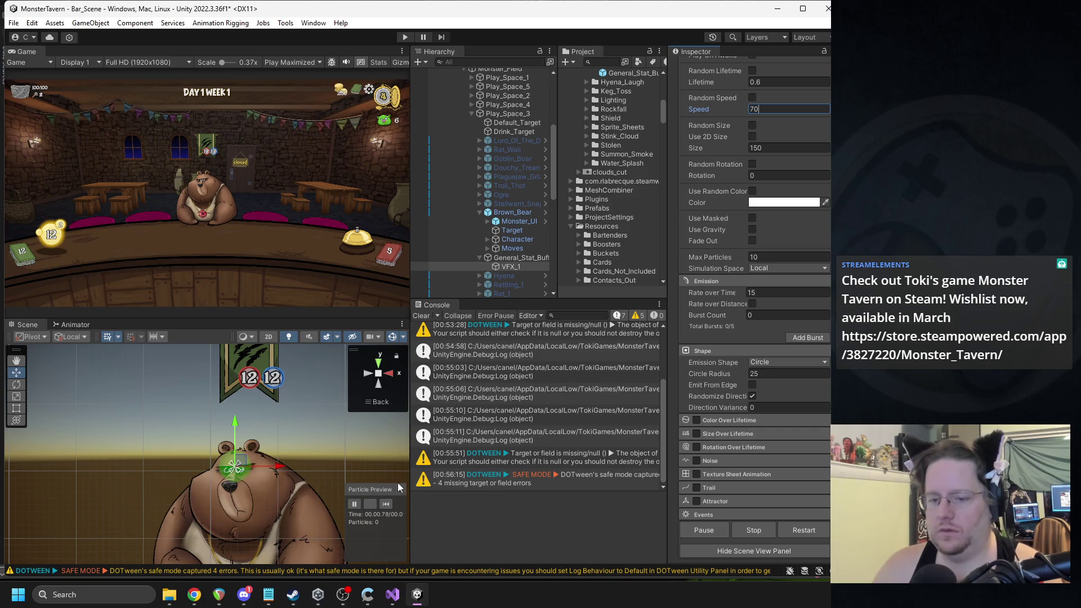
key(Return)
click(379, 502)
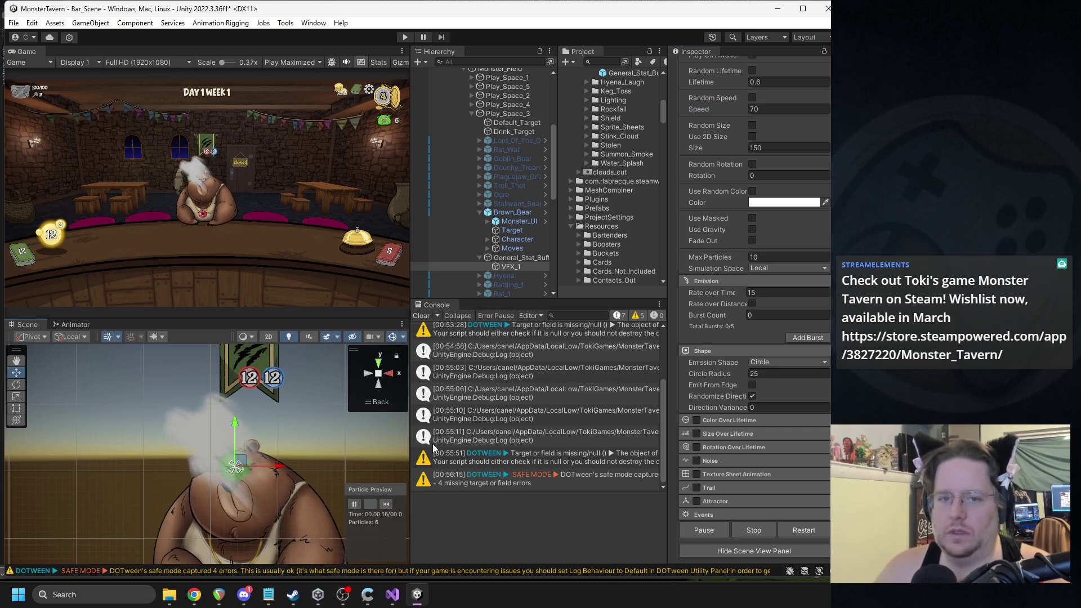
click(753, 396)
click(753, 385)
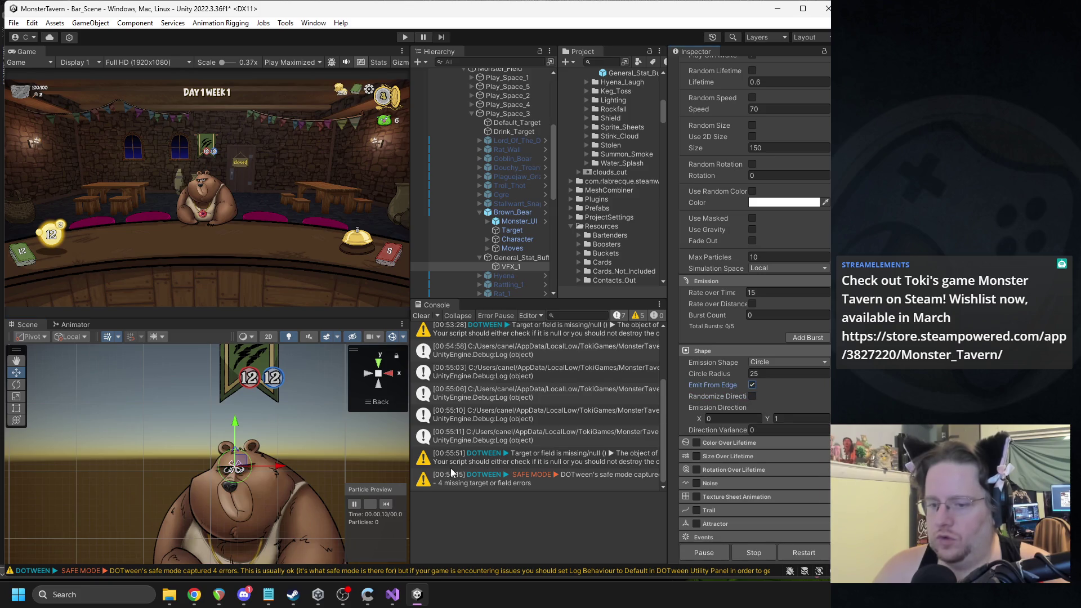
click(387, 504)
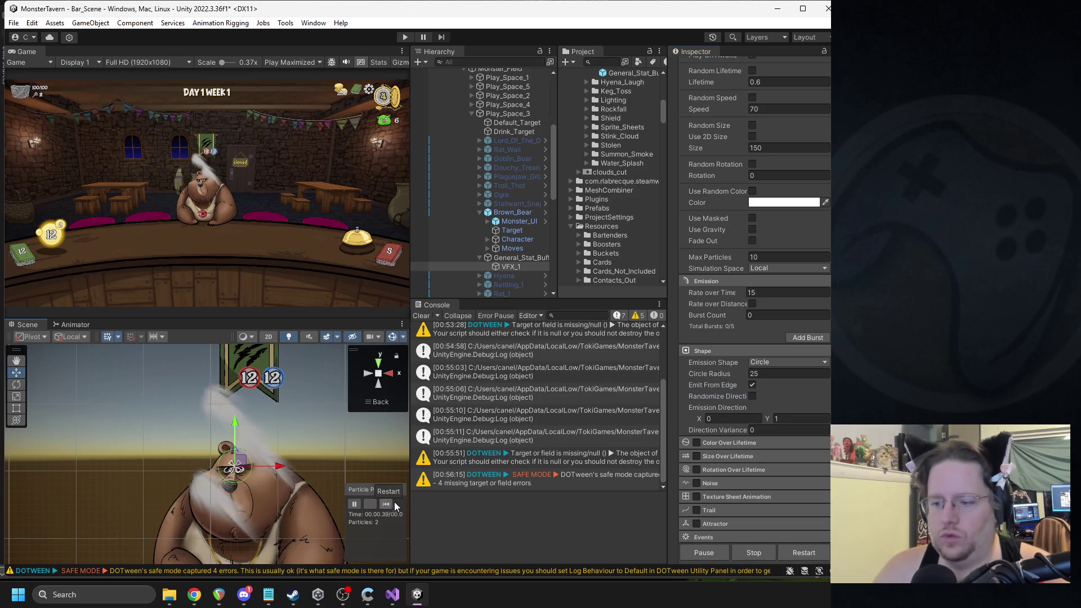
click(754, 164)
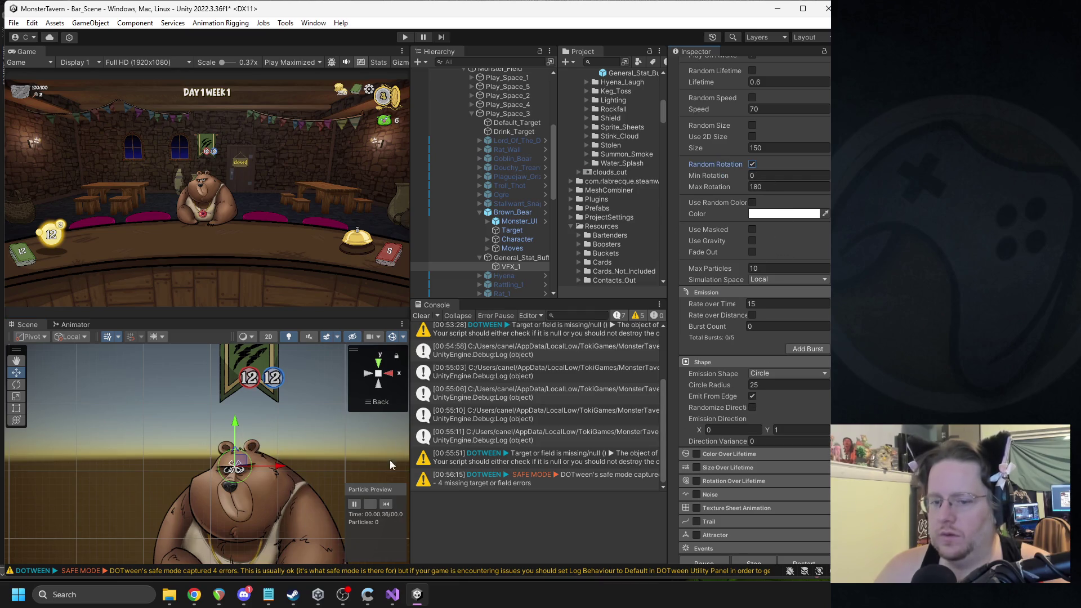
Emit from inside the circle instead of its edge and randomize particle direction.
click(383, 504)
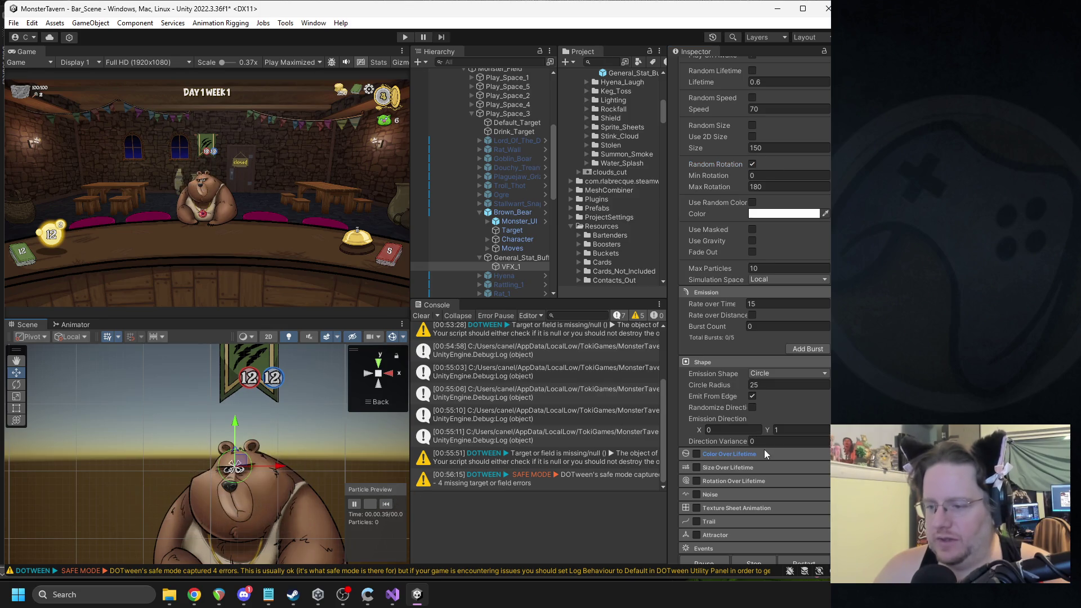
click(753, 395)
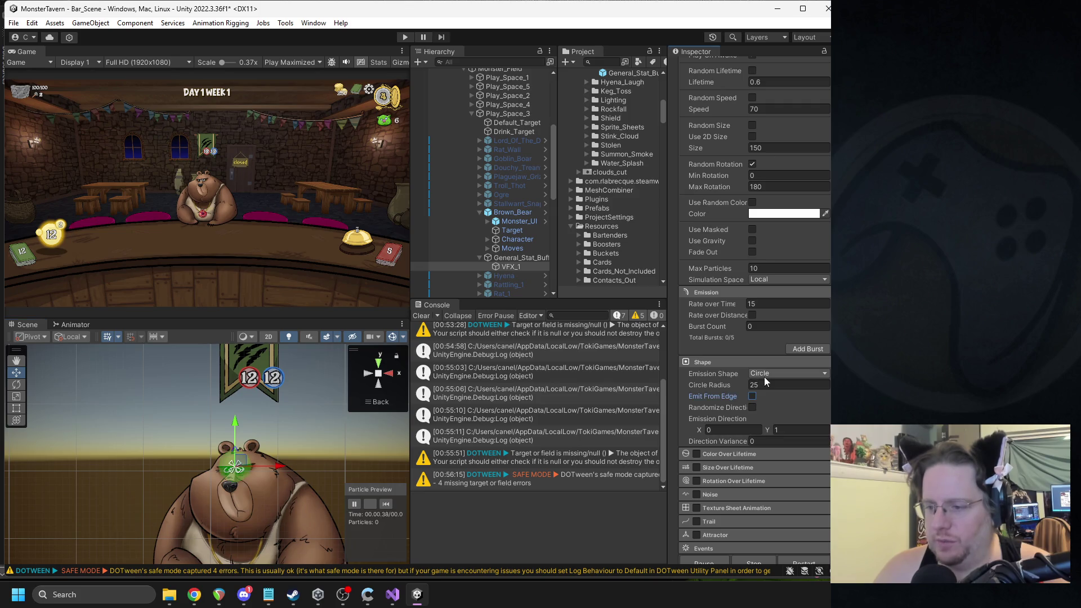
click(753, 407)
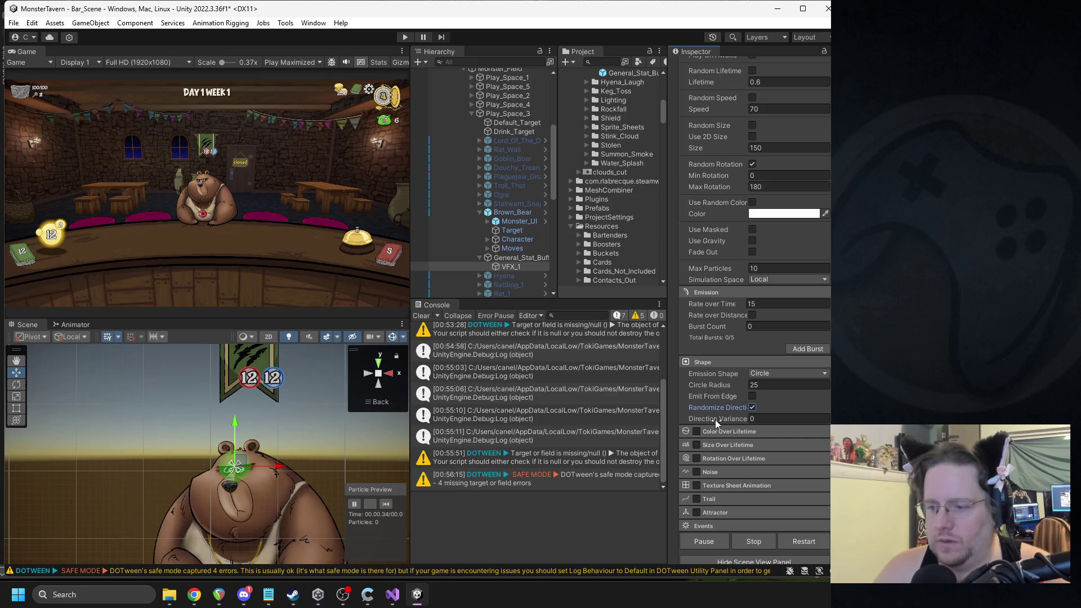
click(387, 505)
click(387, 505)
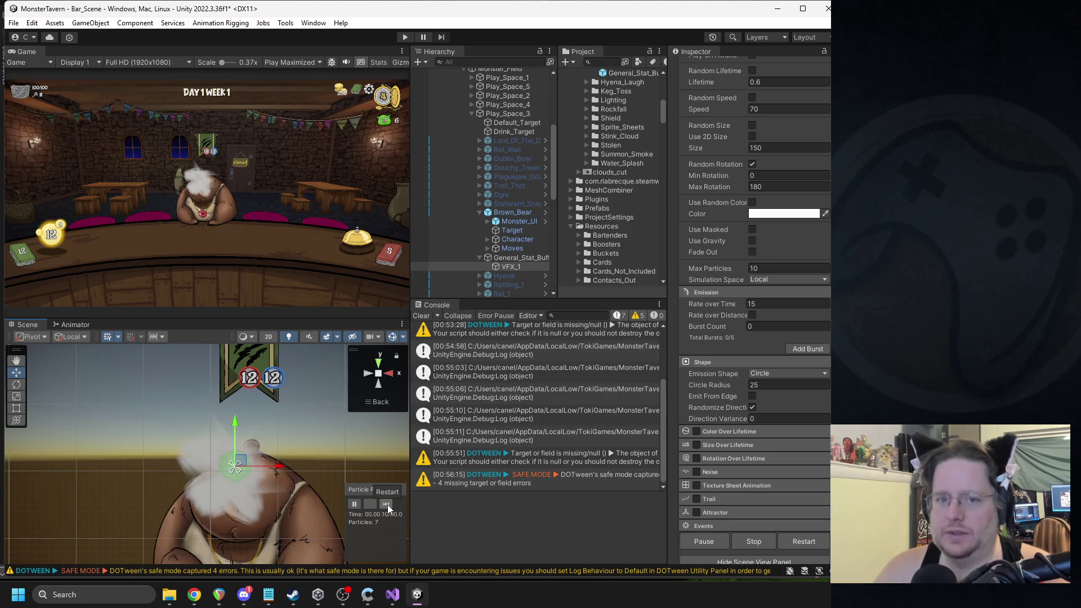
click(387, 505)
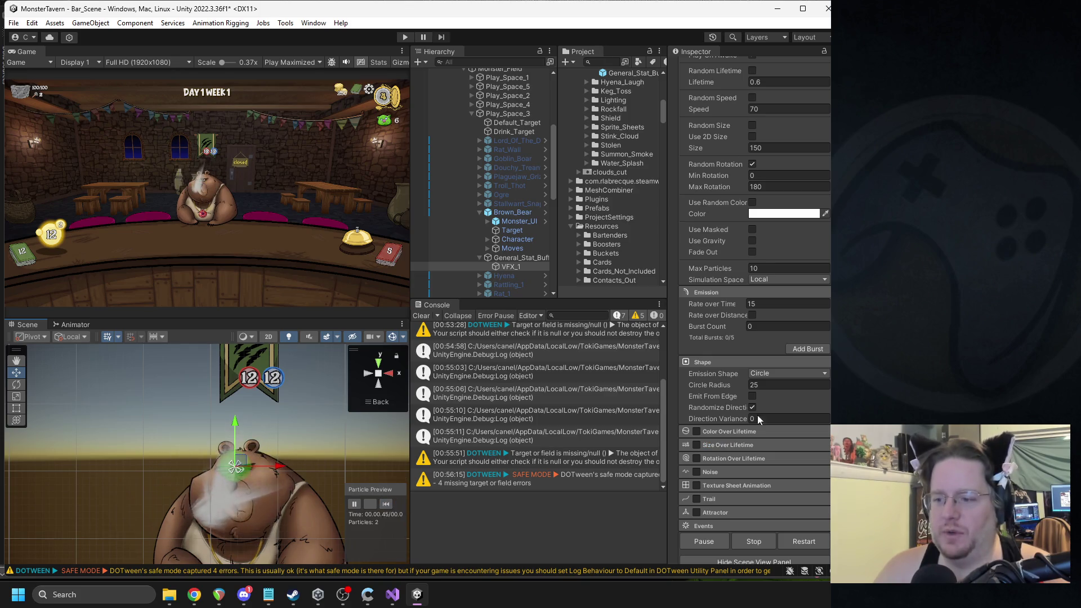
Keep the Circle shape, set its radius to 38, and turn off Random Rotation.
click(774, 374)
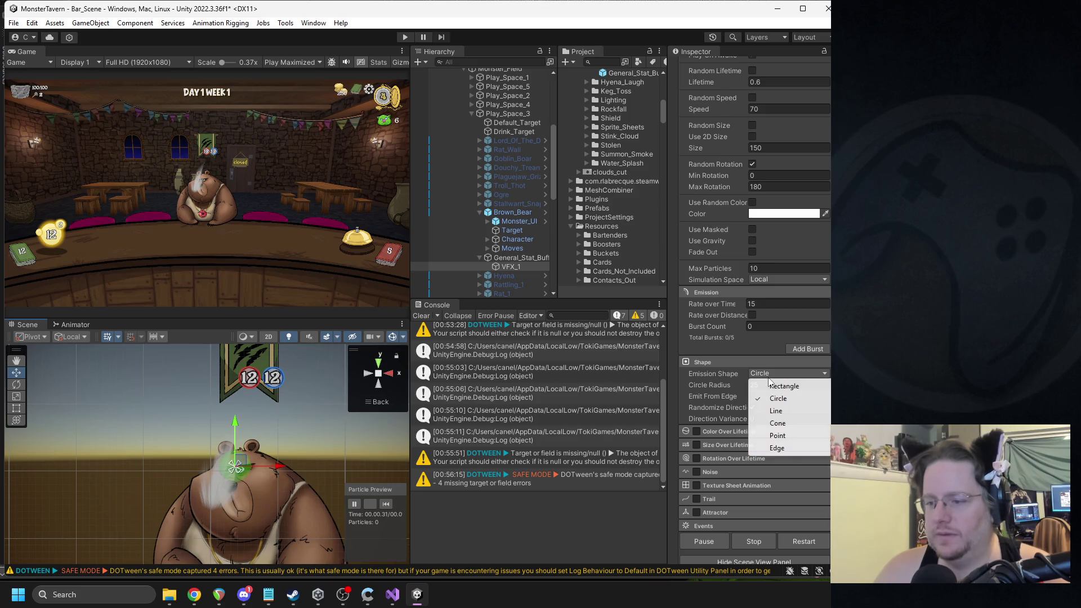
click(778, 398)
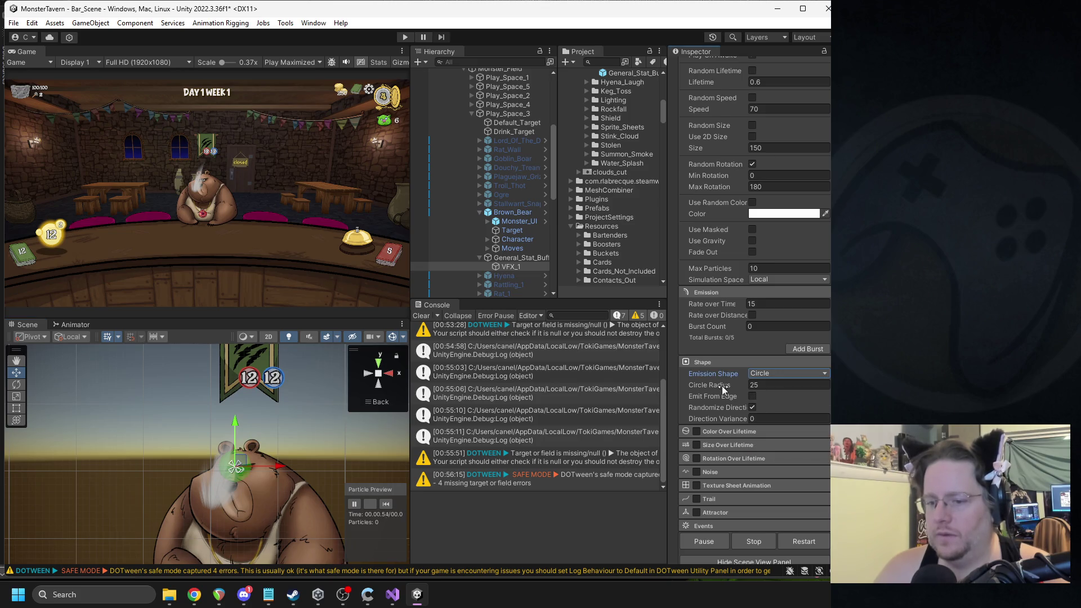
drag(721, 386, 783, 386)
text(38)
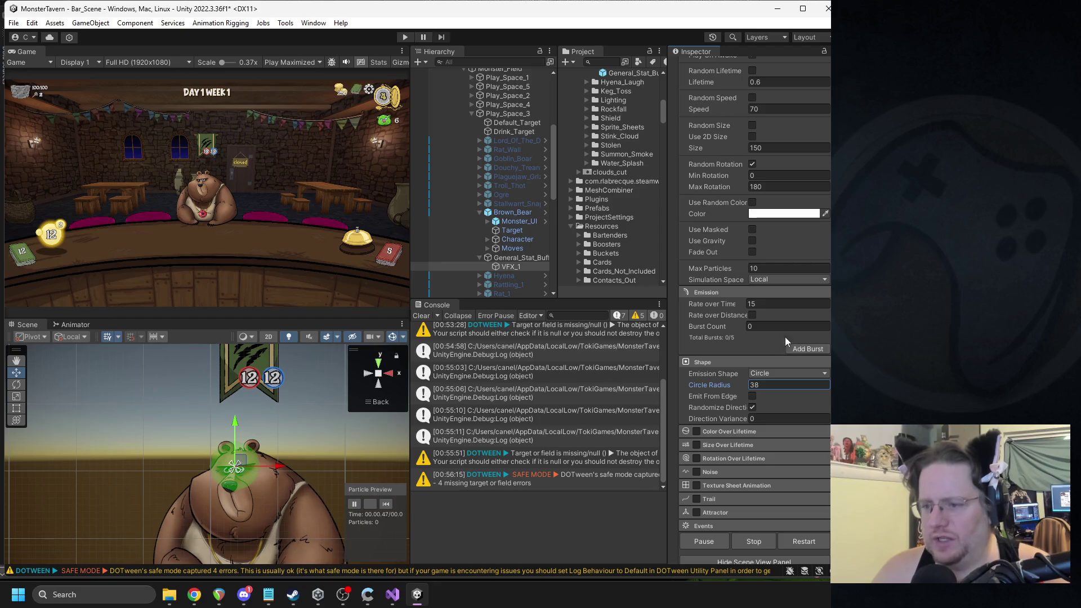
click(752, 165)
click(385, 505)
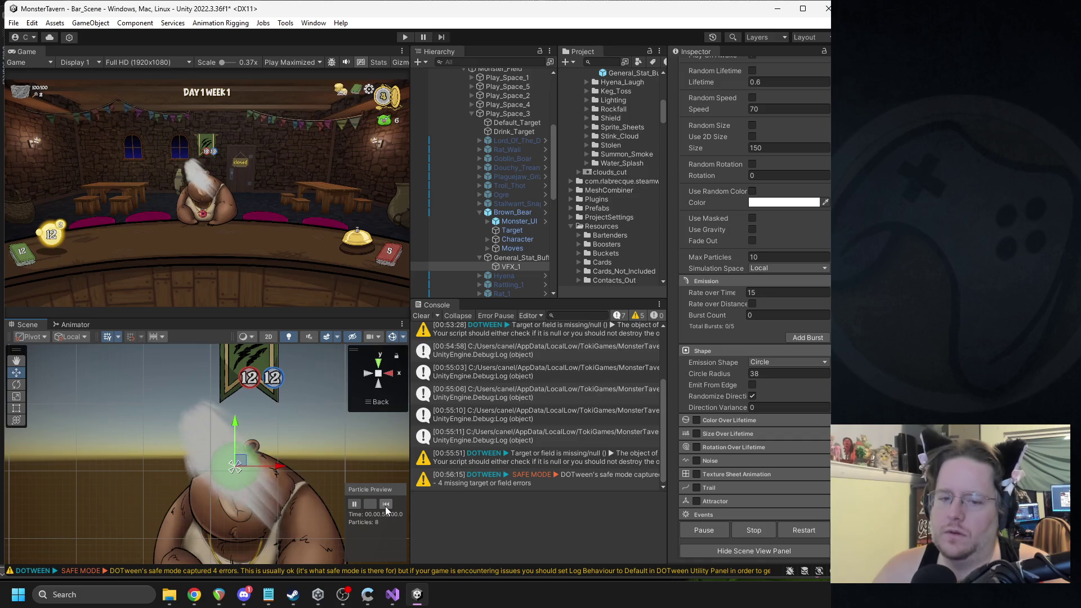
Turn random particle directions off, then launch Paint from the Start search.
click(757, 374)
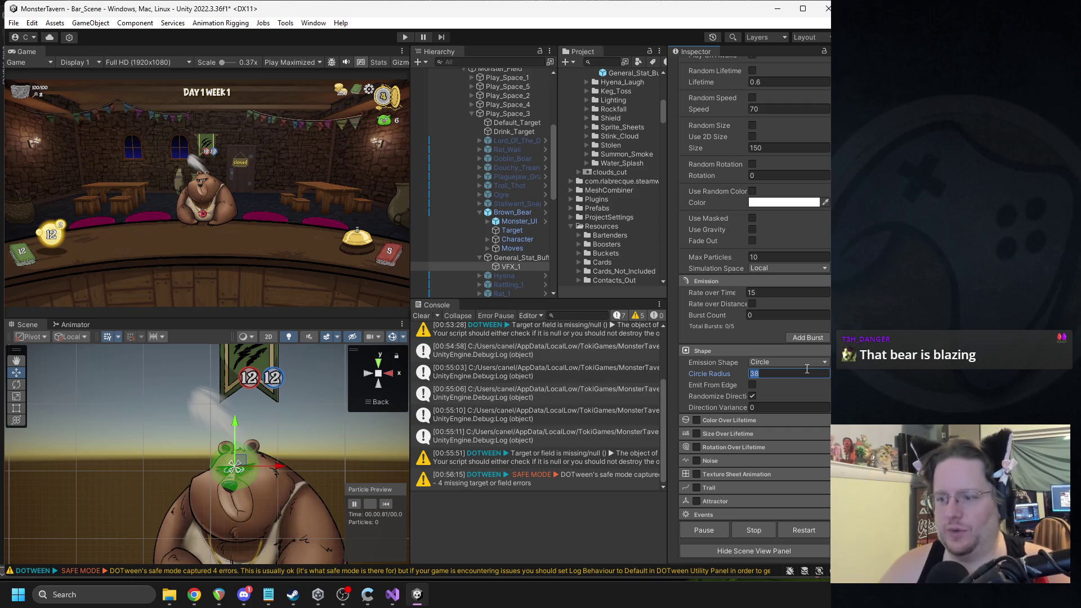
click(752, 396)
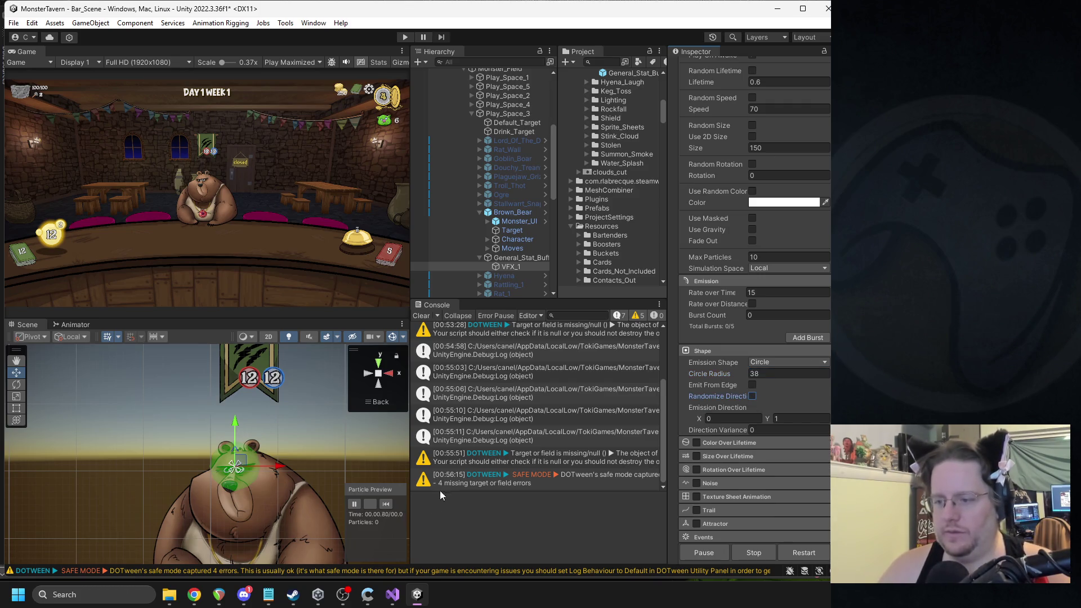
click(387, 505)
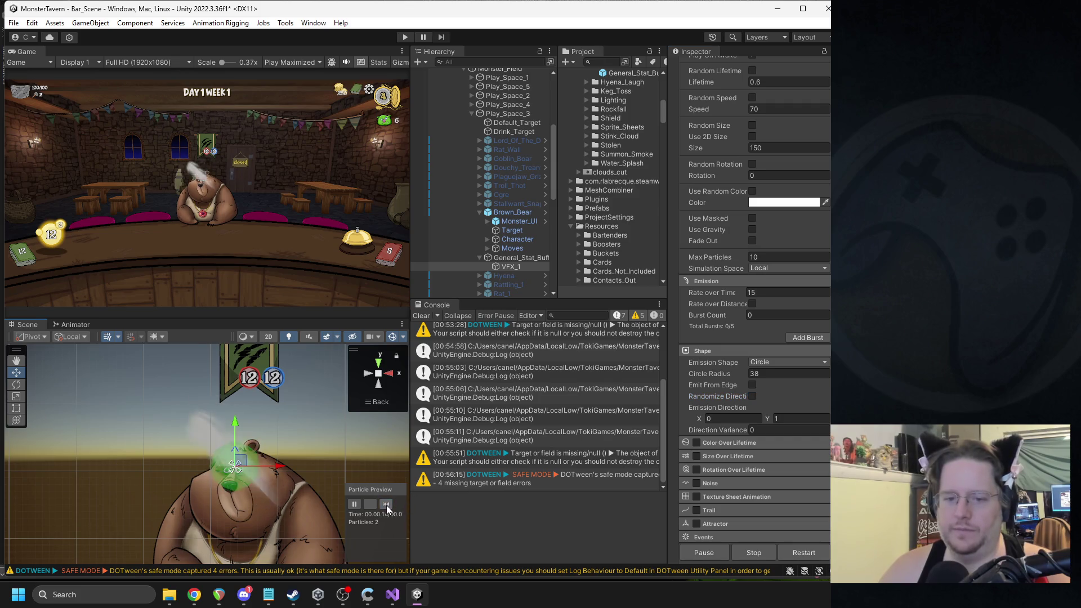
click(103, 596)
text(paint)
key(Return)
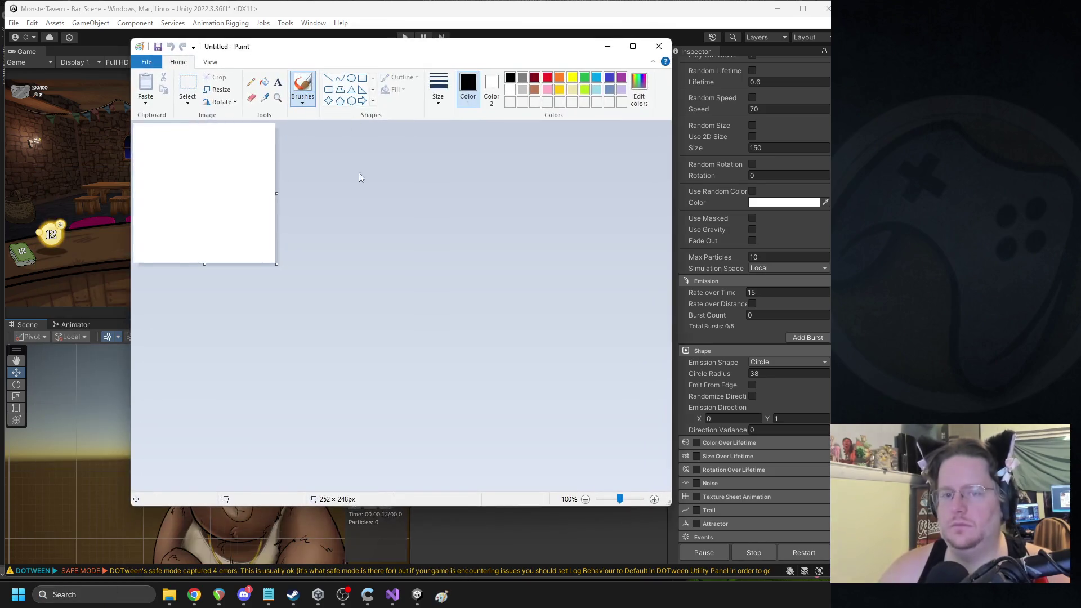
drag(276, 193, 393, 193)
mouse_move(241, 167)
mouse_down()
mouse_move(290, 166)
mouse_move(239, 148)
mouse_move(200, 164)
mouse_move(220, 214)
mouse_move(262, 210)
mouse_up()
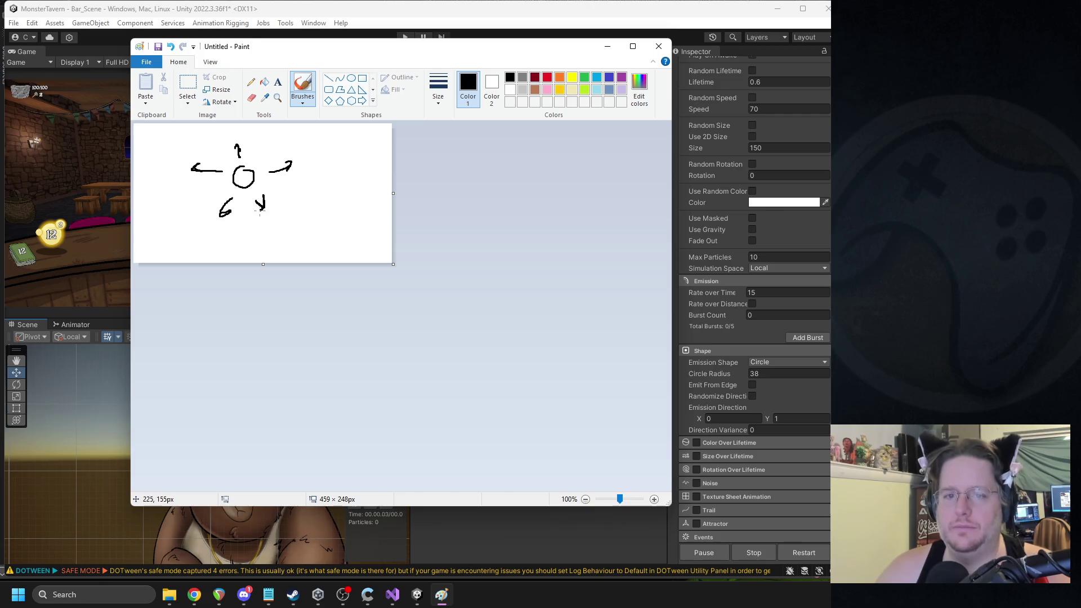
click(659, 46)
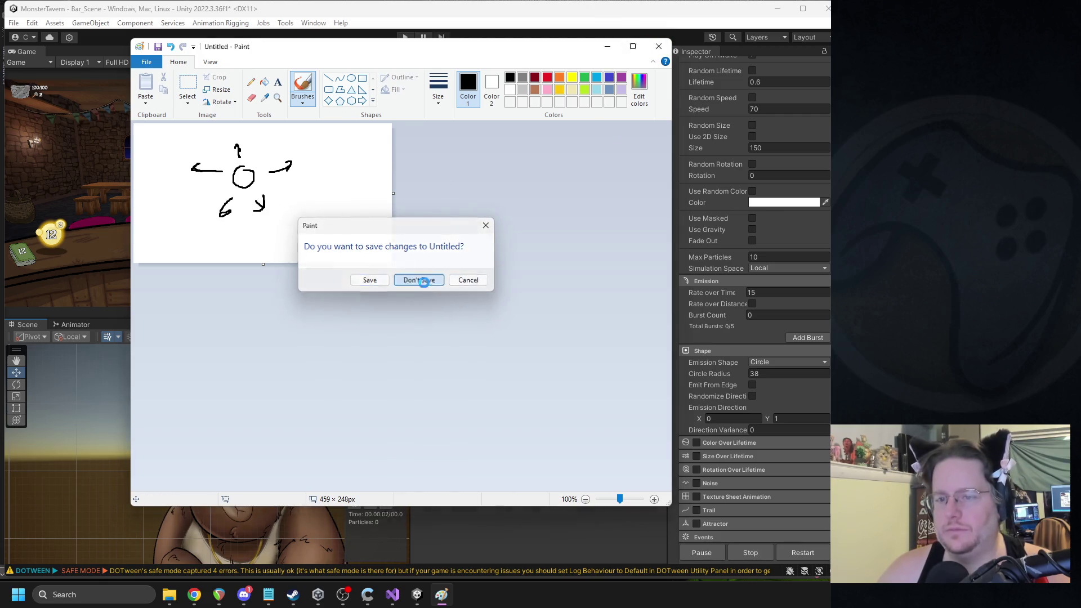
click(425, 285)
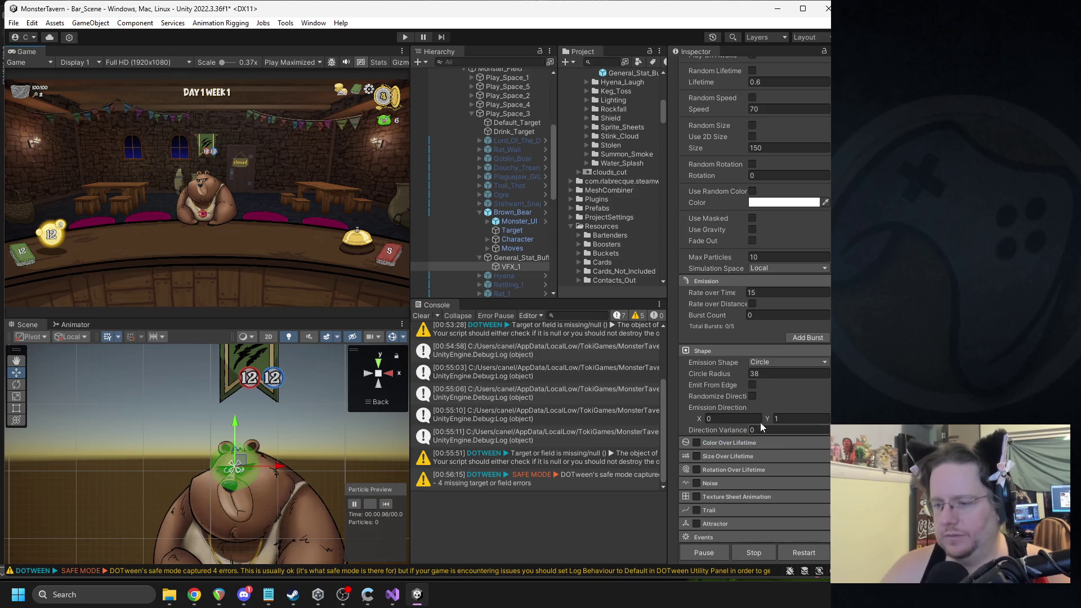
Set the emission direction X value to 0.
click(790, 418)
click(712, 419)
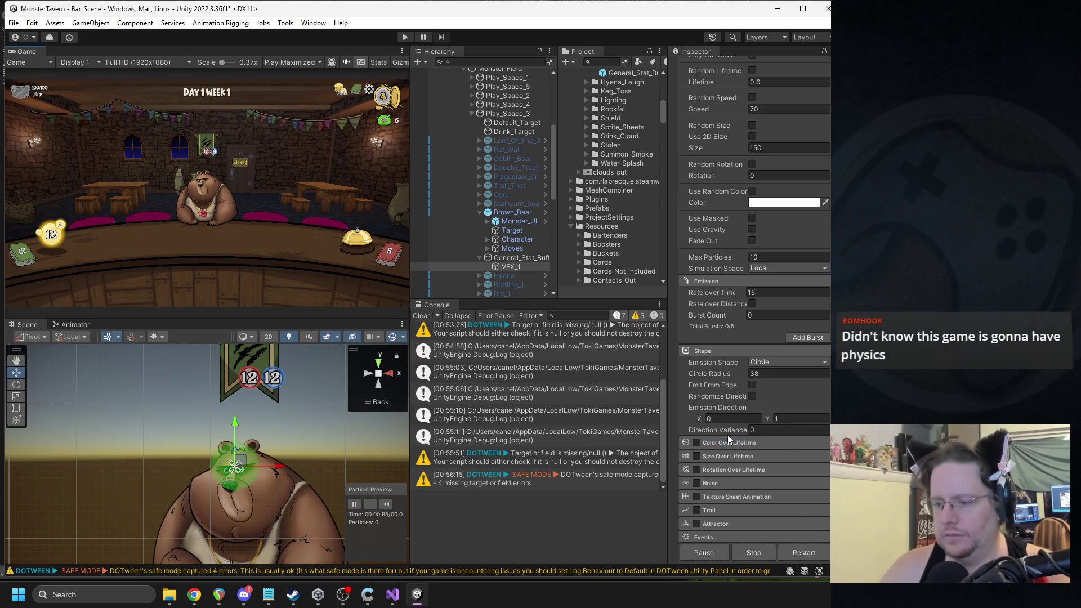
key(Return)
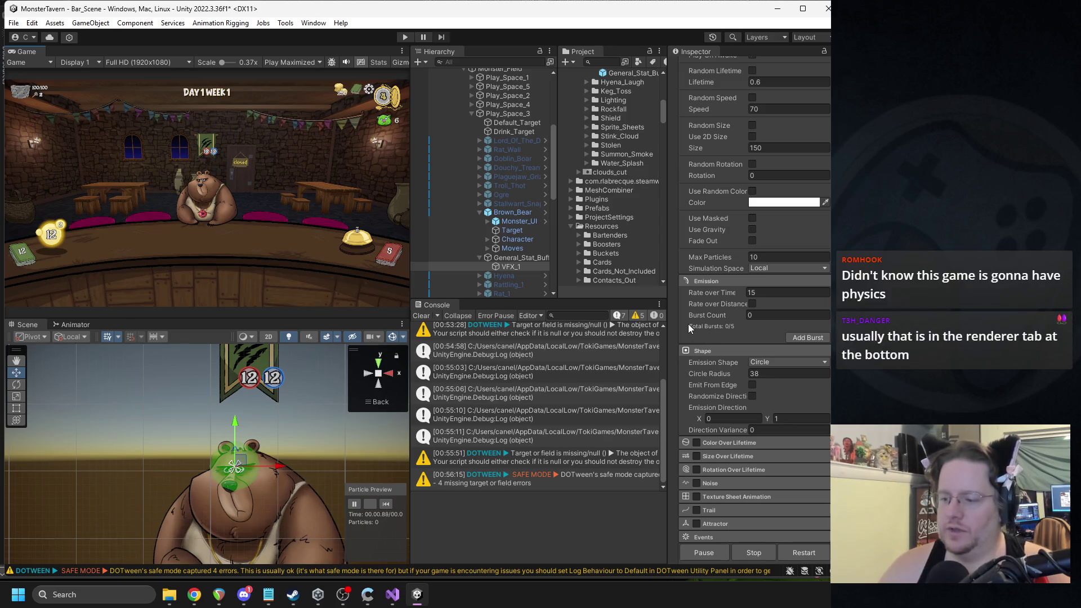
scroll(777, 394, down, 2)
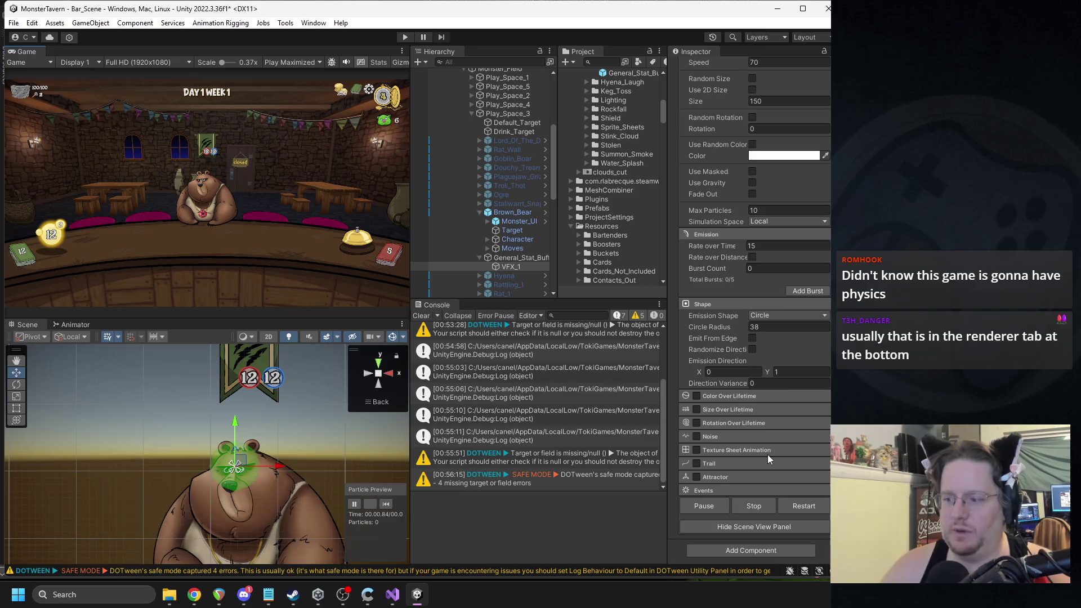
Enable the Attractor module, replay the burst, then disable and collapse Attractor.
click(722, 476)
scroll(755, 451, down, 2)
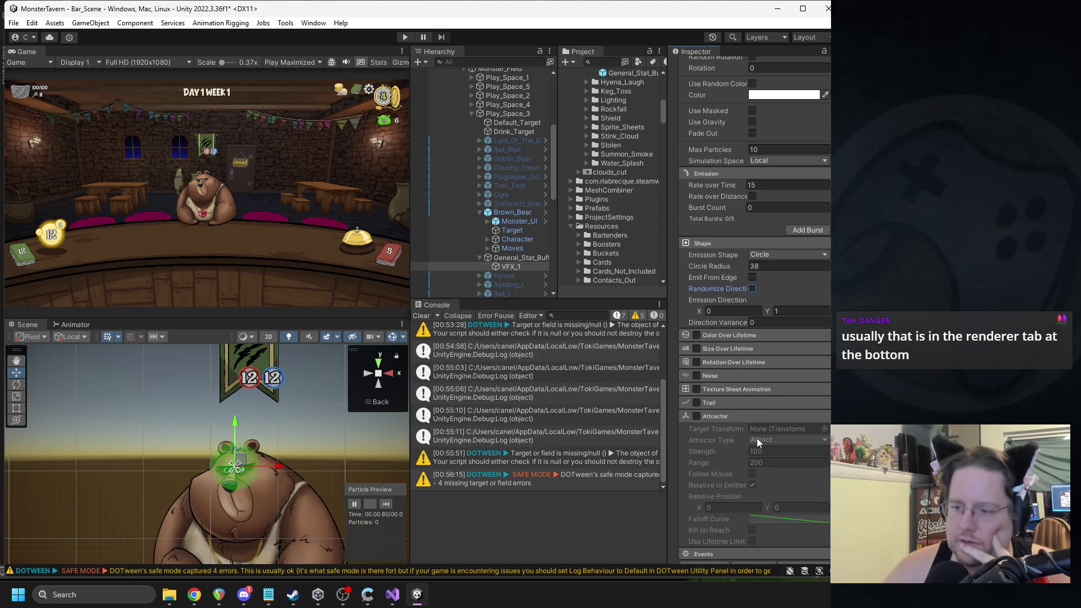
click(697, 417)
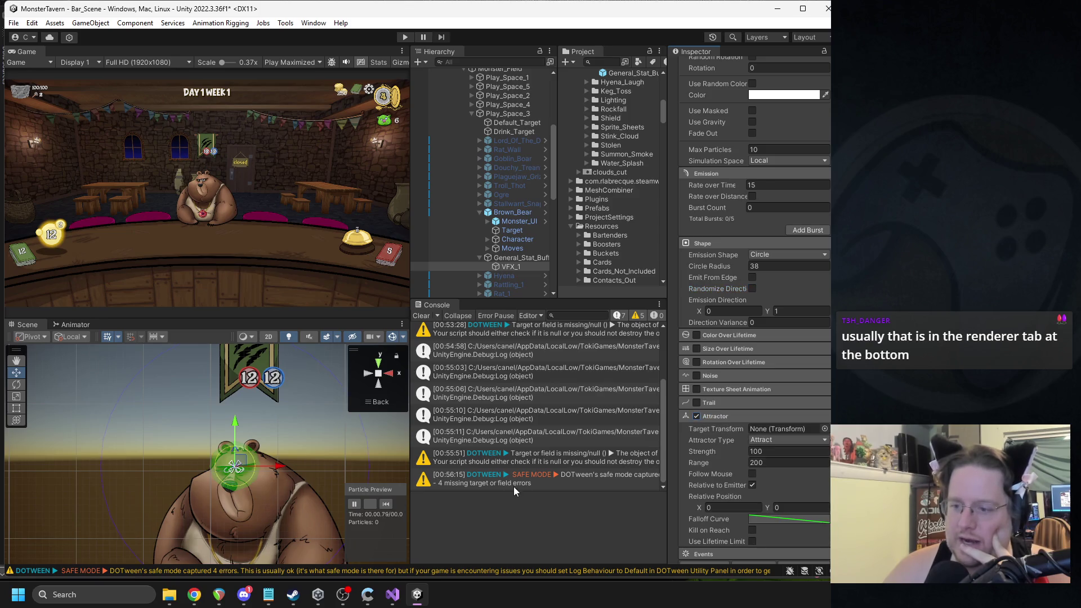
click(385, 504)
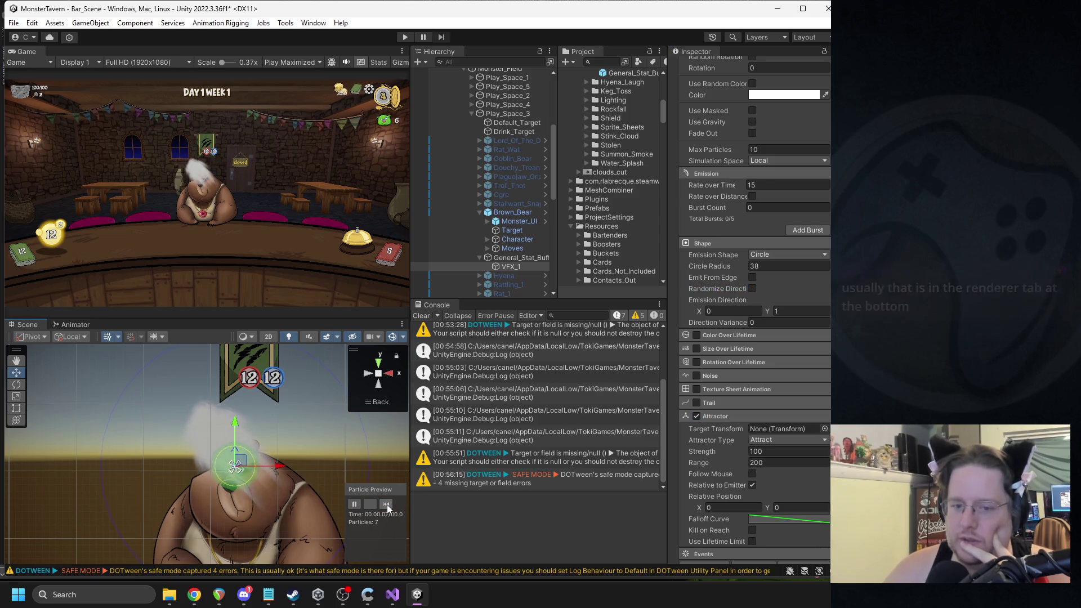
click(387, 504)
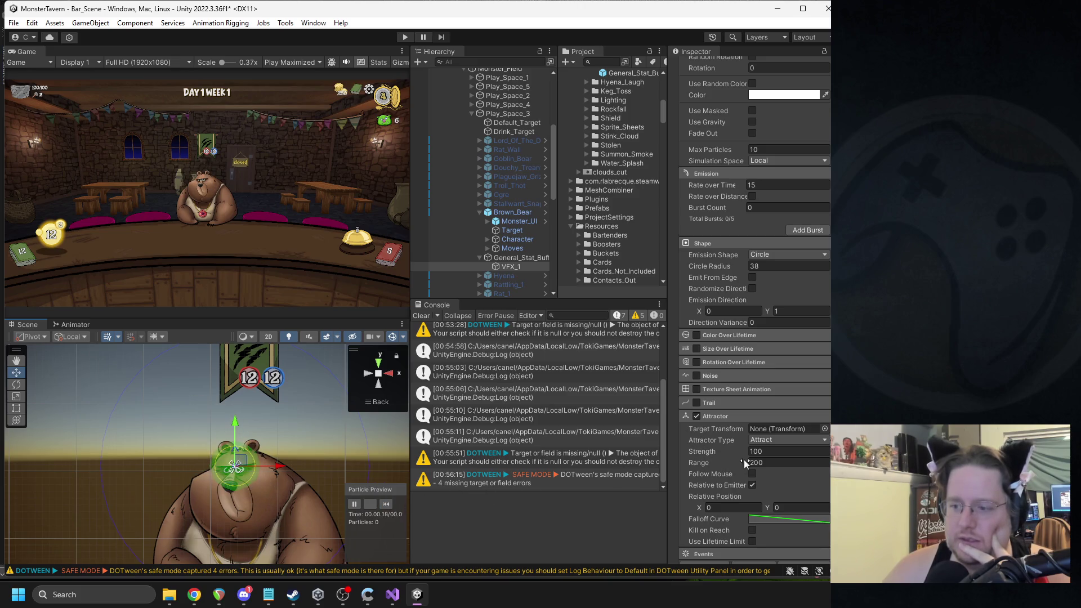
click(698, 417)
click(729, 417)
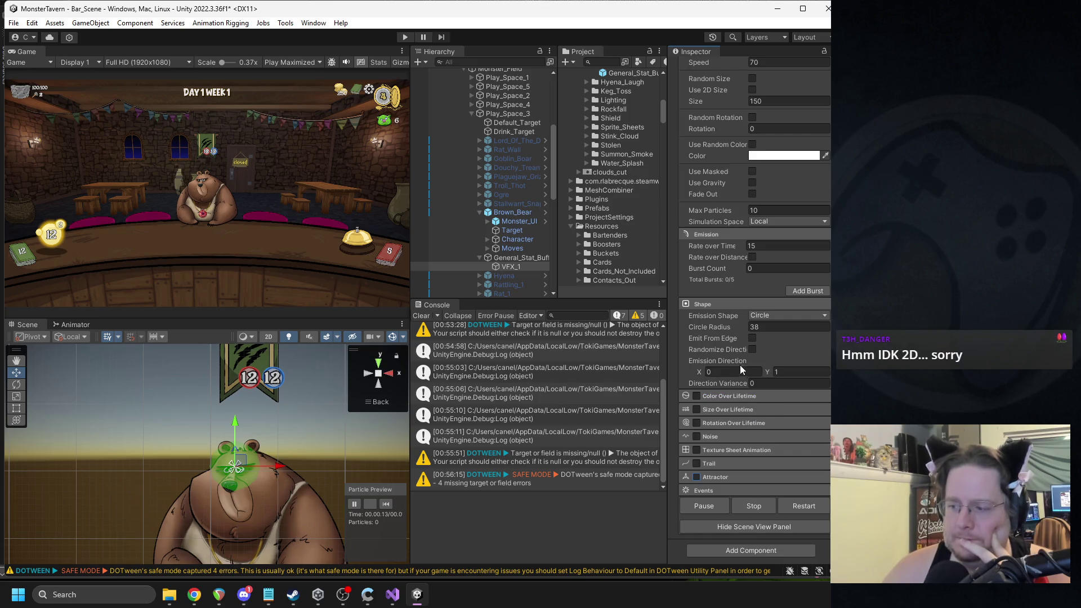
scroll(744, 343, up, 3)
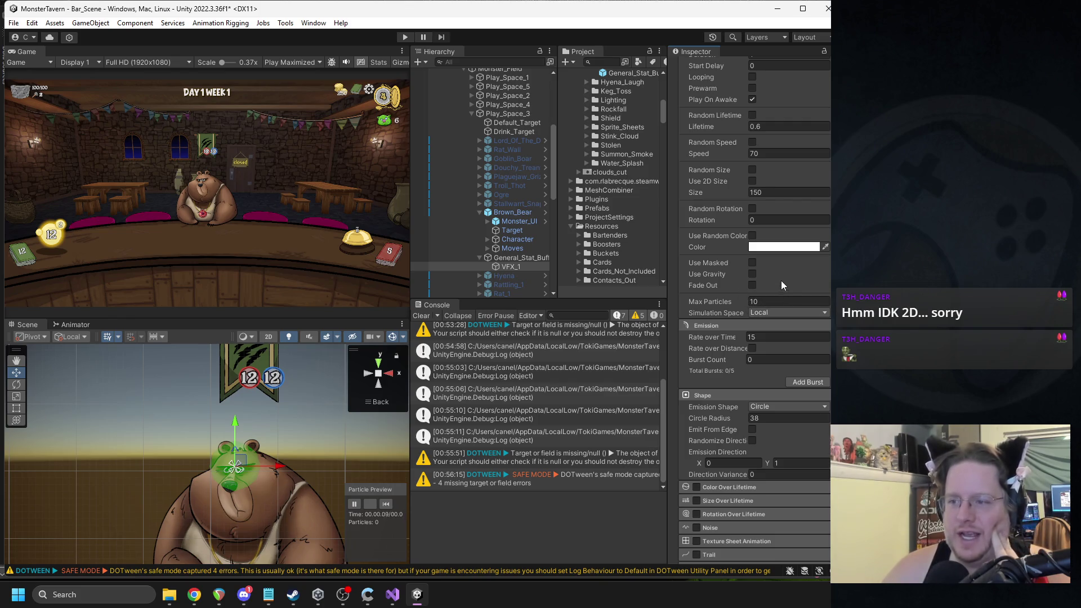
scroll(782, 285, up, 2)
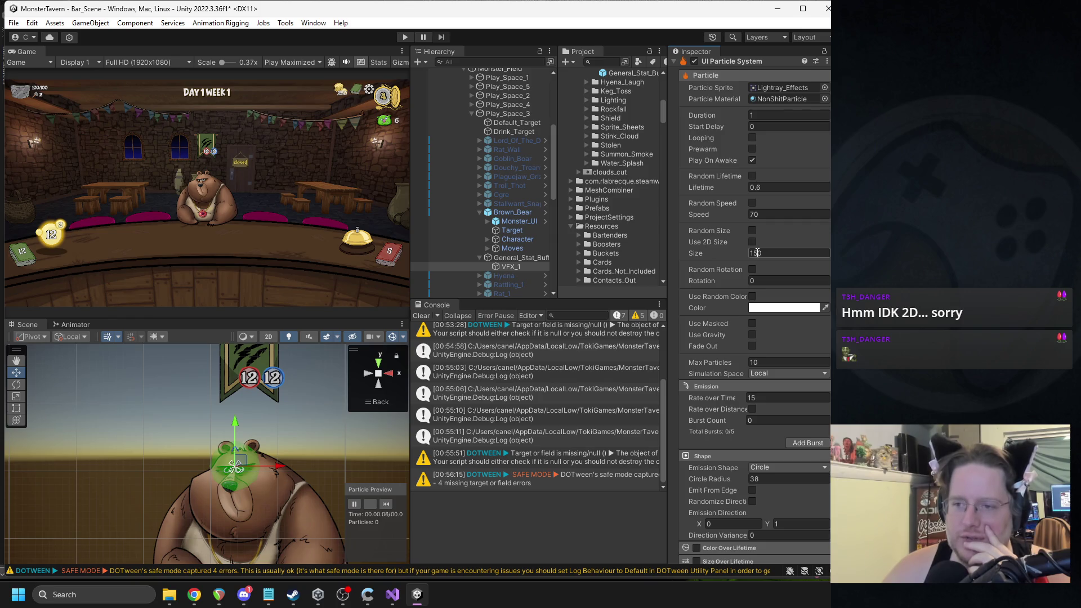
scroll(774, 241, down, 3)
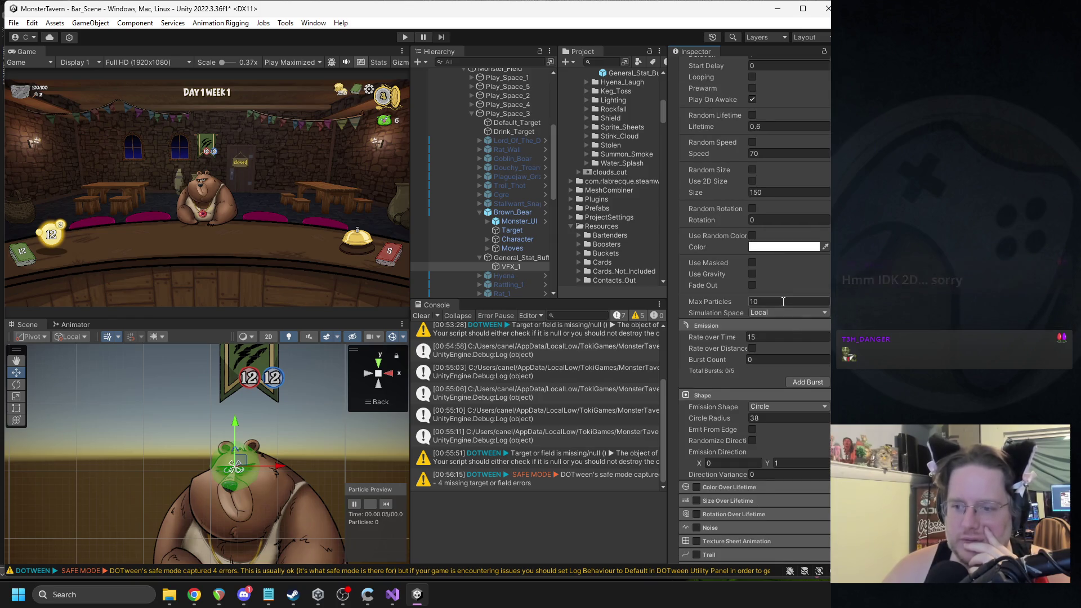
scroll(766, 338, down, 1)
click(751, 399)
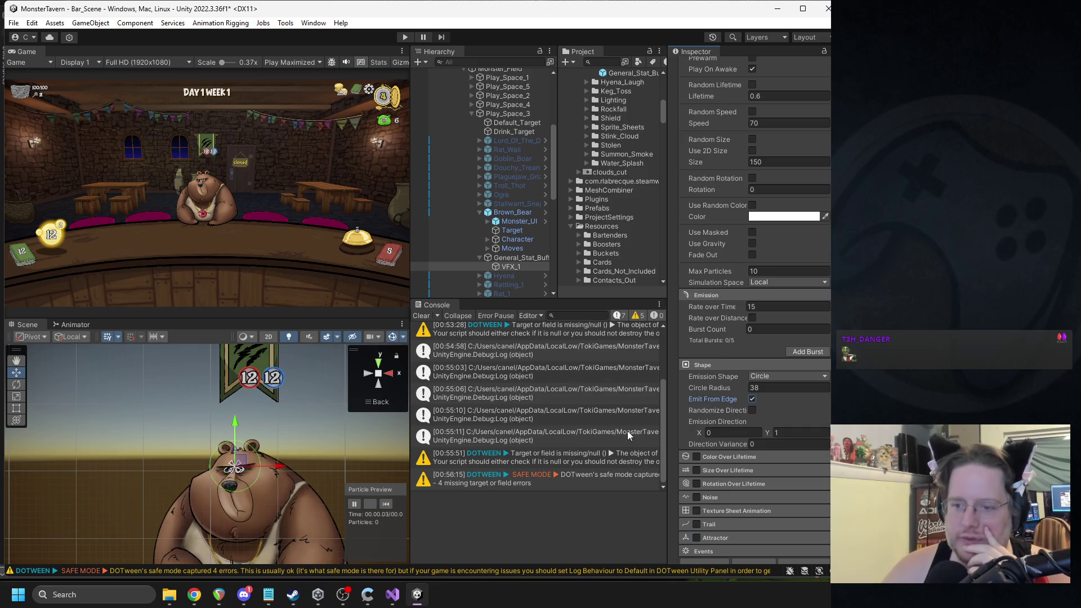
click(387, 502)
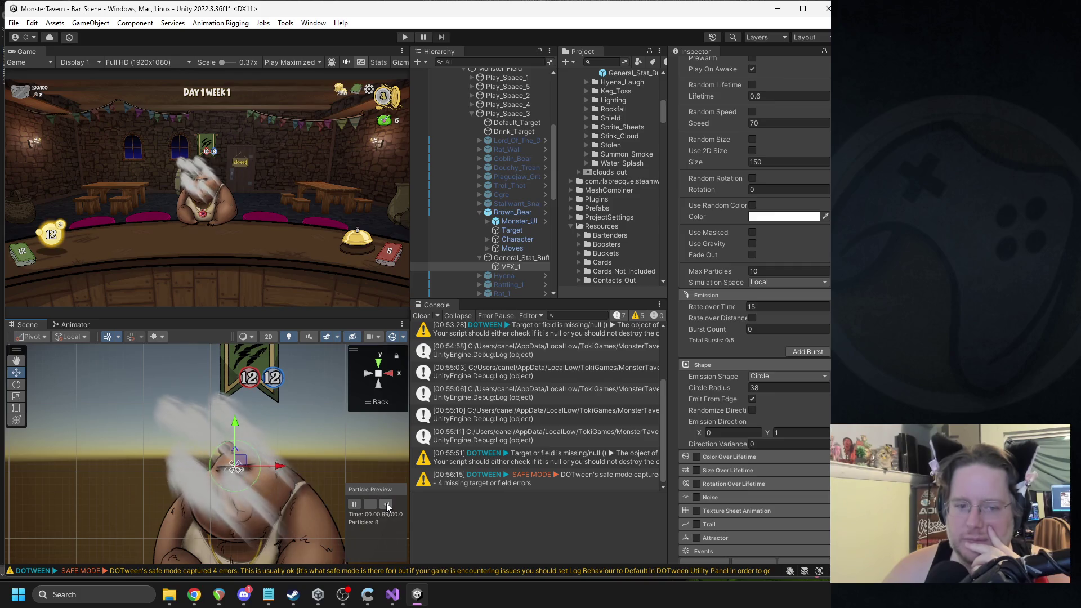
click(386, 502)
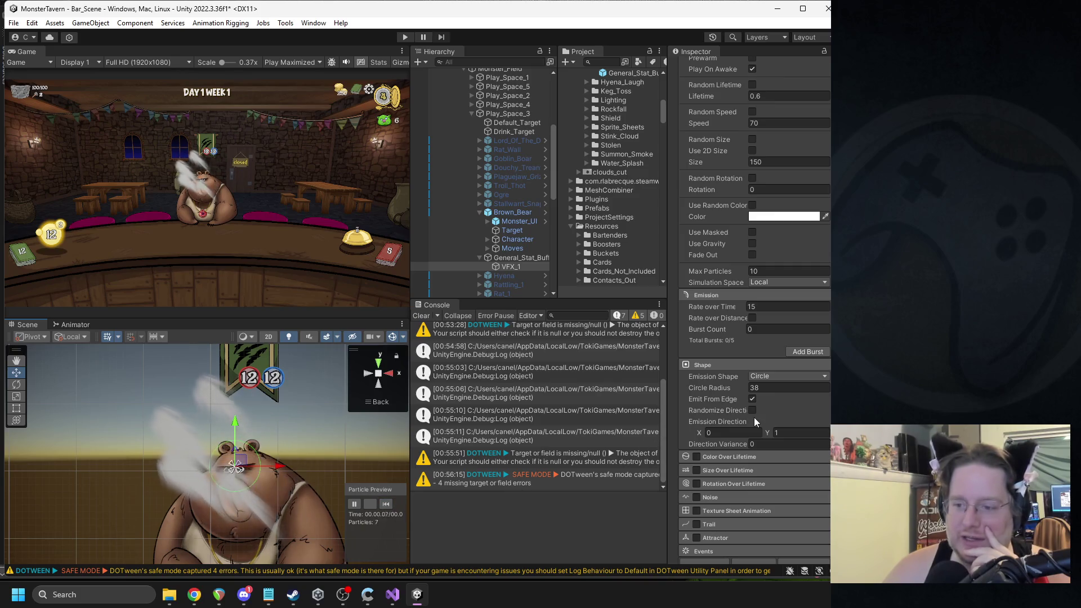
click(753, 398)
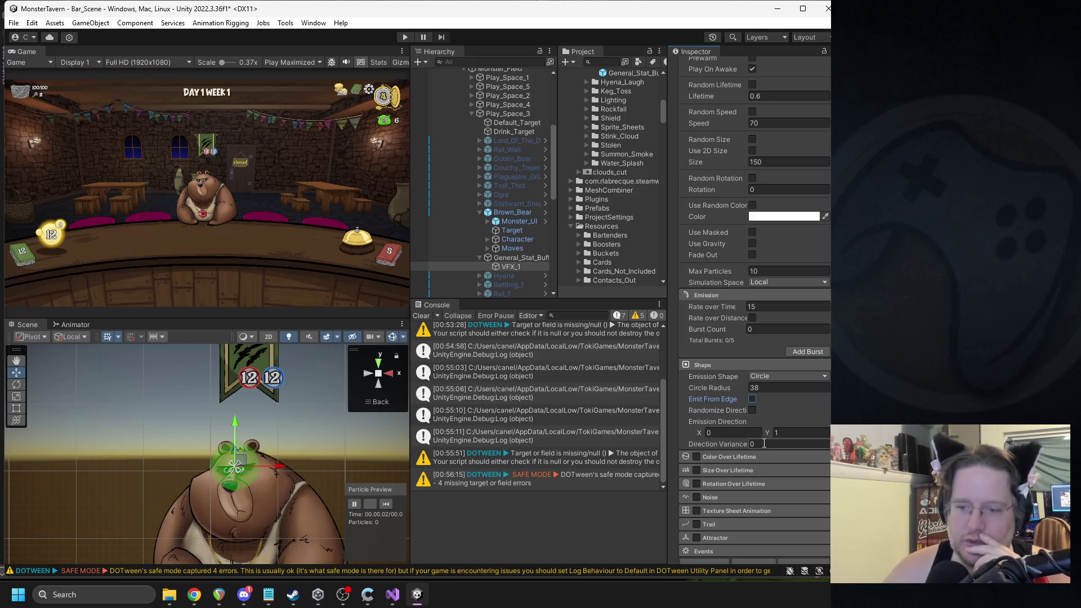
scroll(802, 275, up, 6)
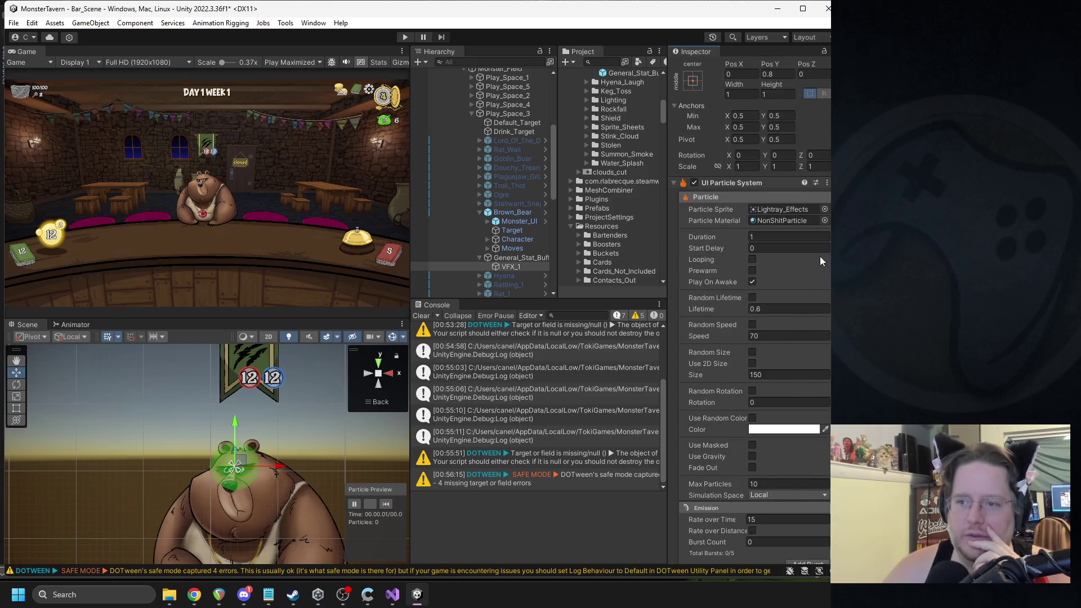
click(824, 209)
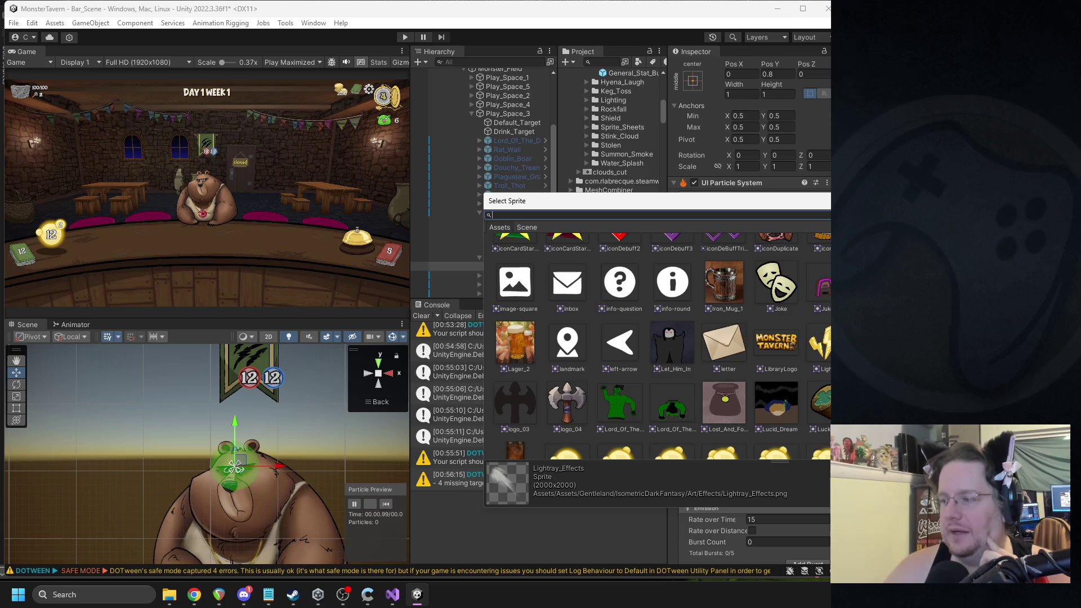
Set the VFX_1 particle sprite to Fireball_0 and replay the burst.
scroll(658, 347, up, 8)
scroll(659, 346, up, 3)
scroll(821, 331, up, 5)
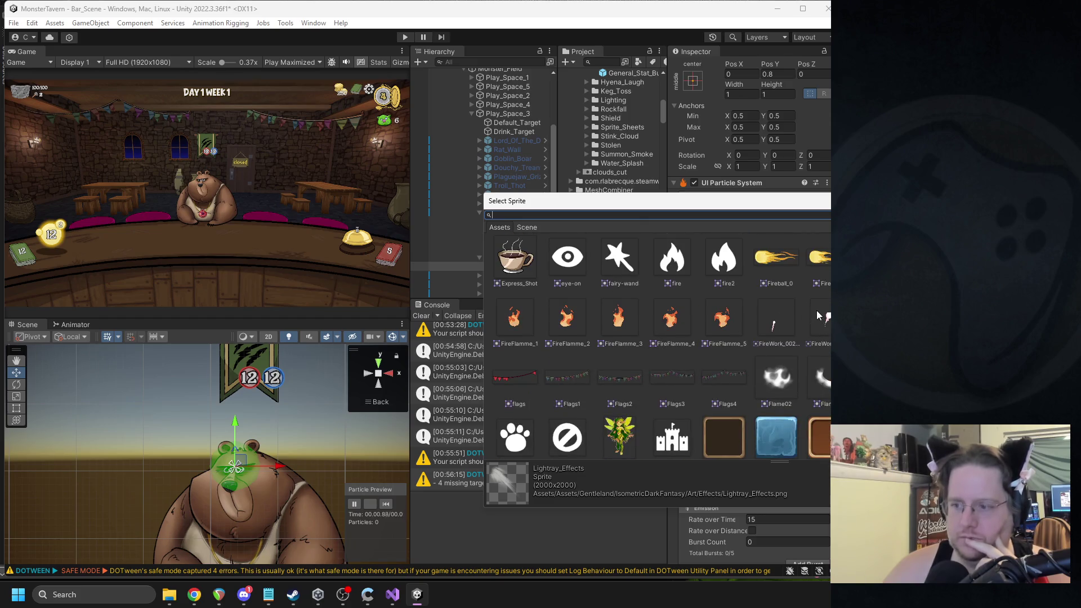
scroll(817, 316, up, 1)
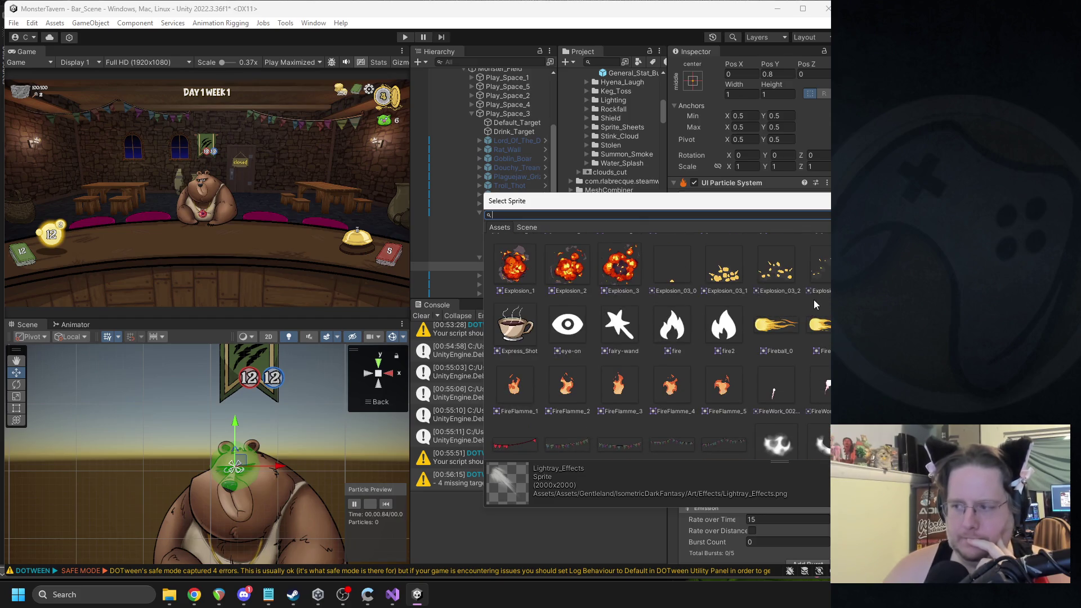
double_click(785, 321)
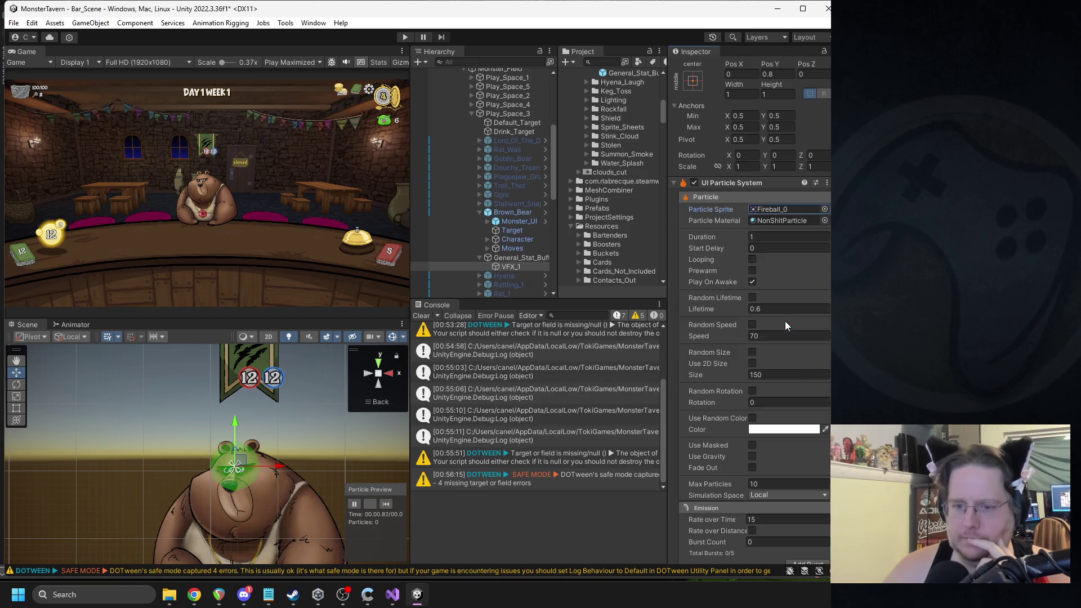
click(386, 503)
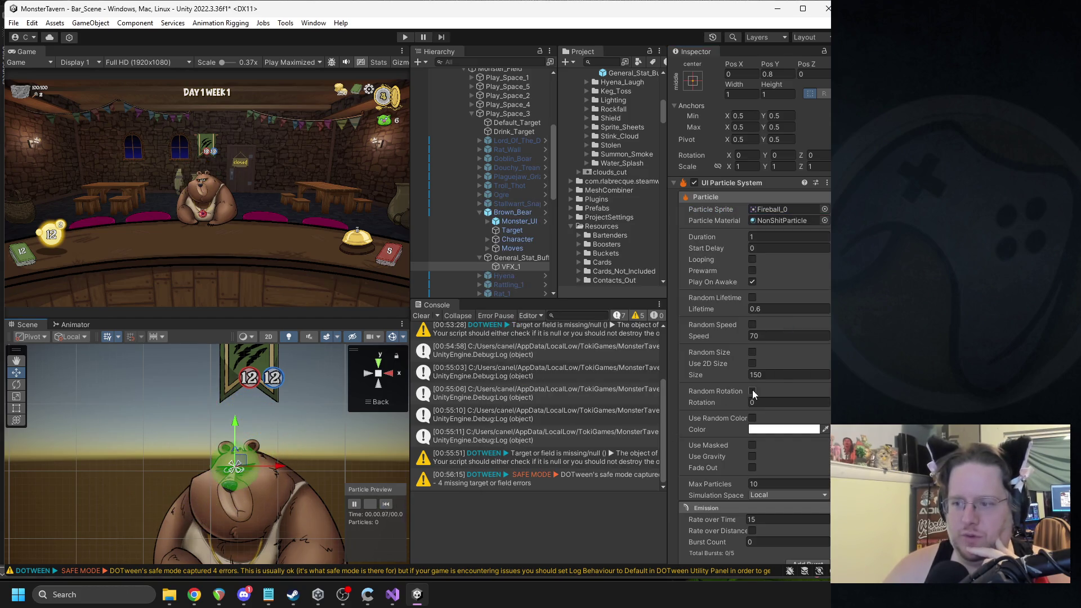
Tick Emit From Edge so fireballs spawn on the circle's edge, and replay.
scroll(785, 374, down, 2)
scroll(760, 425, down, 2)
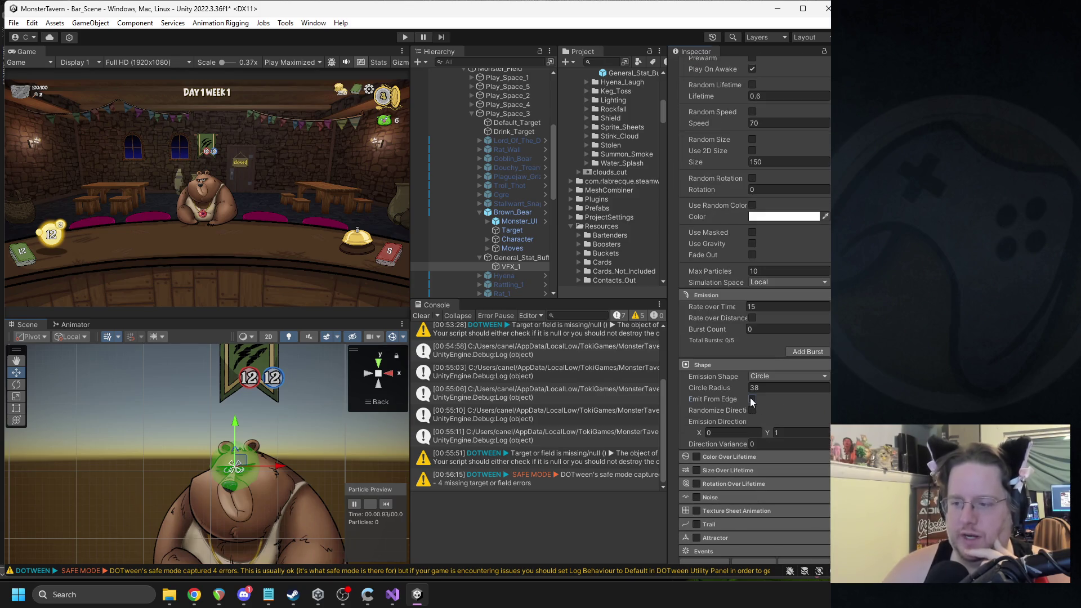
click(753, 399)
click(386, 505)
key(super)
click(480, 510)
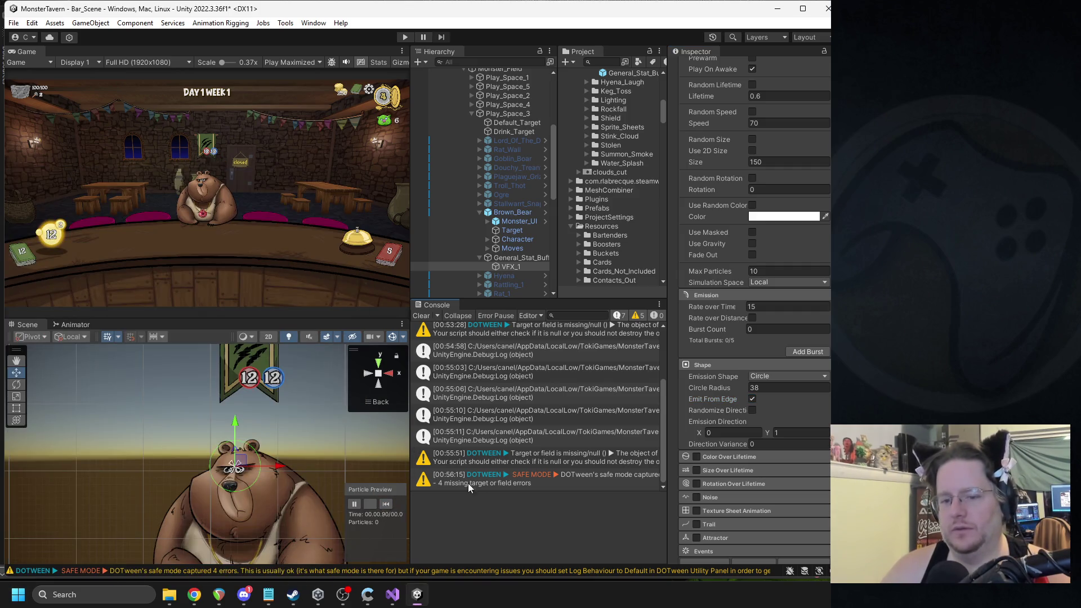
click(388, 505)
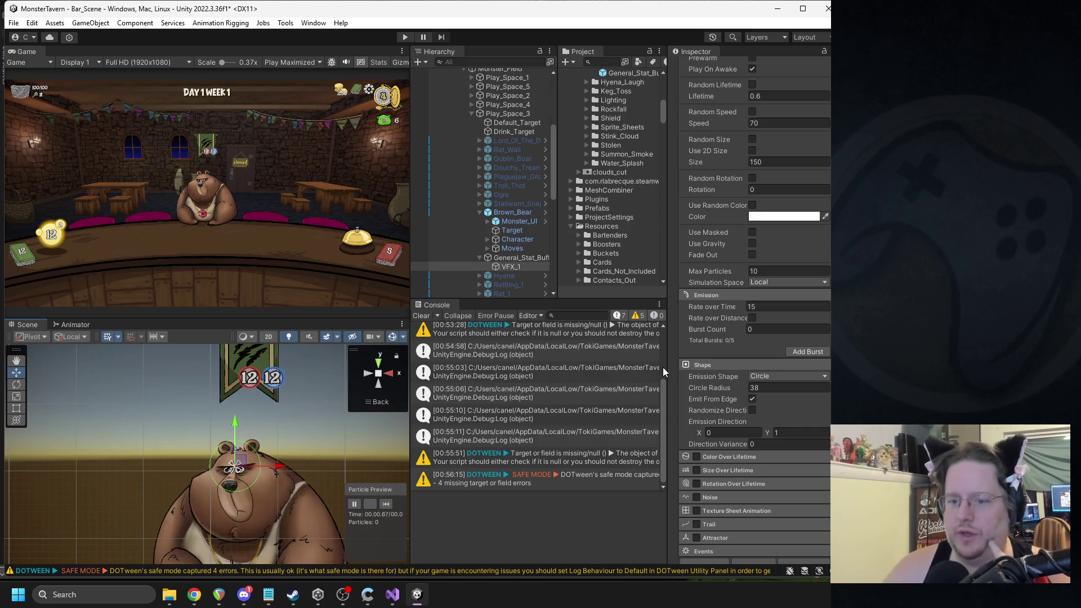
click(755, 387)
Enable Use 2D Size and set the particle width to 150.
scroll(752, 373, up, 3)
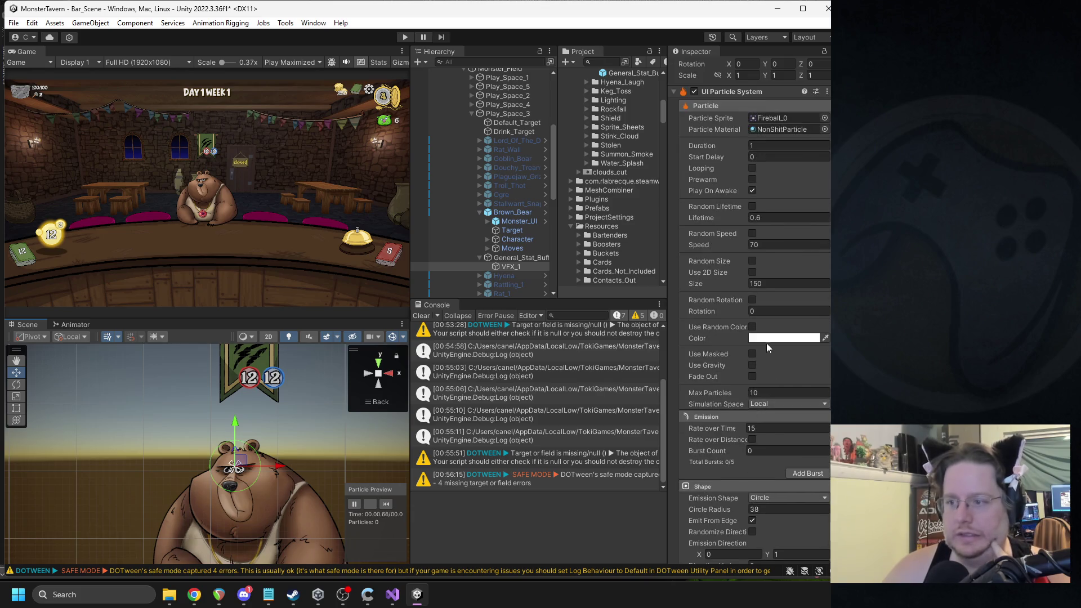
click(751, 272)
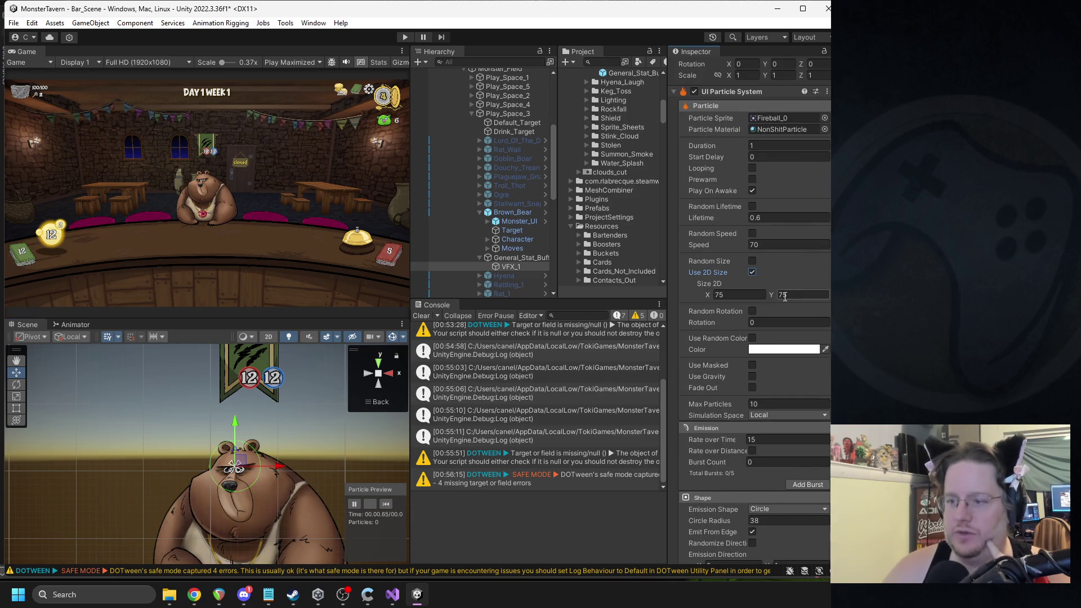
click(386, 503)
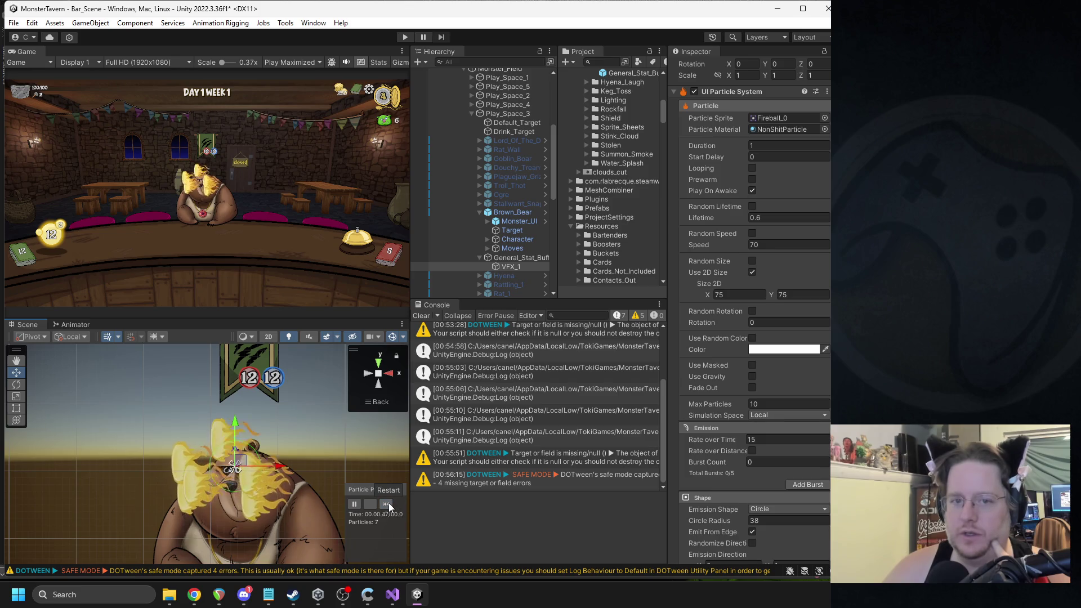
click(737, 296)
text(0)
click(383, 503)
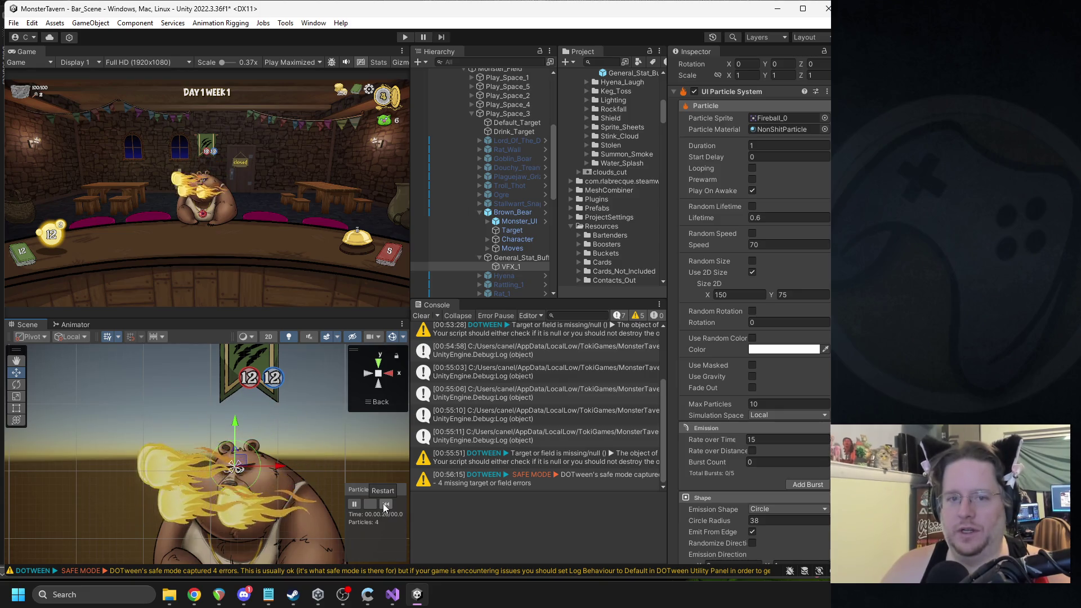
click(383, 503)
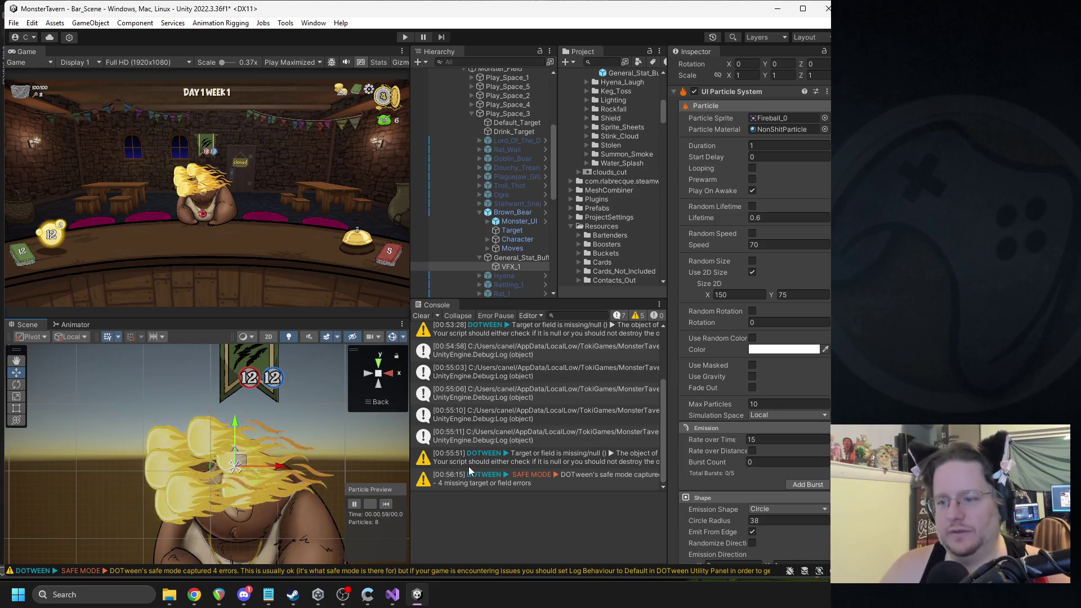
Turn on Randomize Direction and untick Emit From Edge.
scroll(766, 285, down, 3)
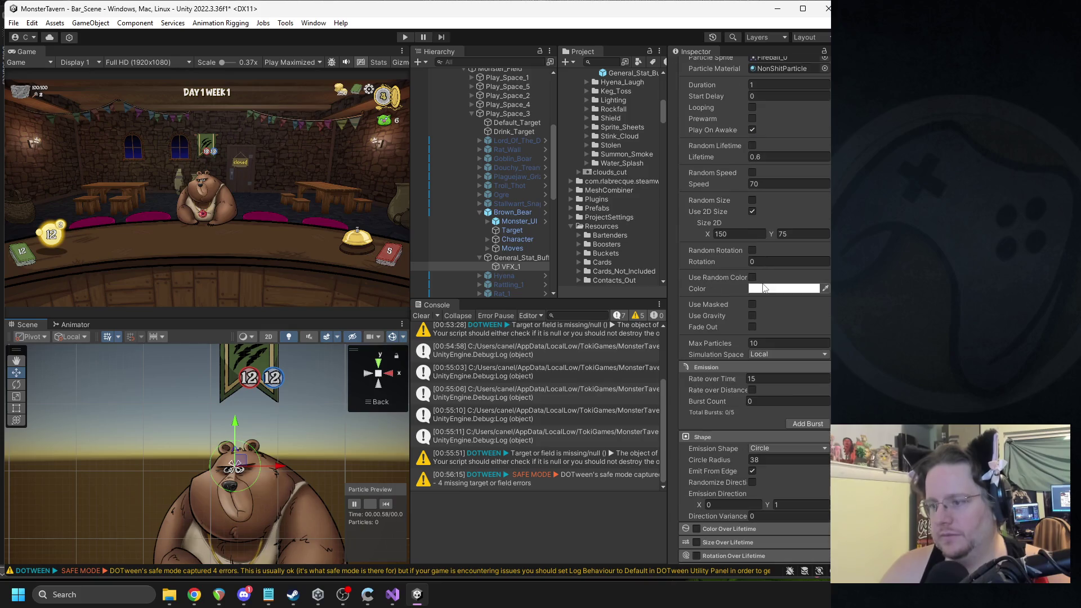
scroll(764, 288, down, 4)
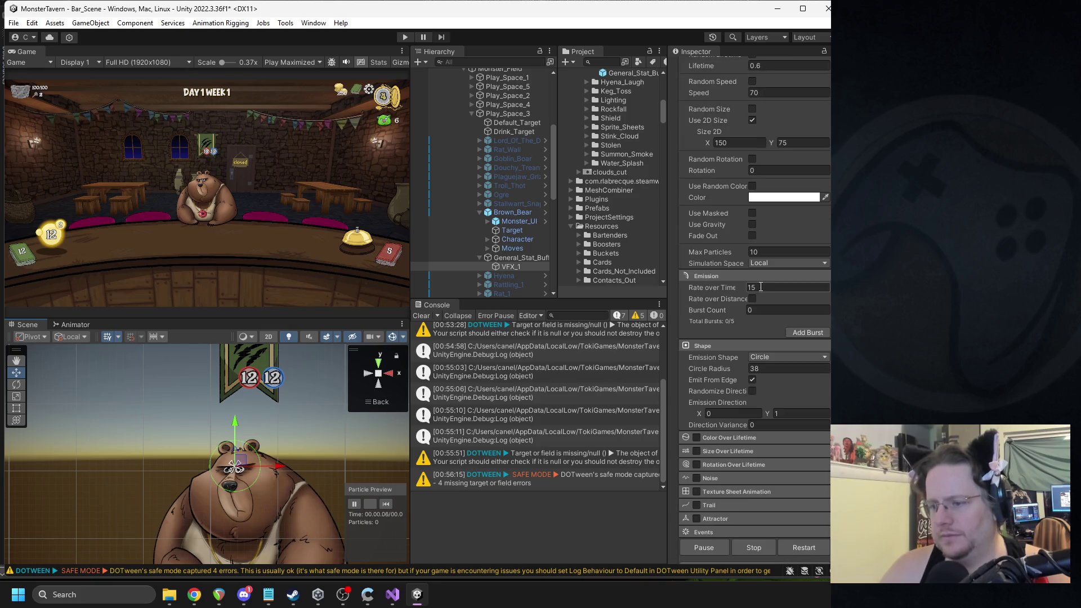
click(753, 391)
click(387, 504)
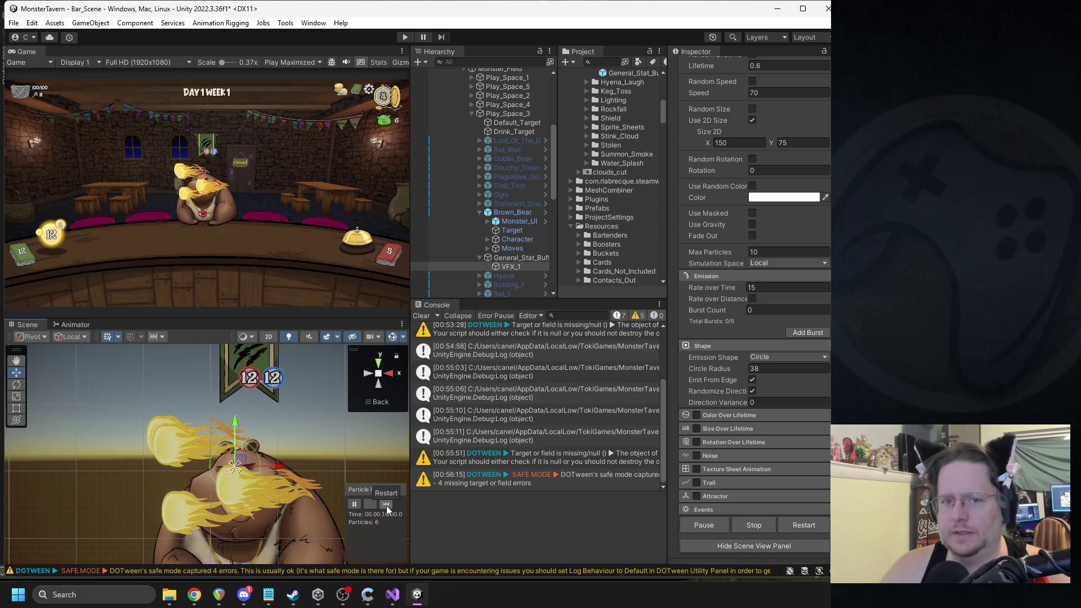
click(752, 380)
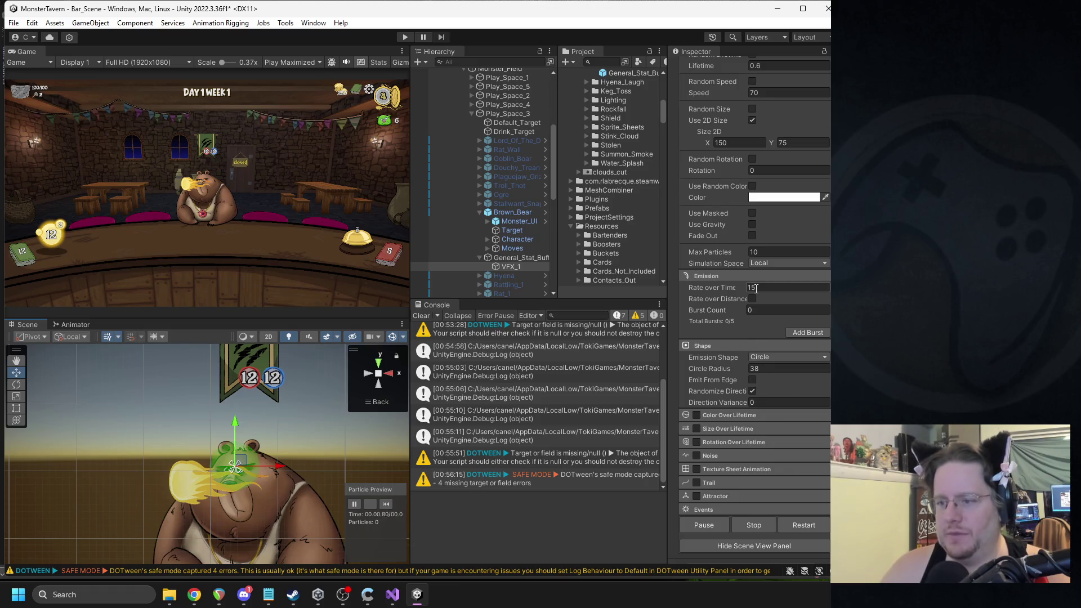
click(751, 391)
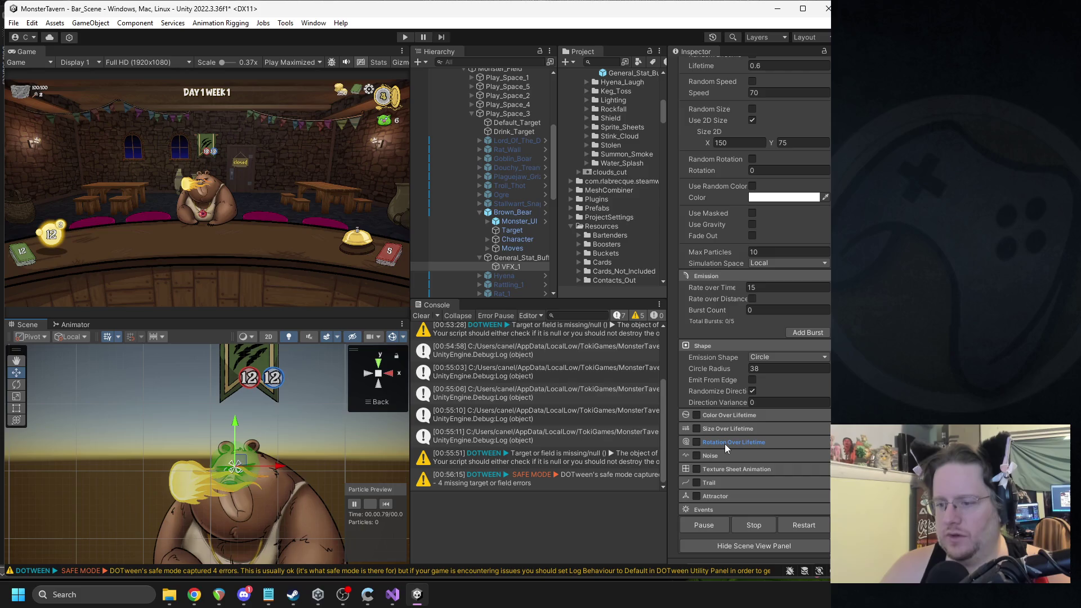
Enable Rotation Over Lifetime with a random speed range of 15 to 25, preview, then switch it off.
click(726, 443)
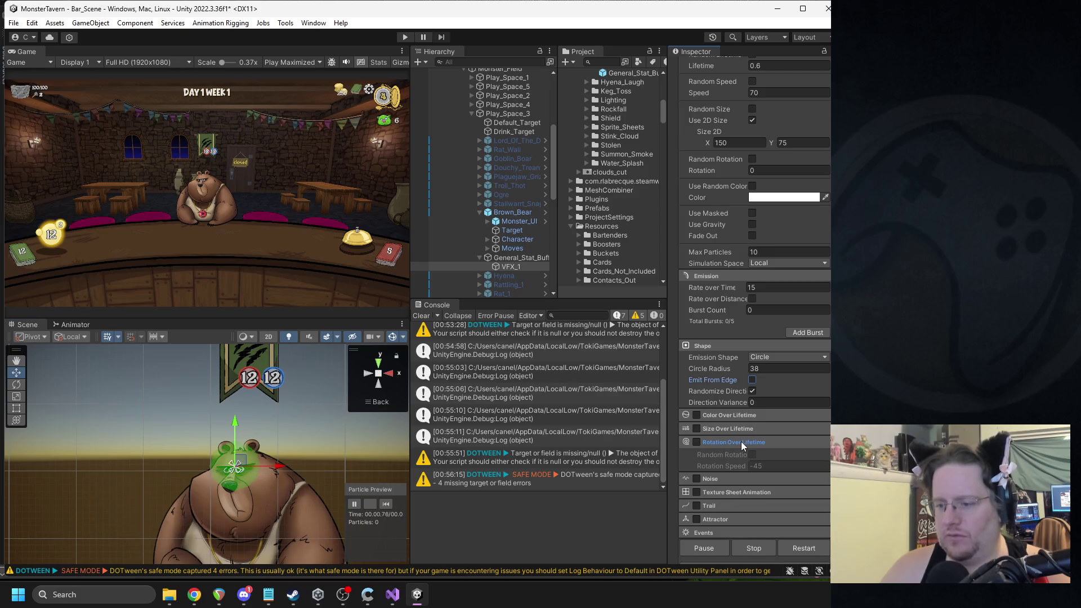
click(697, 442)
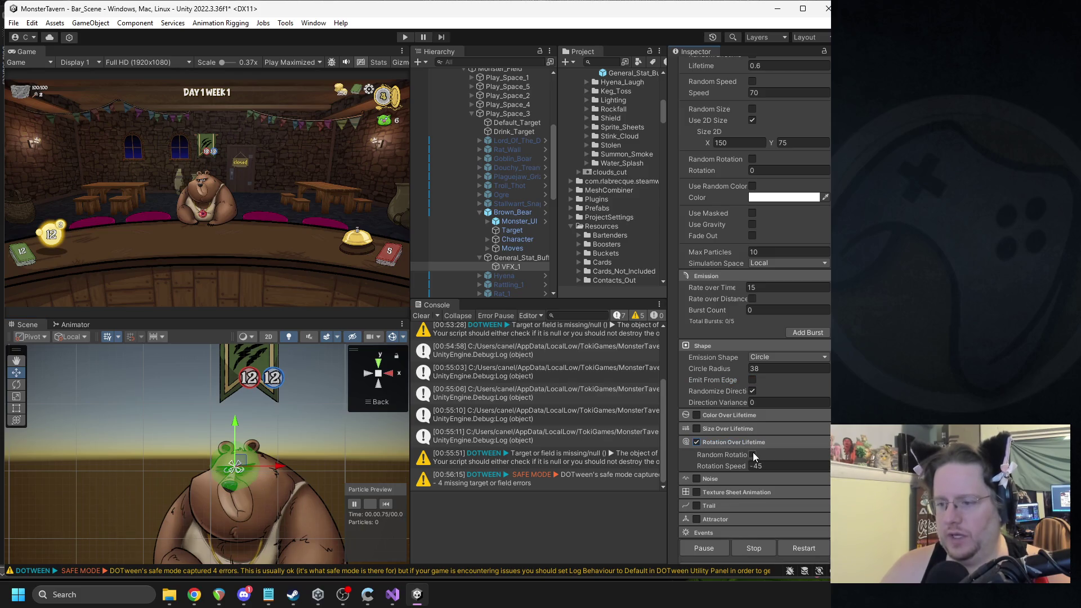
scroll(752, 444, down, 1)
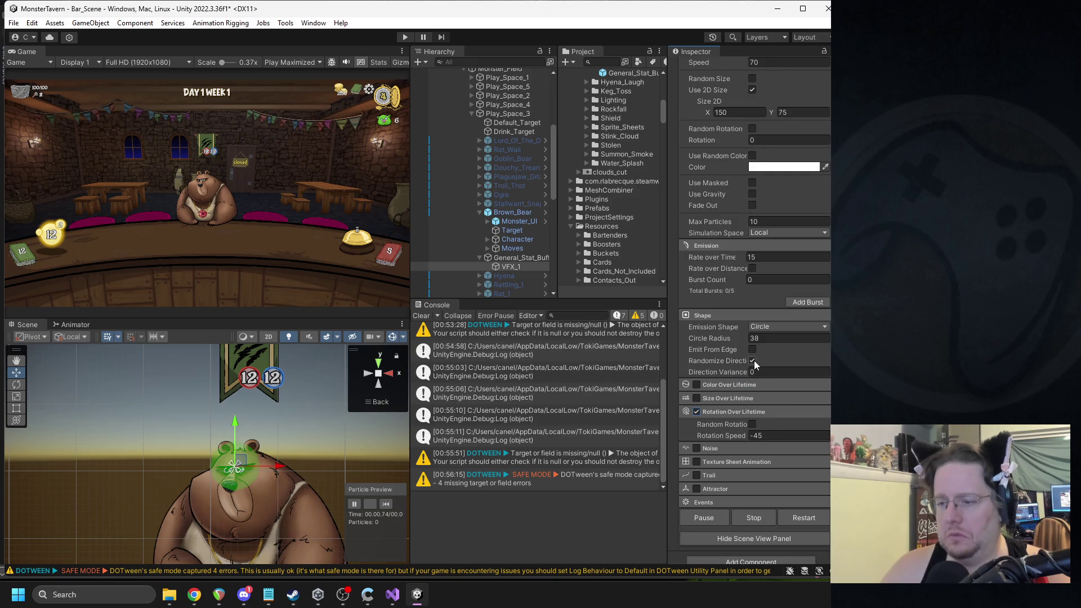
key(Return)
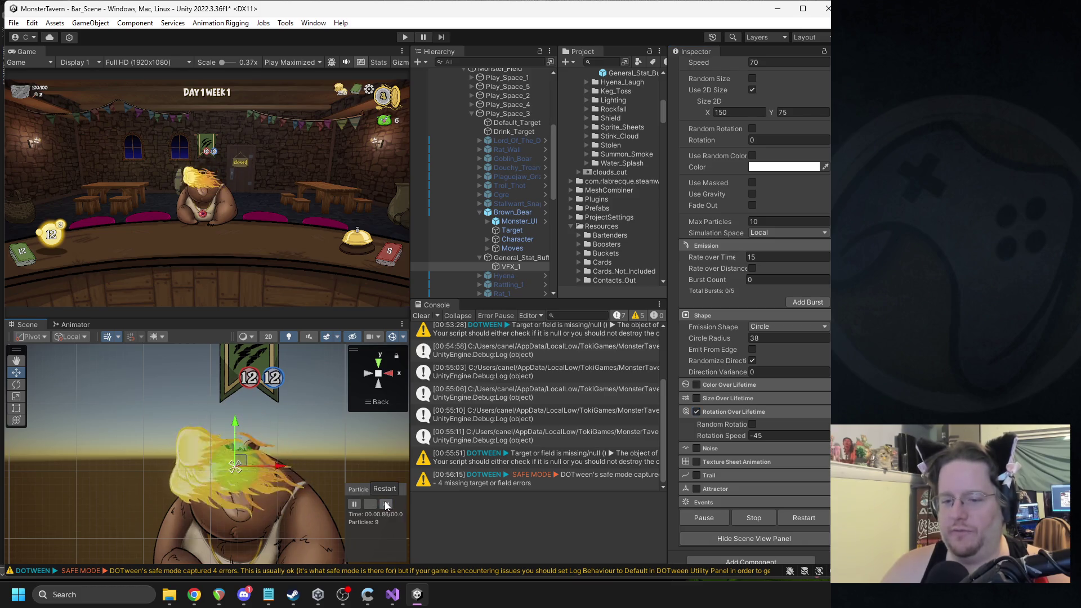
key(Return)
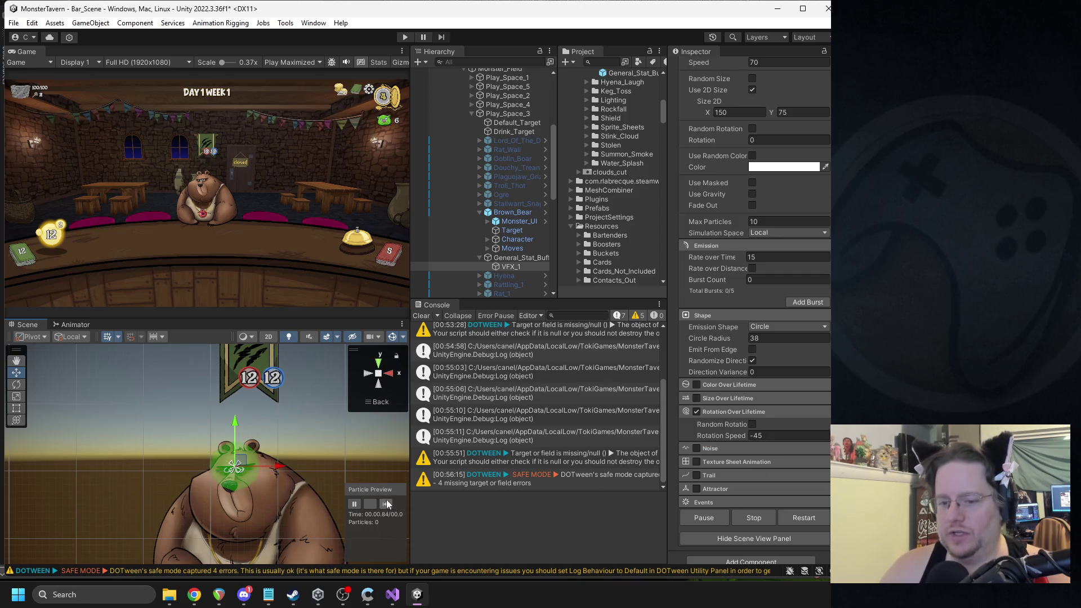
click(752, 425)
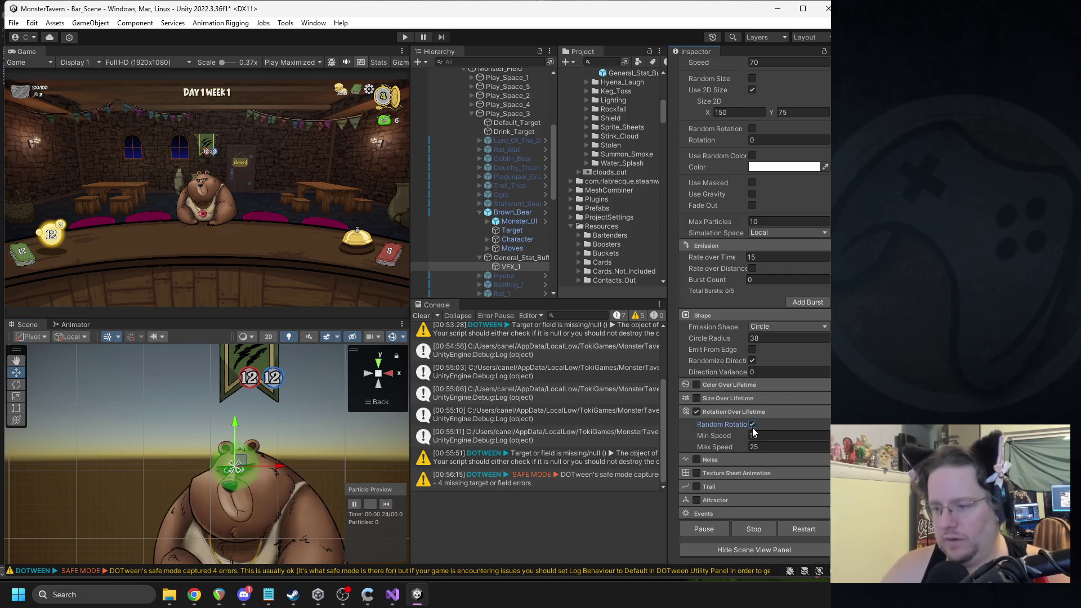
click(387, 507)
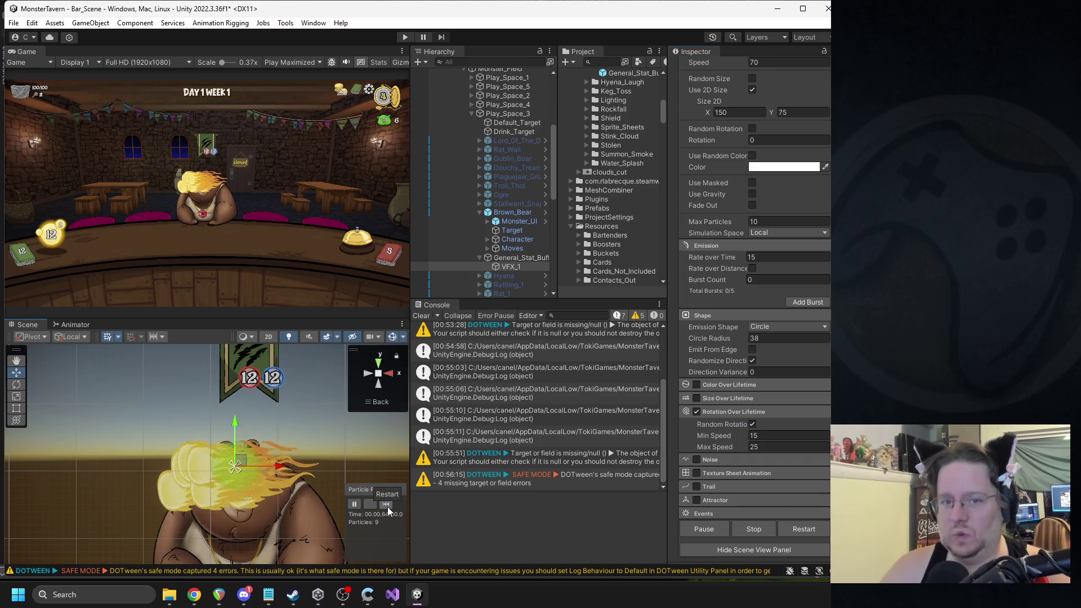
click(387, 507)
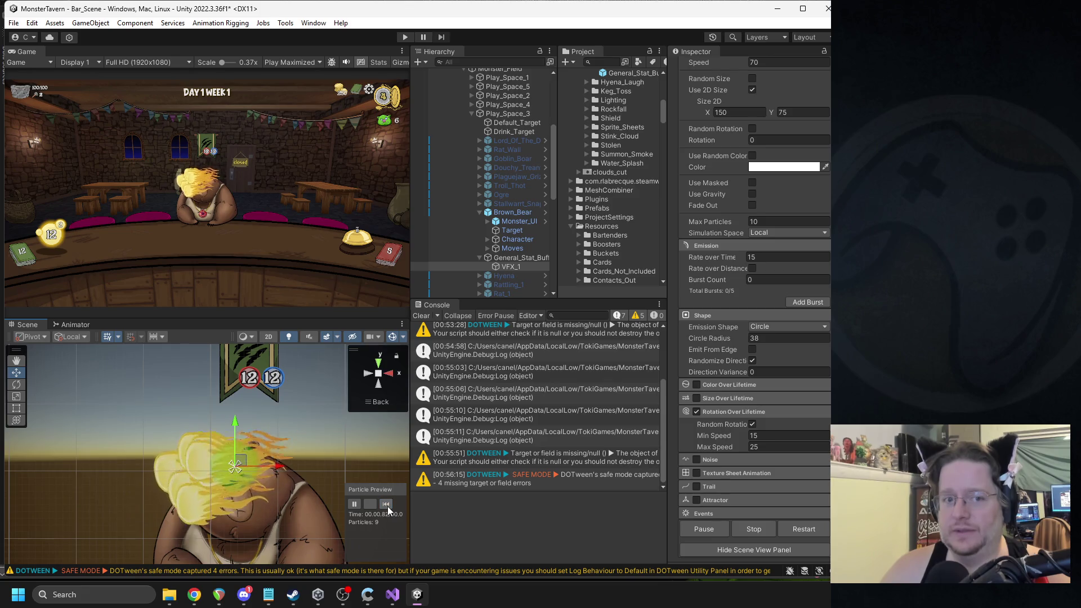
click(697, 411)
Collapse Rotation Over Lifetime, then expand, review, and collapse the Events module.
click(727, 411)
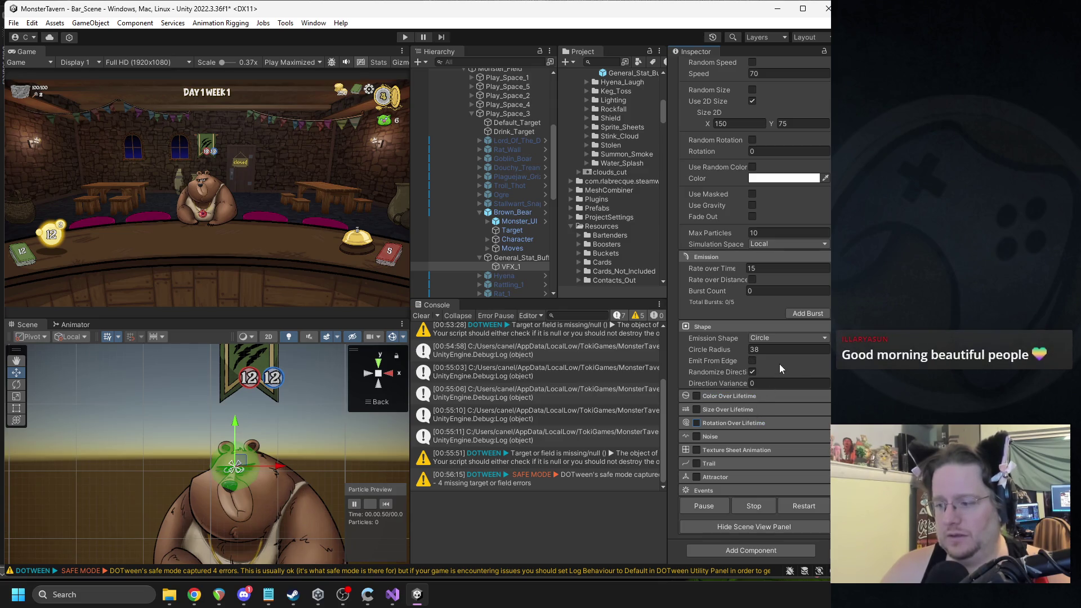
scroll(779, 383, up, 2)
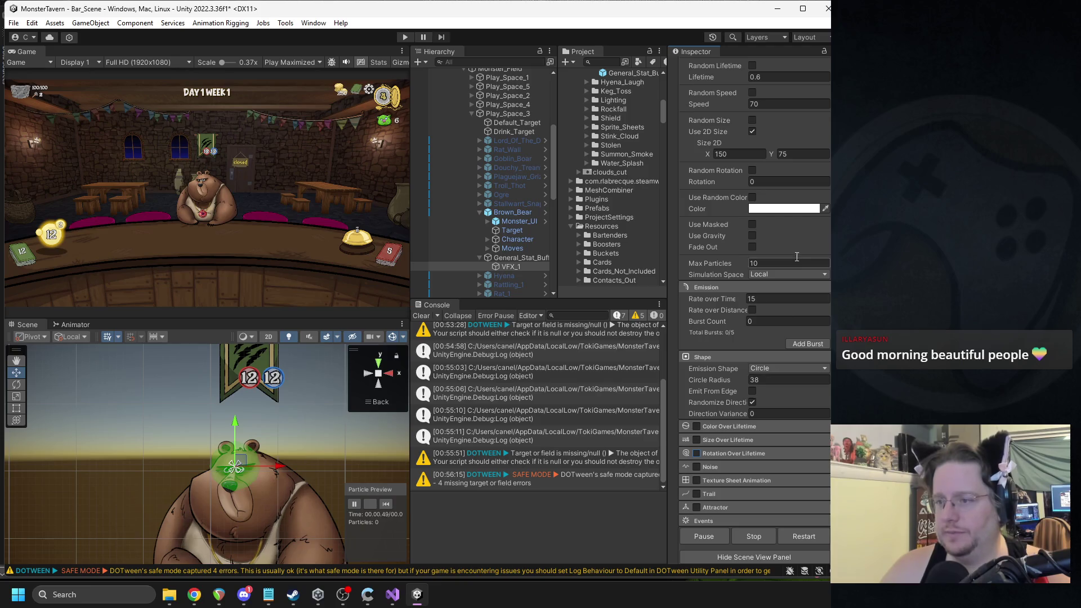
scroll(754, 262, up, 4)
scroll(755, 253, up, 2)
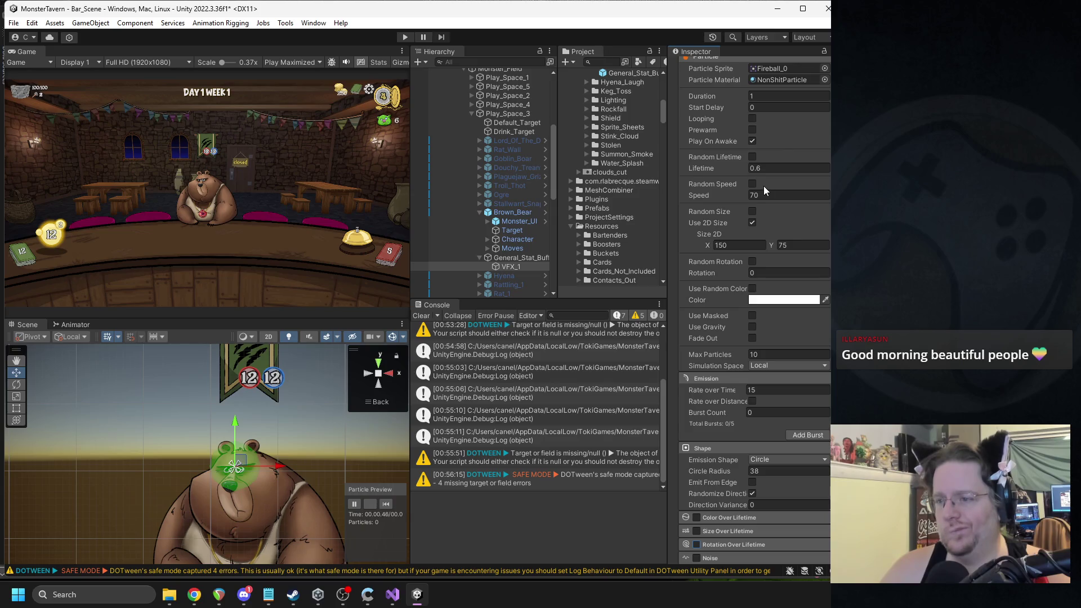
scroll(784, 233, down, 6)
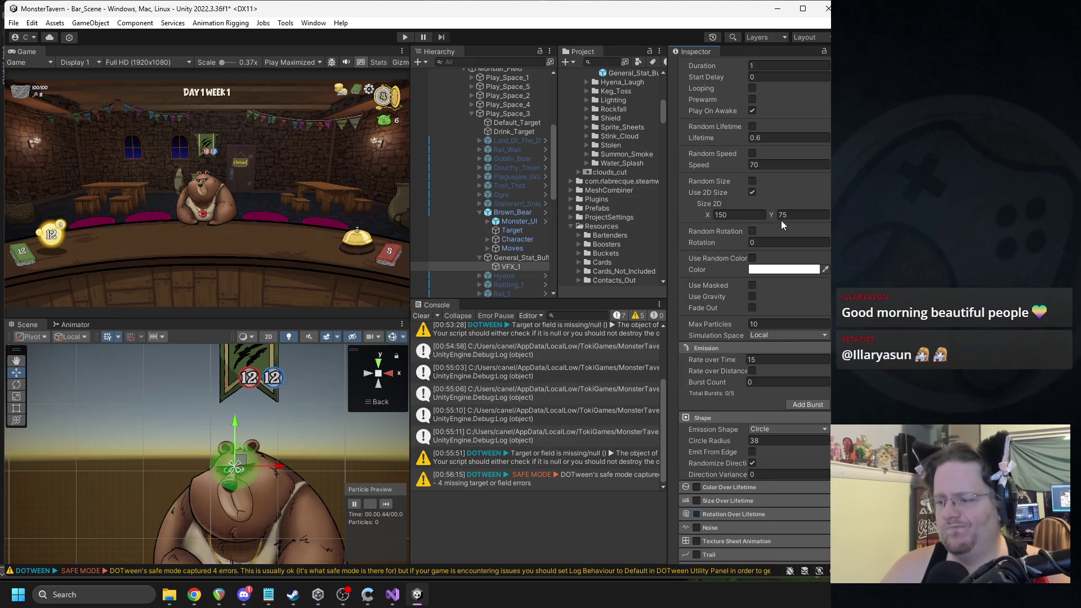
scroll(780, 224, down, 2)
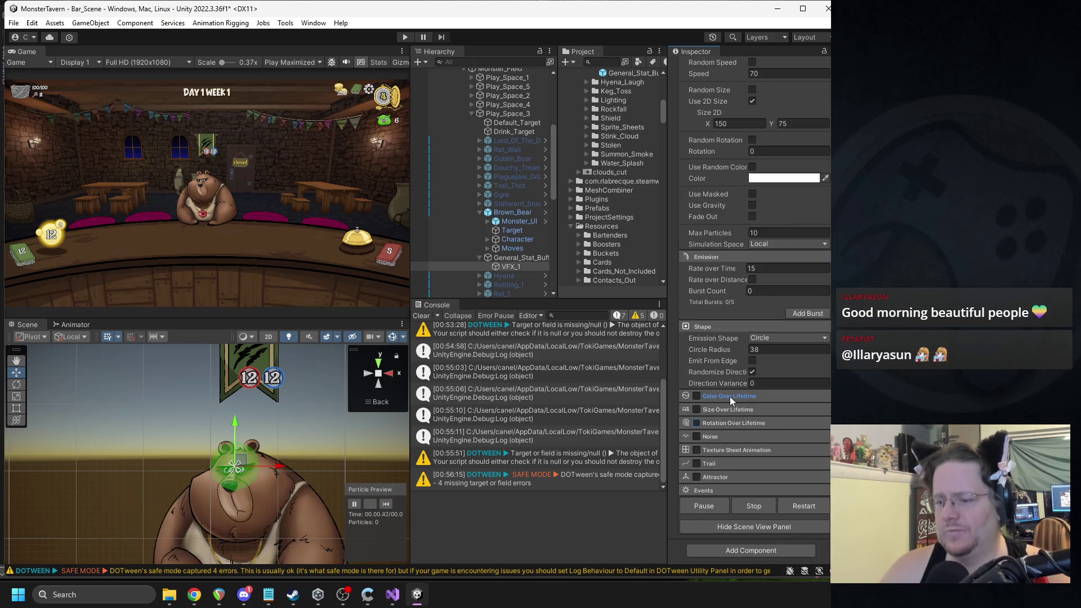
click(712, 490)
scroll(748, 467, down, 14)
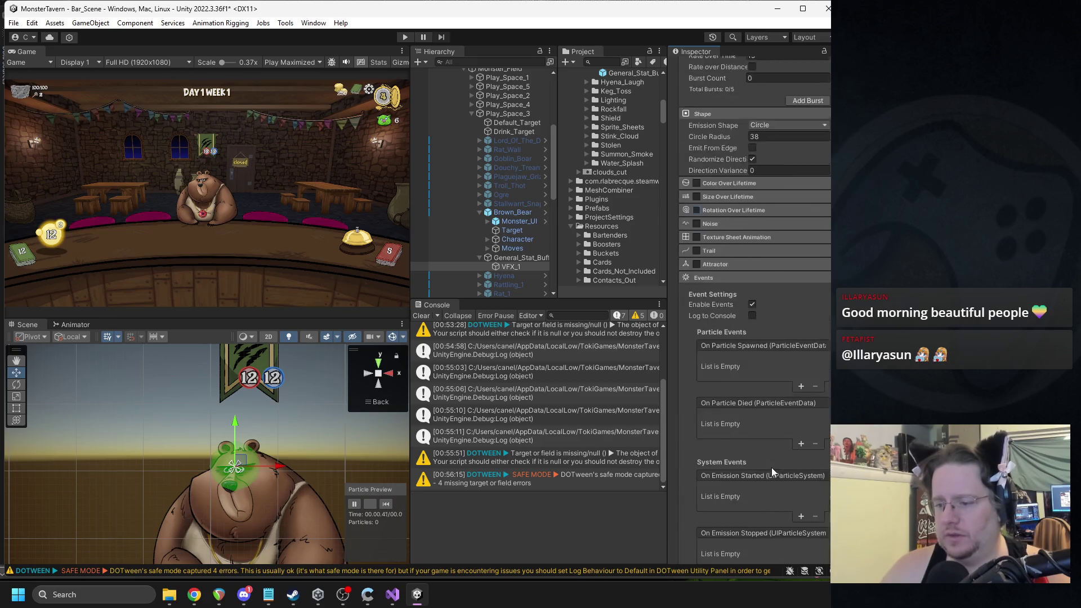
scroll(772, 471, down, 3)
scroll(776, 468, up, 3)
click(725, 272)
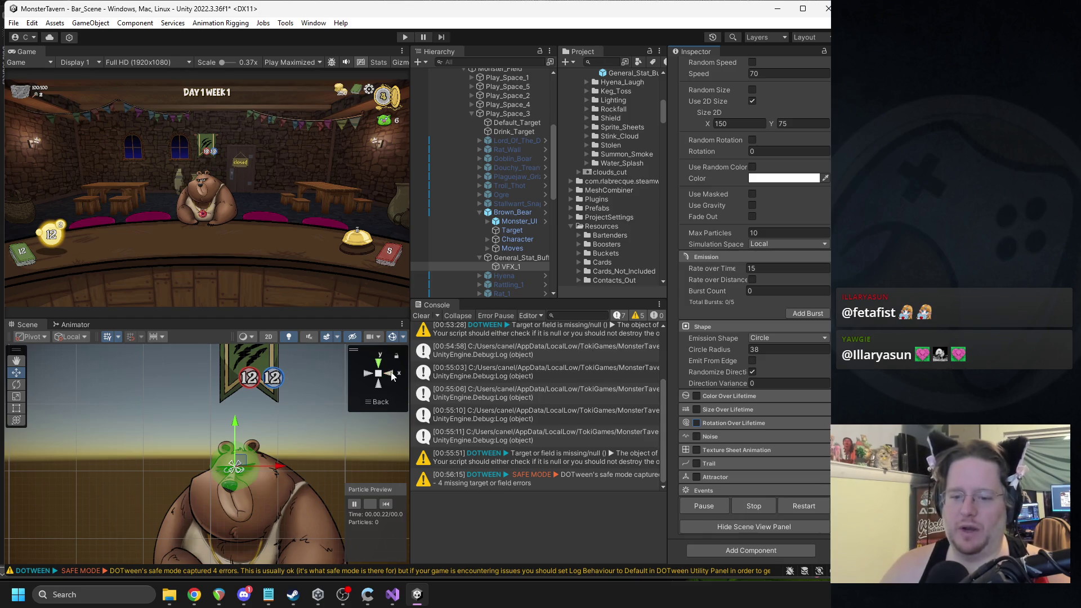
Set VFX_1's emission shape to Point, raise the emitter on the bear's head, then select Monster_UI.
click(761, 338)
click(796, 400)
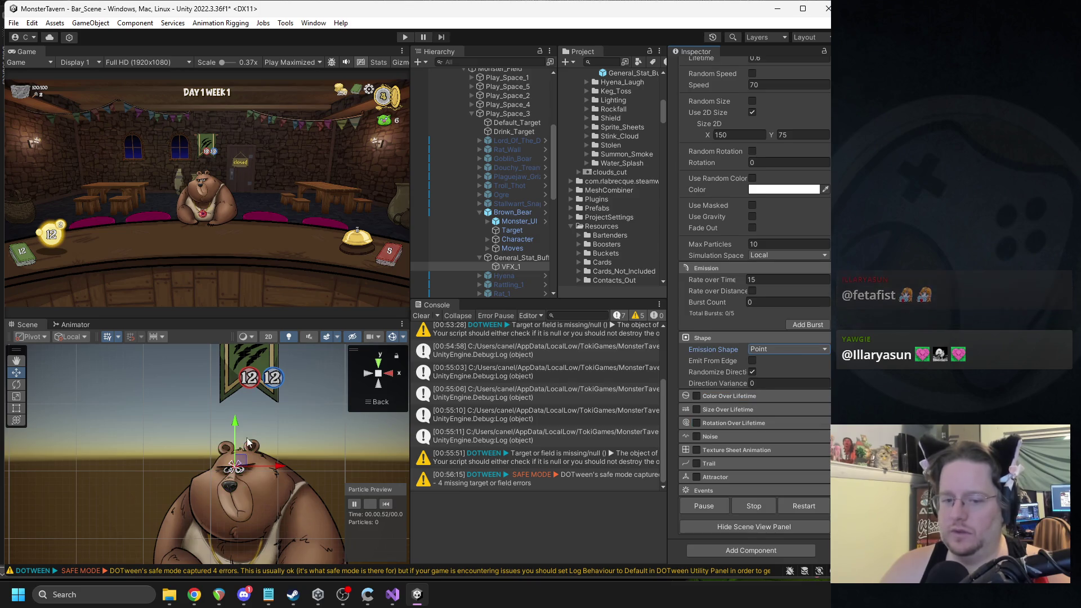
drag(237, 399, 237, 377)
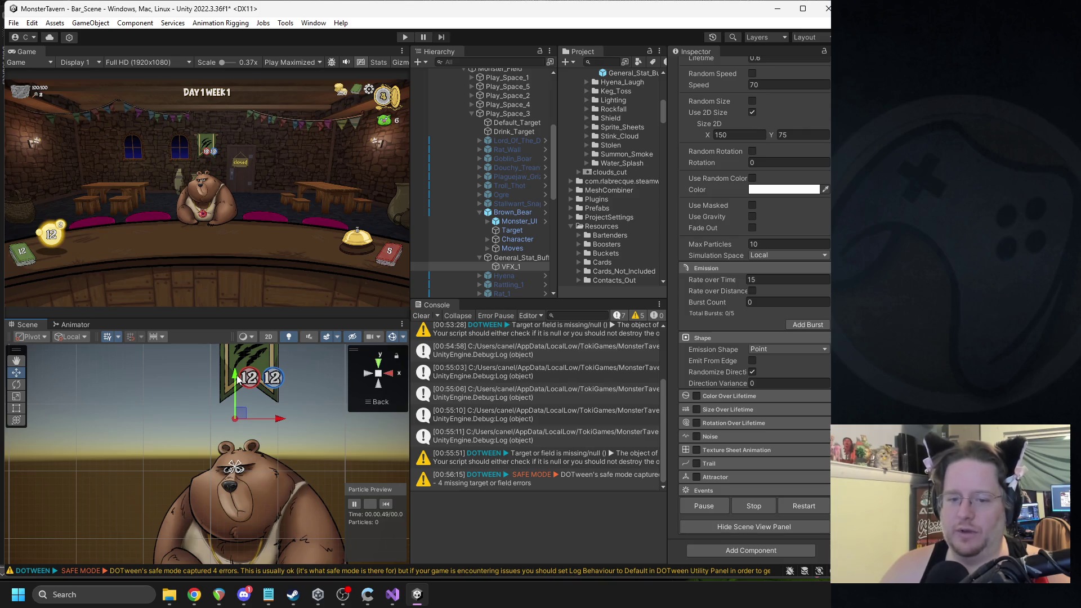
scroll(265, 411, down, 3)
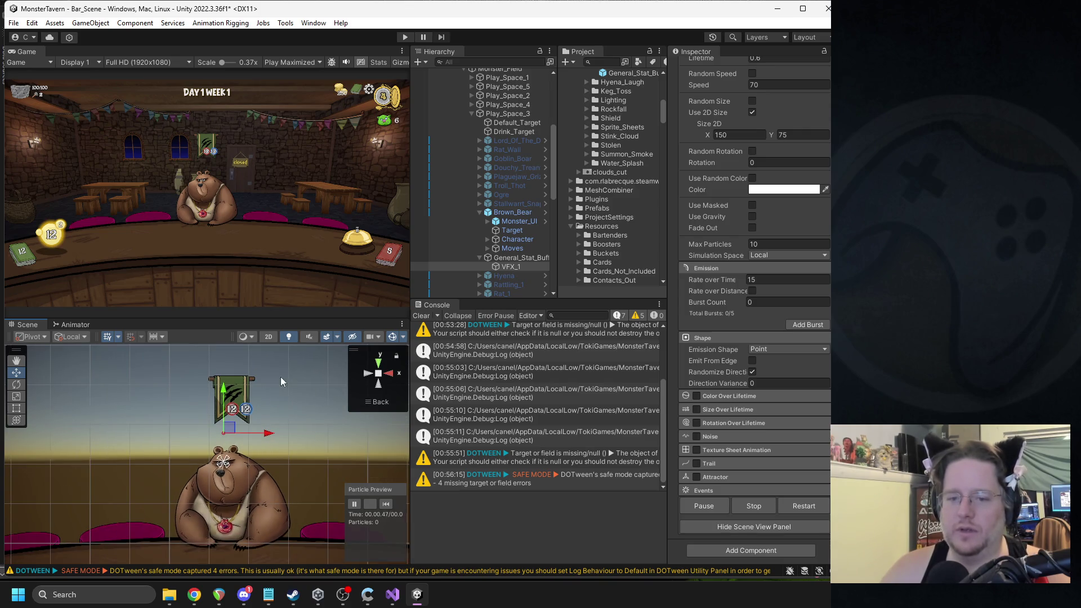
click(511, 223)
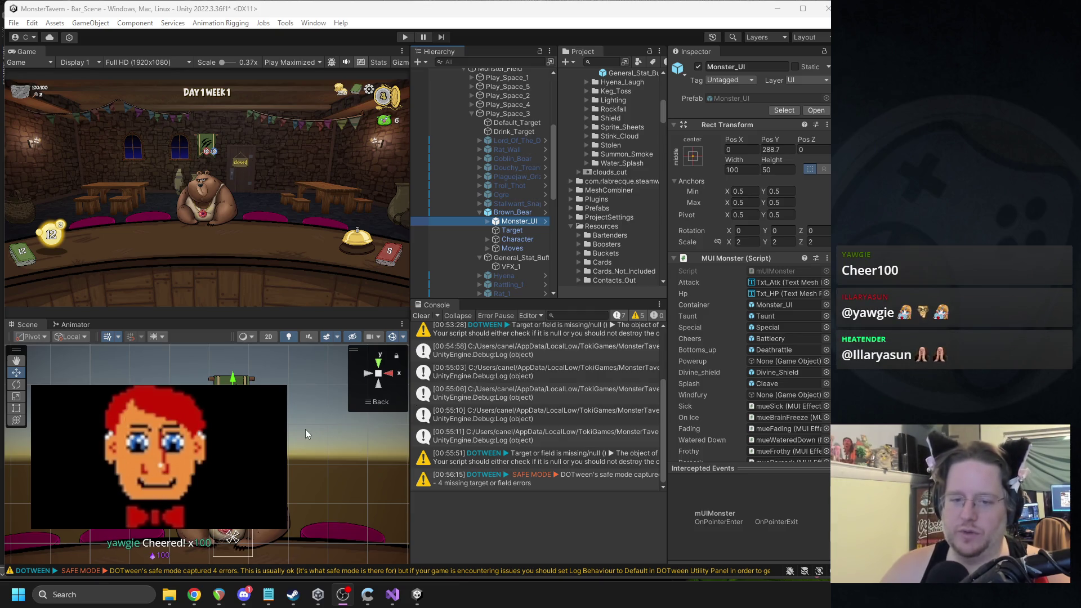
Select the VFX_1 particle object and assign the eye-on sprite to its particles.
click(507, 248)
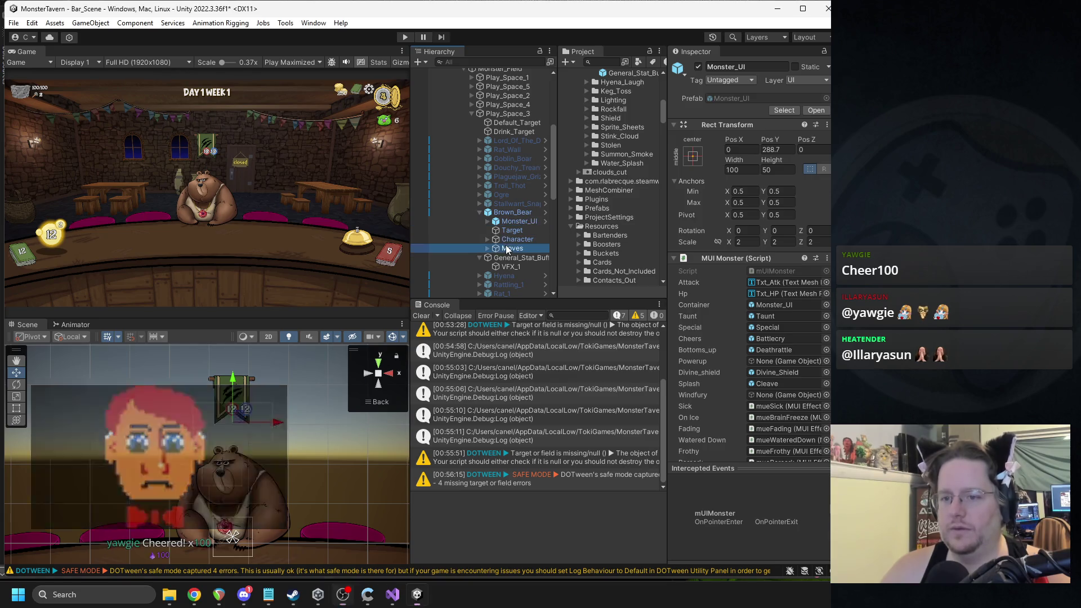
click(501, 264)
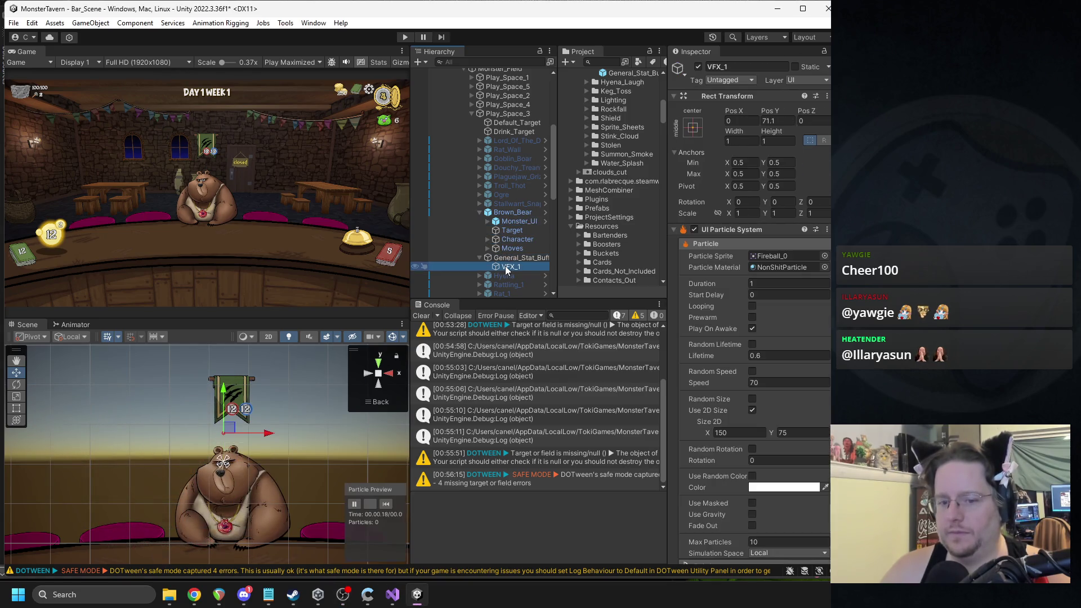
click(786, 256)
click(825, 256)
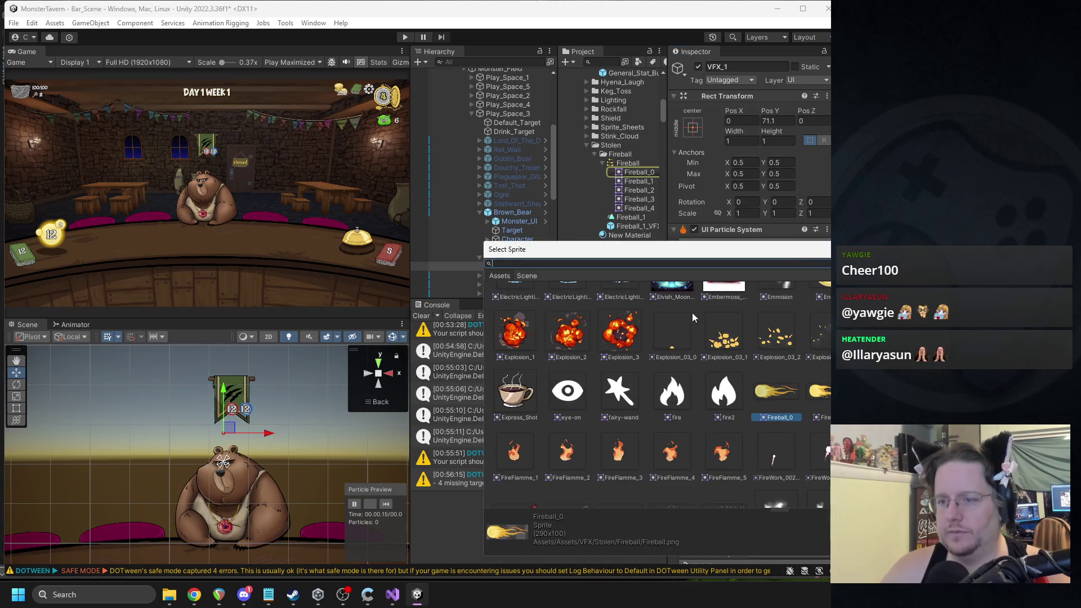
double_click(568, 393)
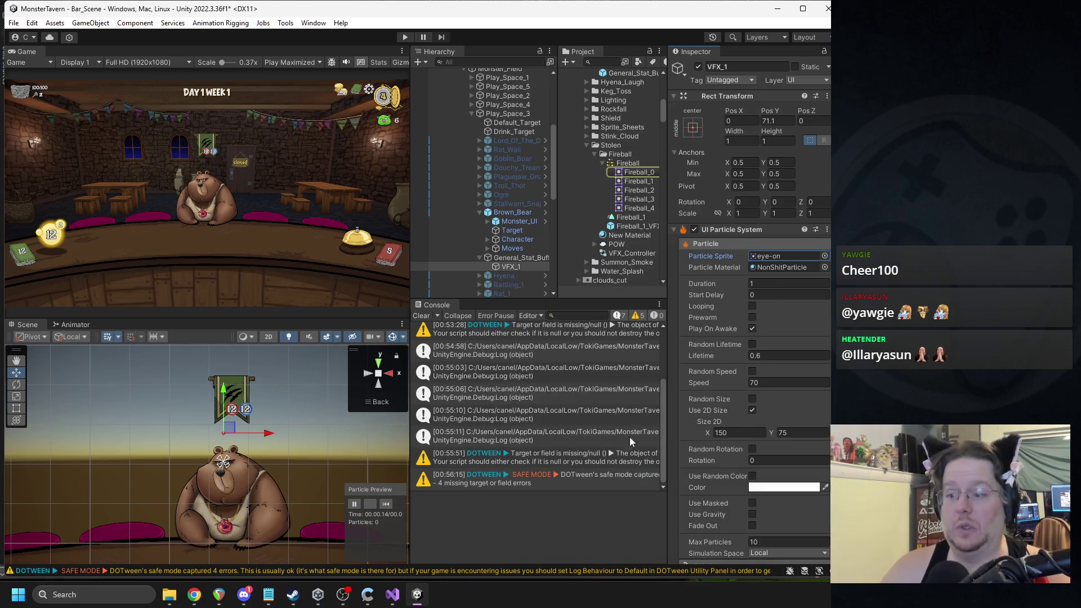
Turn off Use 2D Size for a uniform size of 150 and set Emission Rate over Time to 0.
scroll(773, 410, down, 5)
click(752, 258)
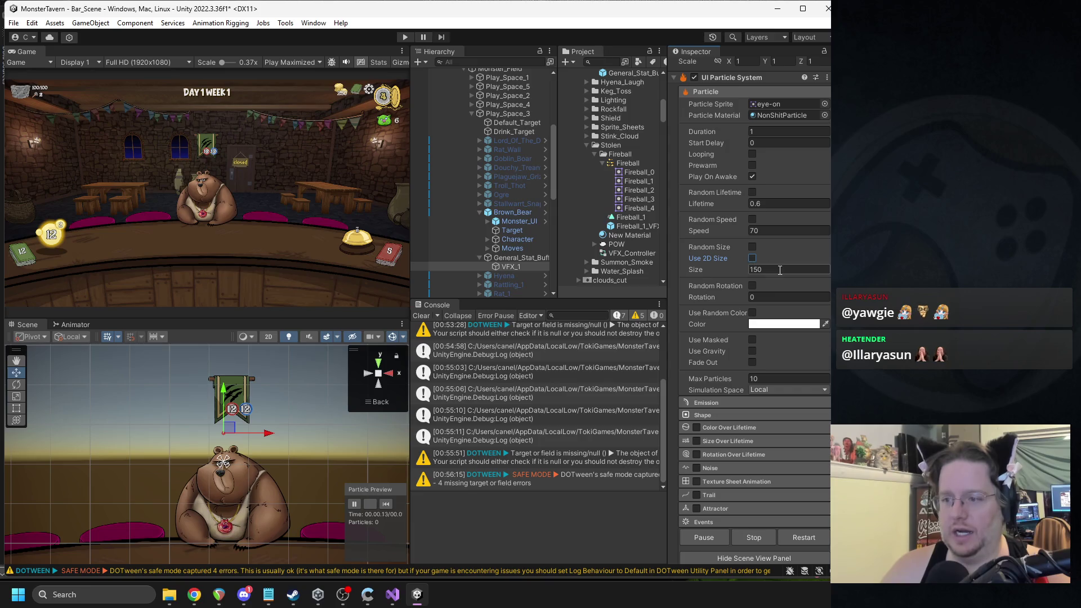
click(710, 403)
click(788, 414)
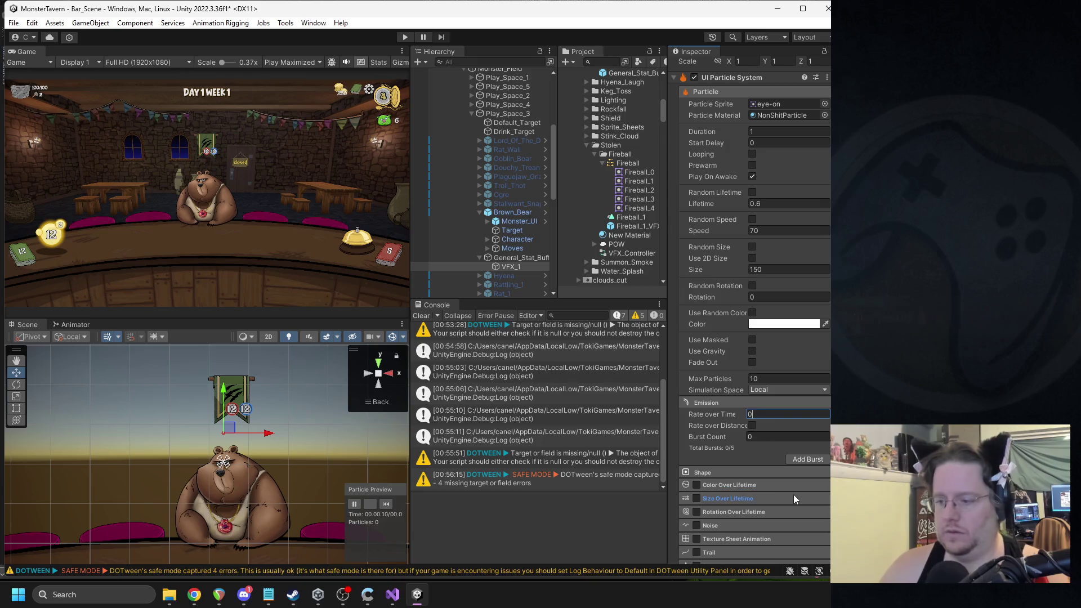
Add a one-particle emission burst, set particle speed to 0, and replay the effect.
click(798, 460)
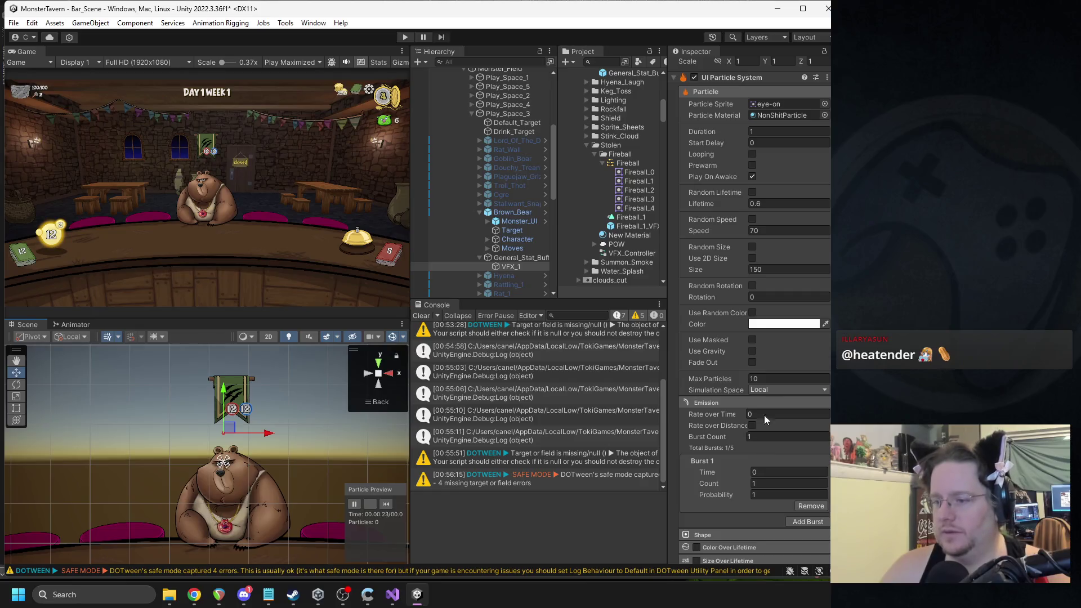
click(817, 231)
text(0)
click(386, 505)
scroll(727, 349, up, 5)
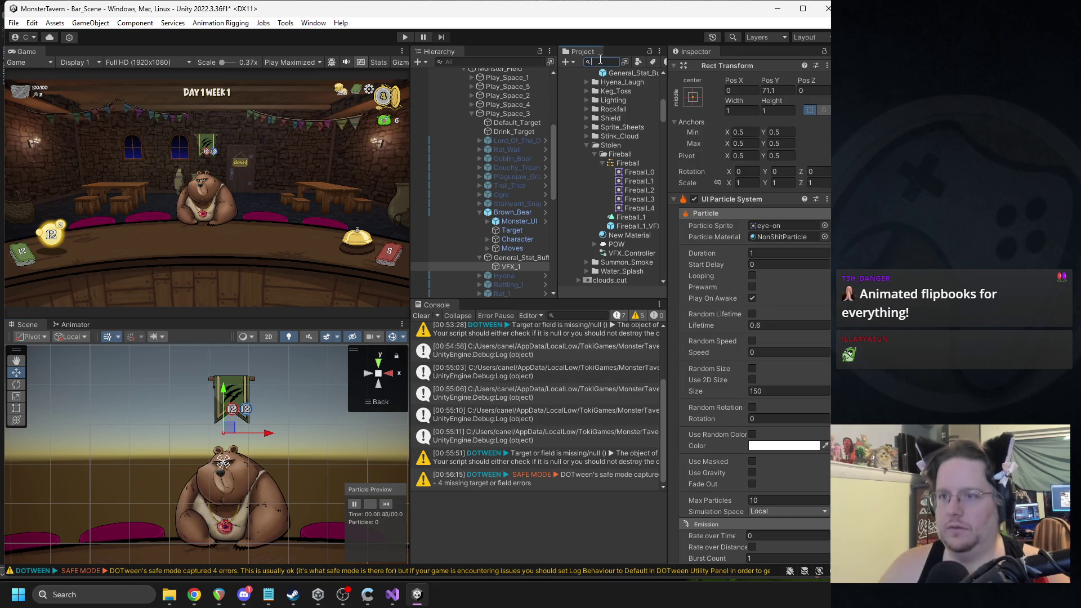
Select the Bear_Icon texture in Unity, then launch GIMP and bring up the Bear_Roar image.
text(bear)
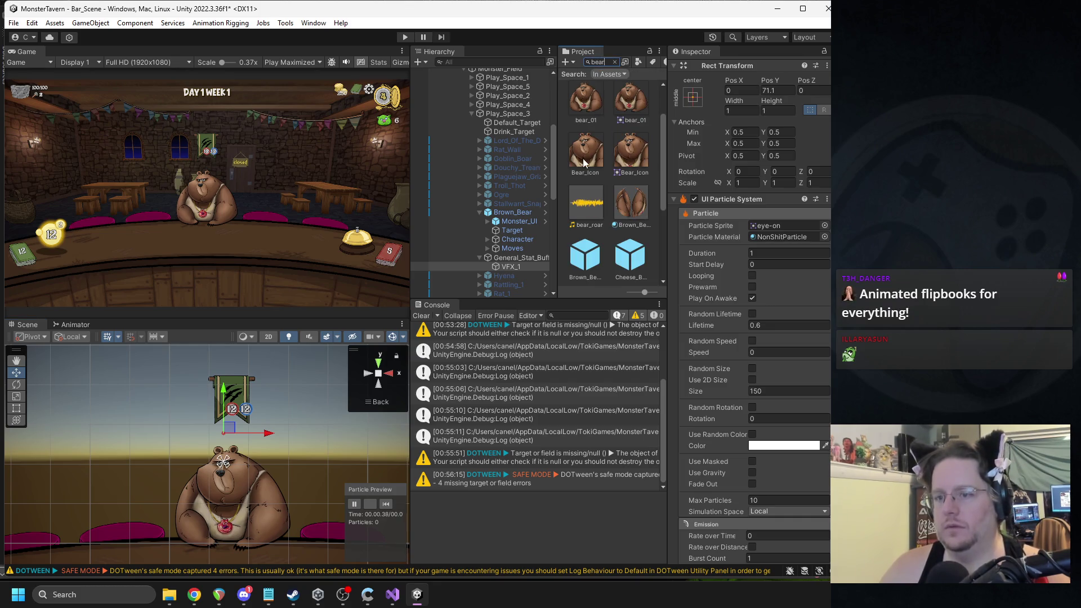
click(594, 173)
click(138, 590)
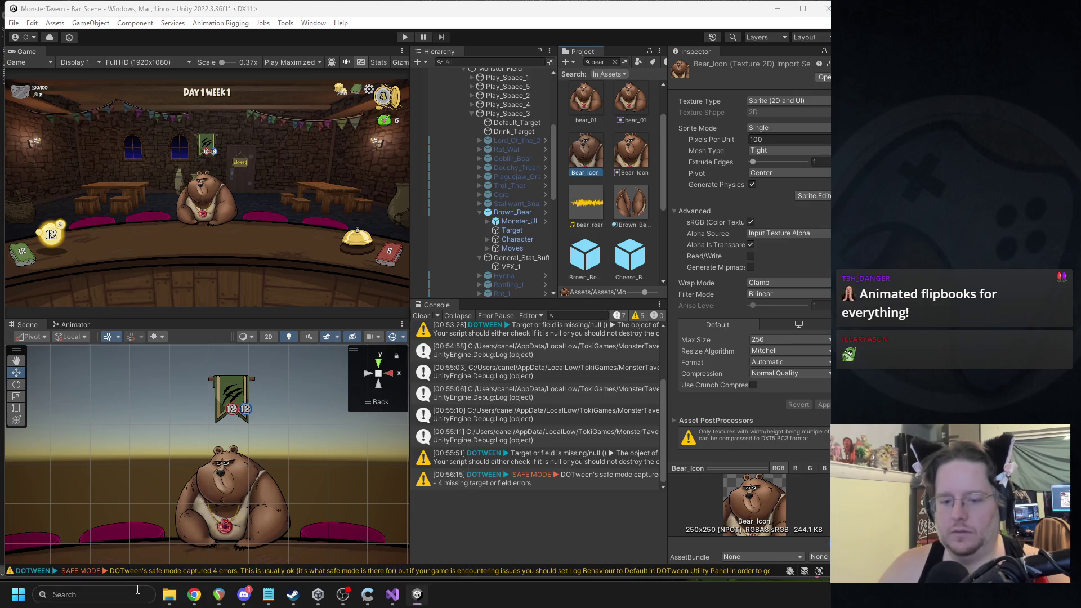
text(gimp)
key(Return)
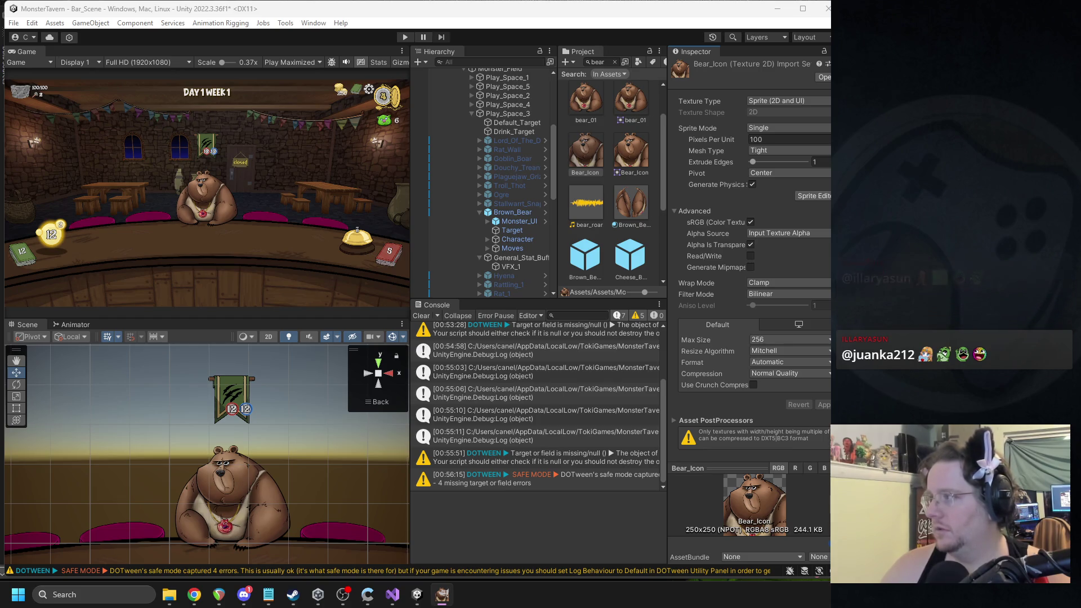
key(alt+Tab)
drag(407, 92, 305, 61)
Switch to the Eraser at size 34 and erase the bear's bottom-left corner.
scroll(332, 248, up, 3)
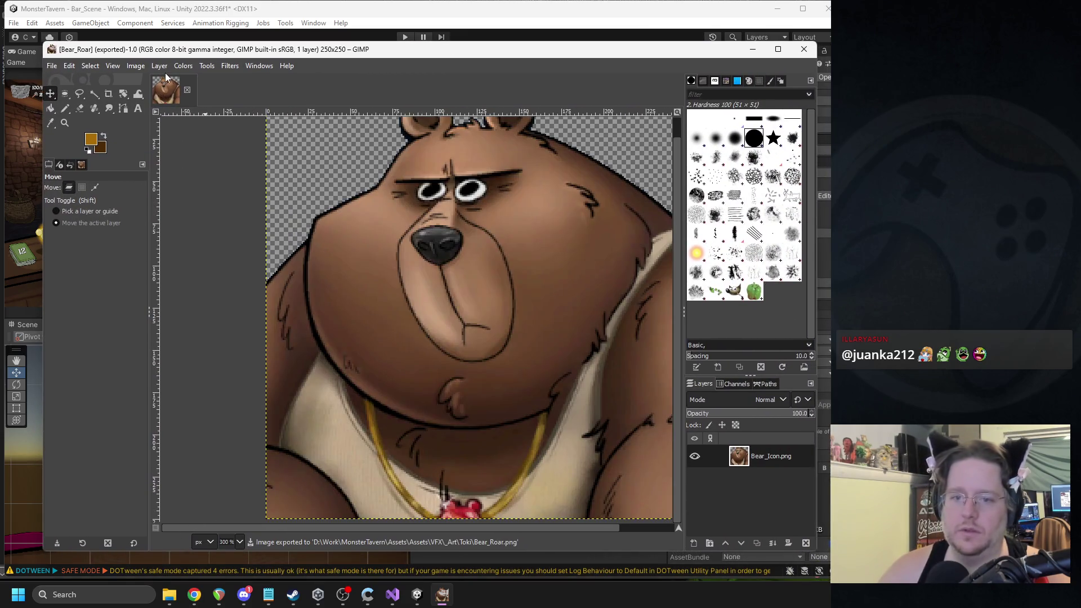
click(79, 108)
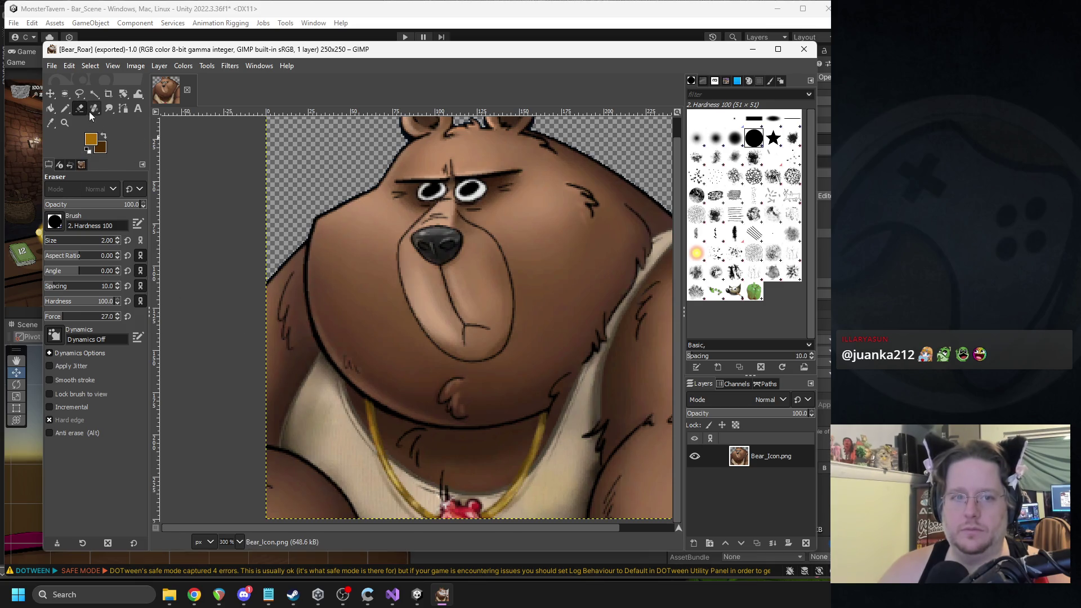
click(51, 241)
scroll(253, 315, down, 2)
mouse_move(256, 350)
mouse_down()
mouse_move(266, 419)
mouse_move(437, 387)
mouse_move(428, 405)
mouse_move(456, 408)
mouse_move(487, 378)
mouse_move(478, 294)
mouse_move(371, 188)
mouse_up()
Erase the chest and chin area, the chin's lower edge, and the lower-right side.
scroll(466, 268, up, 2)
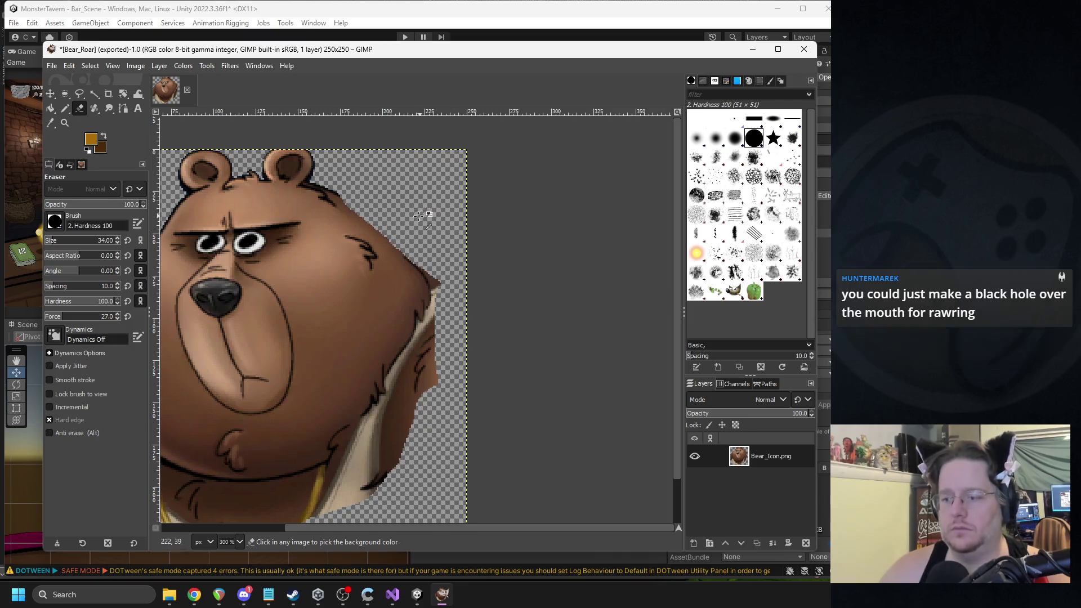
scroll(462, 242, left, 3)
scroll(461, 242, down, 1)
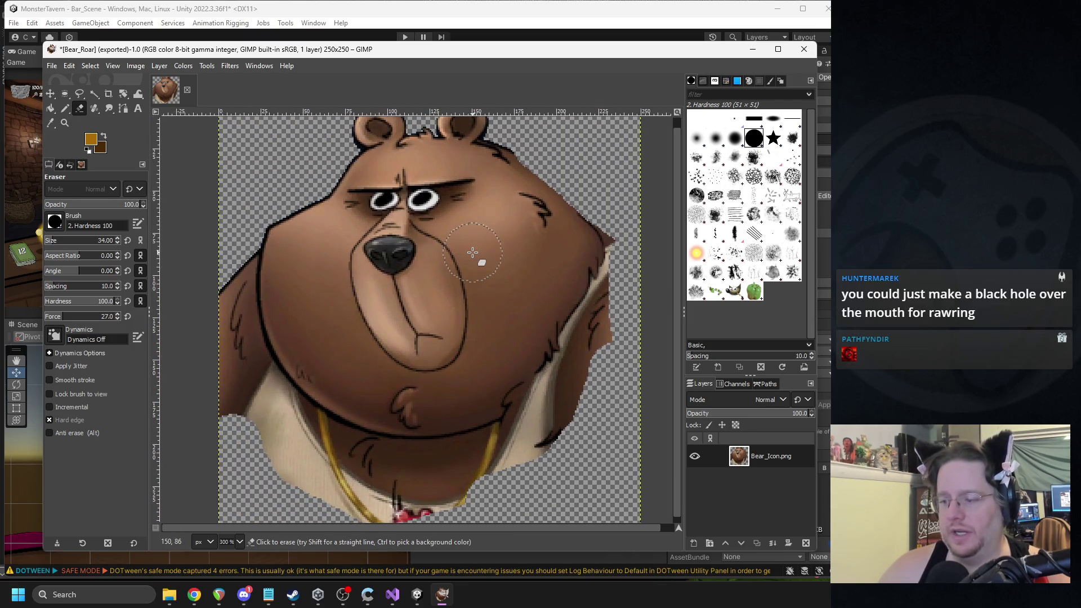
scroll(472, 253, down, 2)
scroll(472, 253, left, 2)
mouse_move(544, 395)
mouse_down()
mouse_move(451, 369)
mouse_move(374, 321)
mouse_move(403, 381)
mouse_move(572, 439)
mouse_move(575, 403)
mouse_up()
scroll(476, 418, right, 1)
scroll(476, 418, right, 1)
mouse_move(475, 417)
mouse_down()
mouse_move(388, 380)
mouse_move(438, 379)
mouse_move(505, 339)
mouse_move(426, 364)
mouse_move(534, 319)
mouse_up()
scroll(533, 319, up, 1)
mouse_move(471, 366)
mouse_down()
mouse_move(501, 362)
mouse_move(526, 275)
mouse_move(581, 217)
mouse_move(571, 161)
mouse_move(560, 161)
mouse_move(574, 186)
mouse_move(569, 201)
mouse_up()
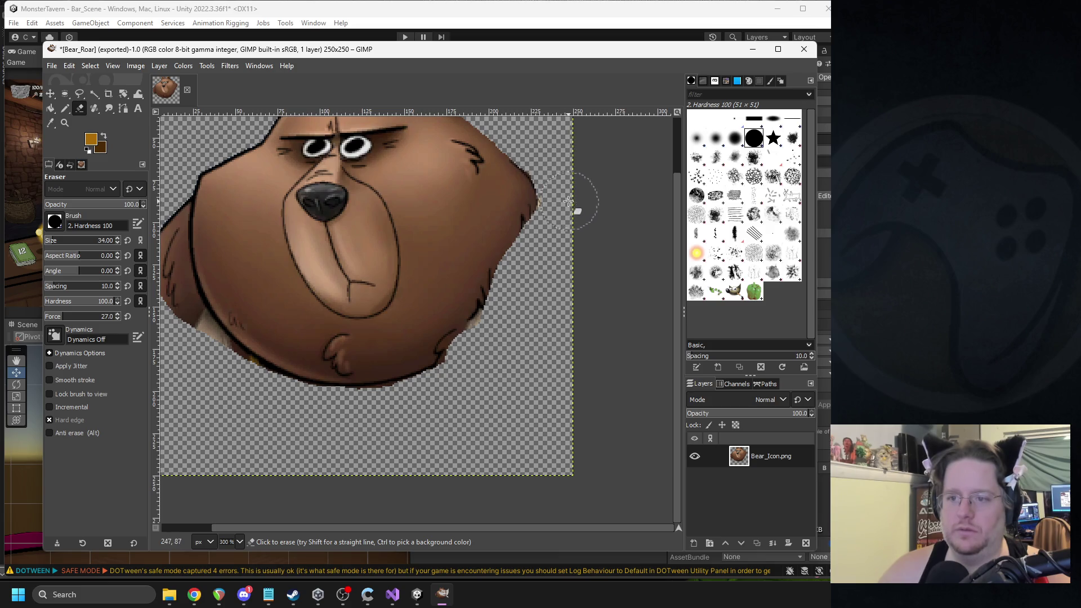
Clean up the lower-left edge of the head and erase along the bear's left edge.
ctrl+scroll(494, 362, up, 2)
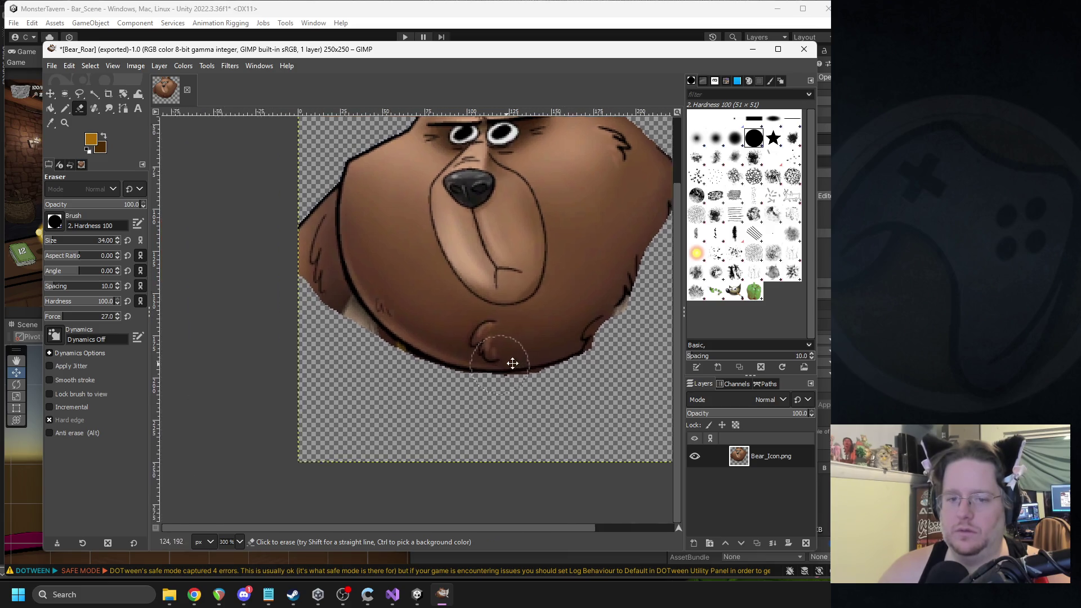
ctrl+scroll(439, 397, up, 1)
mouse_move(442, 374)
mouse_down()
mouse_move(374, 321)
mouse_move(315, 239)
mouse_up()
scroll(316, 239, up, 4)
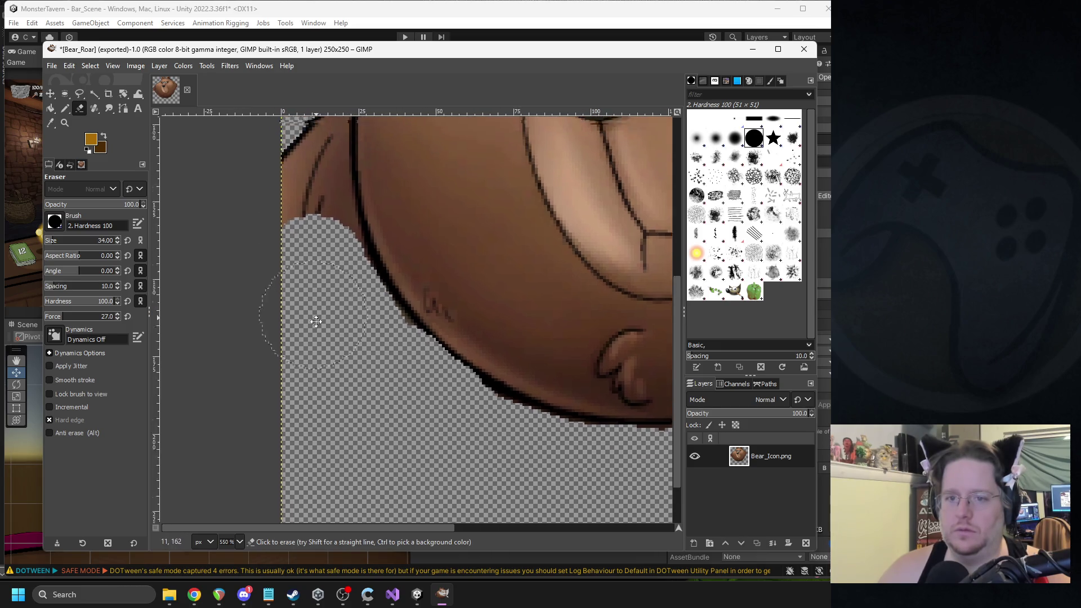
scroll(326, 309, left, 1)
mouse_move(349, 346)
mouse_down()
mouse_move(308, 219)
mouse_move(321, 153)
mouse_move(310, 176)
mouse_up()
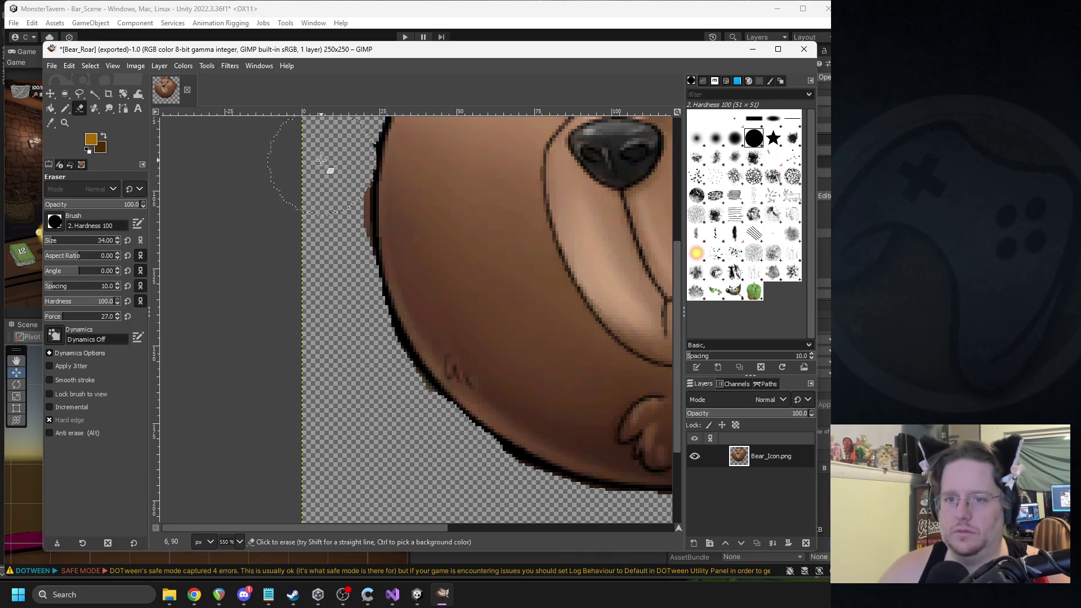
scroll(285, 209, down, 1)
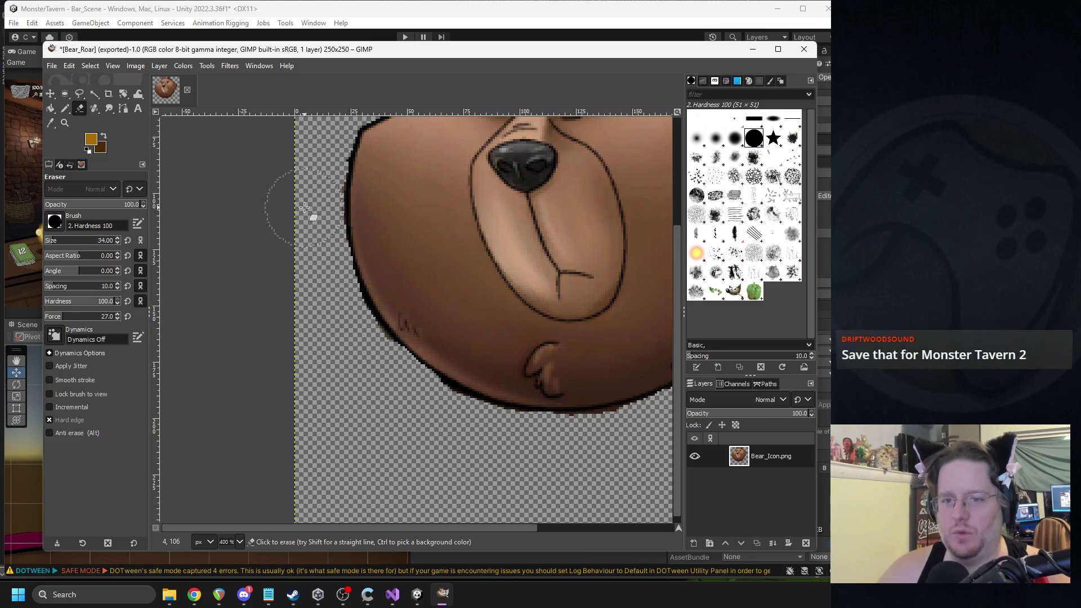
scroll(302, 194, up, 3)
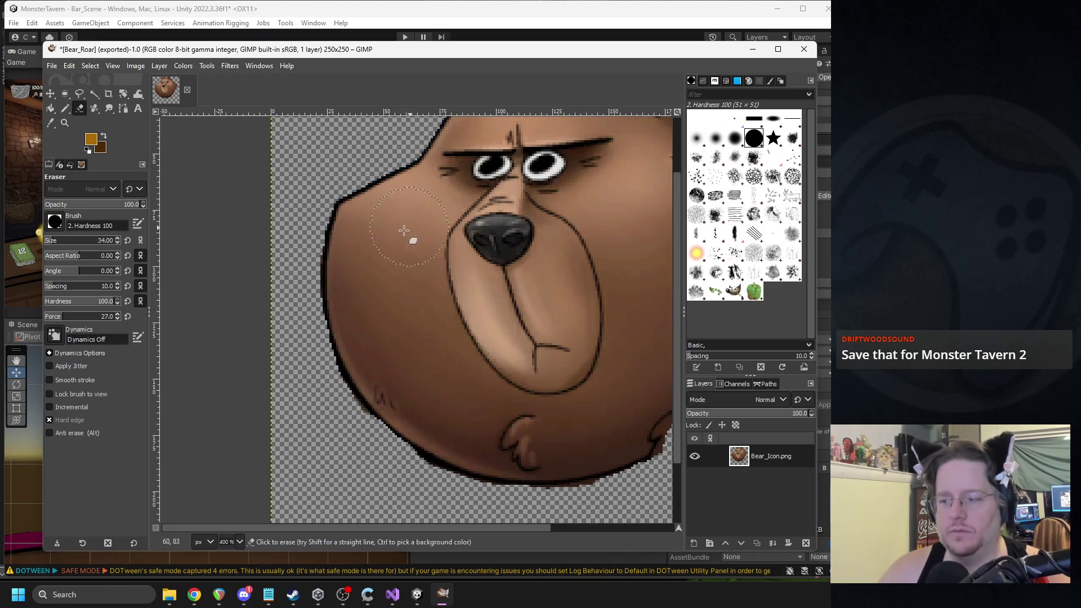
scroll(360, 264, down, 2)
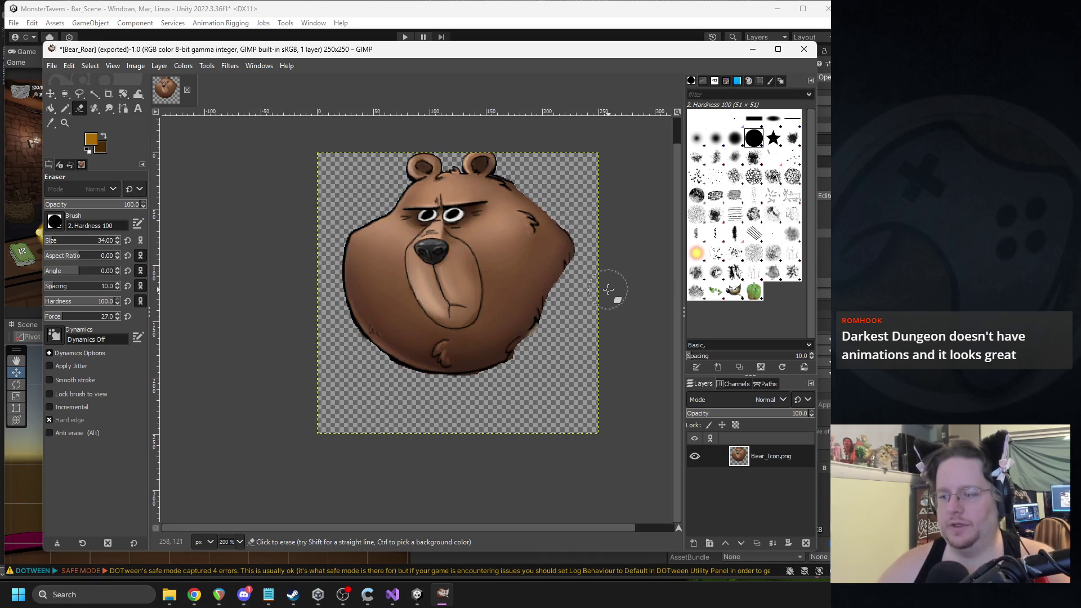
Zoom in on the right cheek edge and undo an accidental erased notch.
key(ctrl)
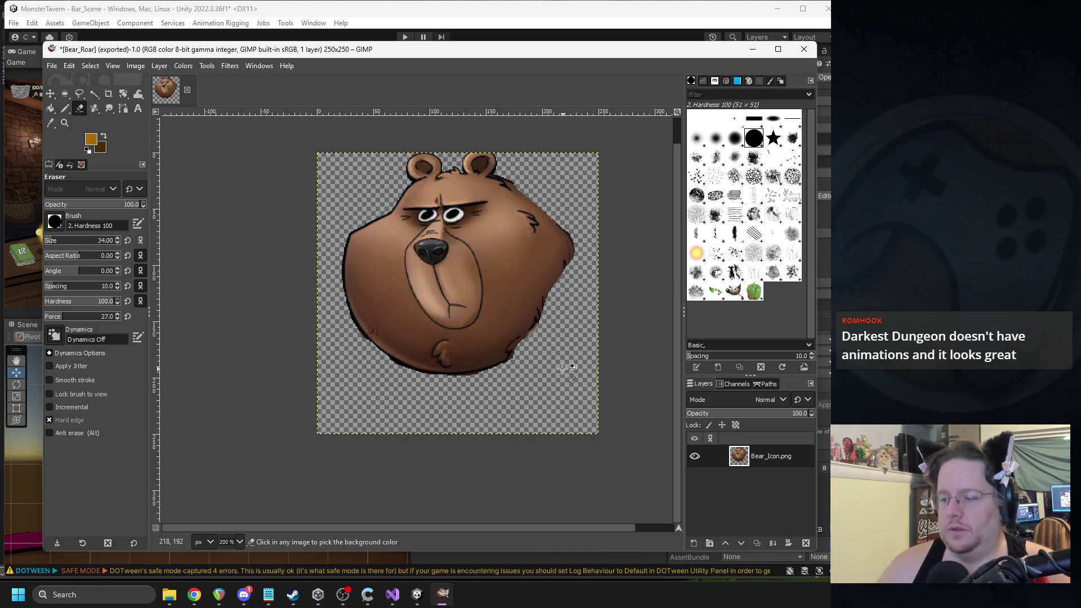
scroll(565, 369, up, 1)
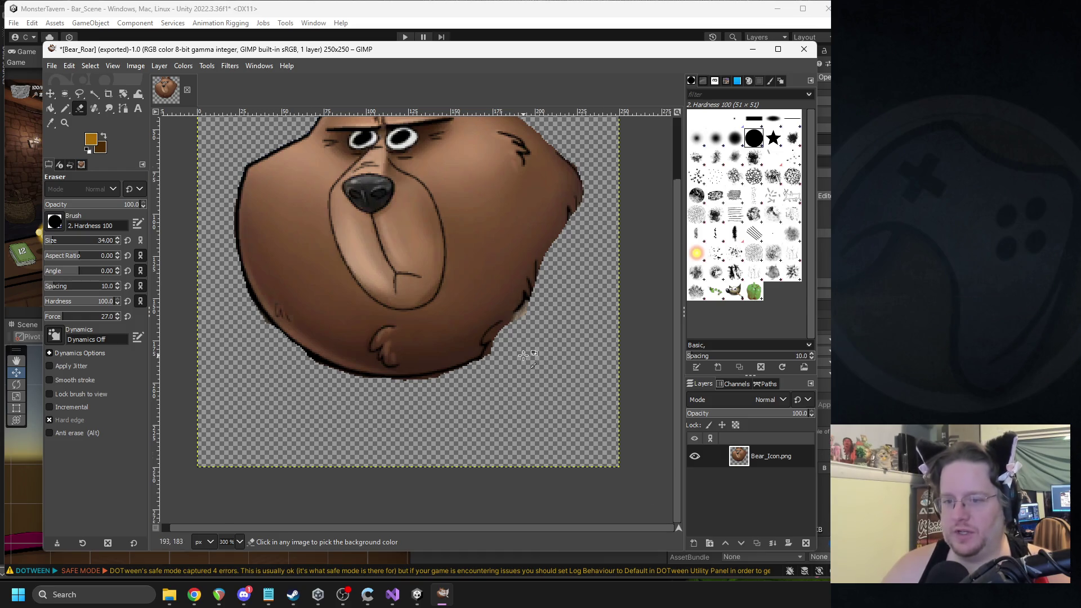
scroll(523, 355, up, 1)
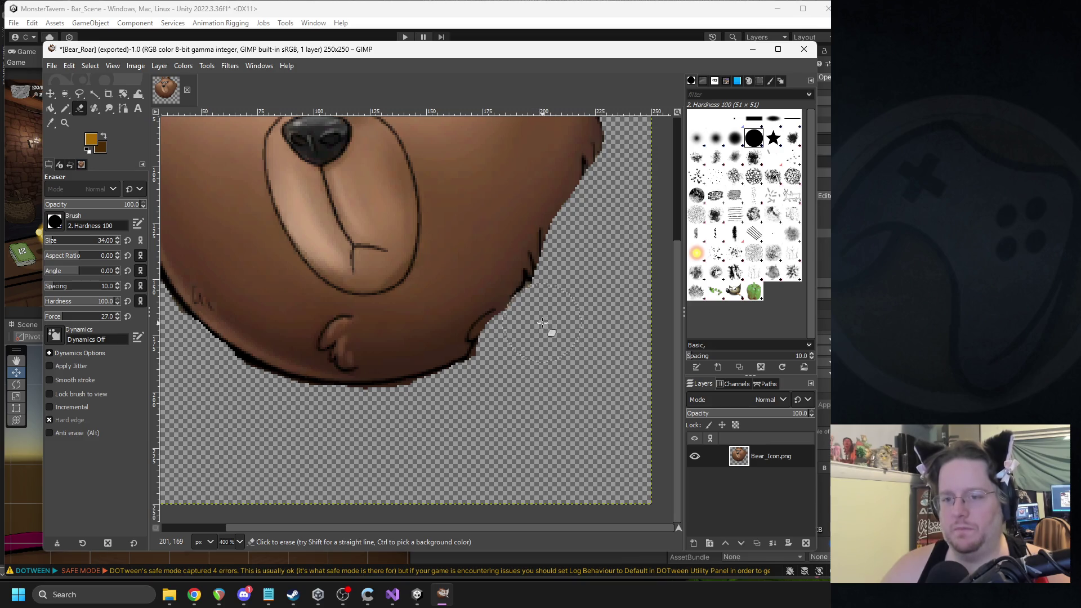
scroll(557, 307, up, 3)
click(558, 307)
key(ctrl+z)
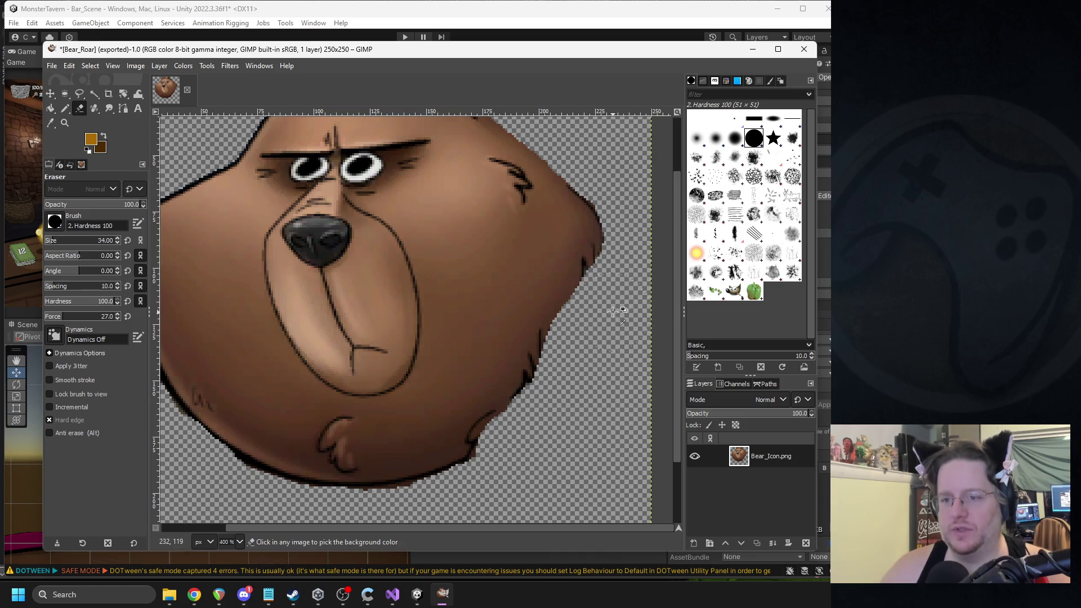
Set the eraser to 1–2 px and erase stray pixels along the right cheek edge.
scroll(622, 309, up, 4)
scroll(478, 266, up, 5)
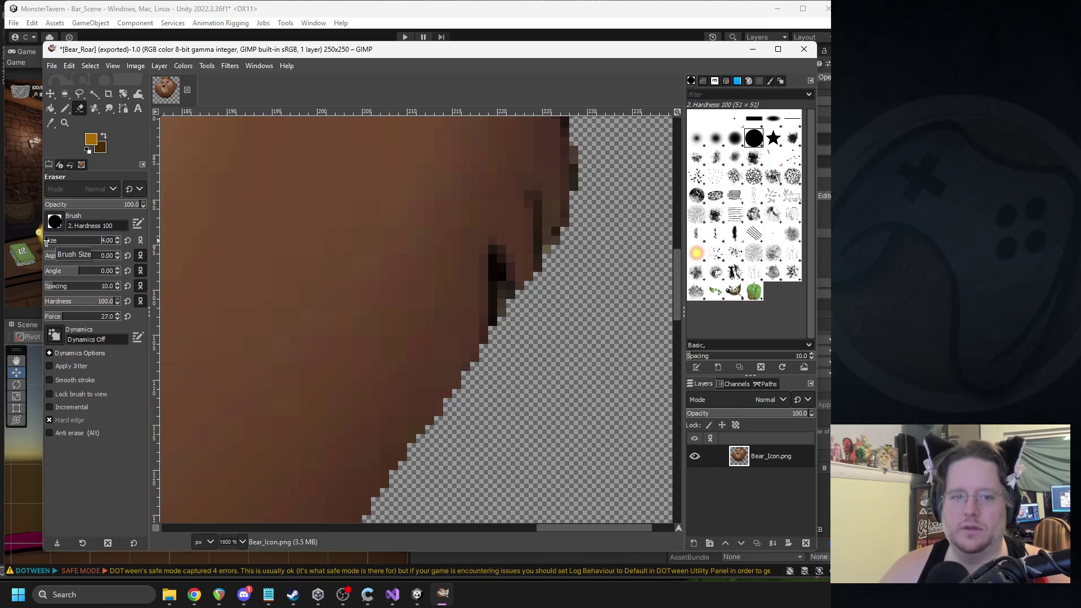
scroll(573, 329, up, 1)
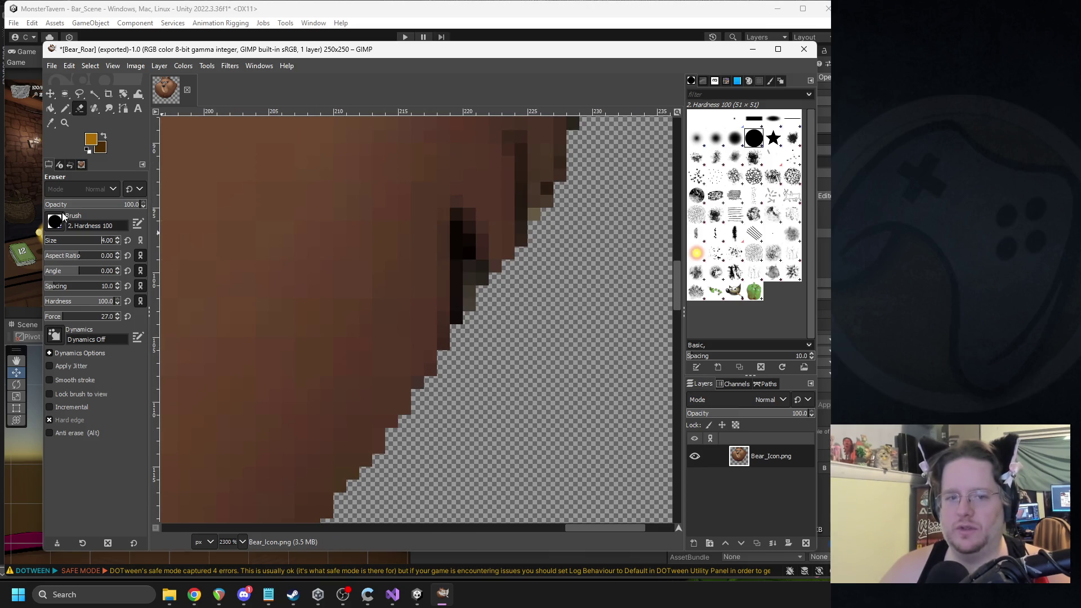
click(118, 243)
click(118, 238)
mouse_move(457, 284)
mouse_down()
mouse_move(478, 292)
mouse_move(472, 319)
mouse_move(479, 279)
mouse_up()
scroll(479, 280, right, 3)
scroll(479, 251, up, 1)
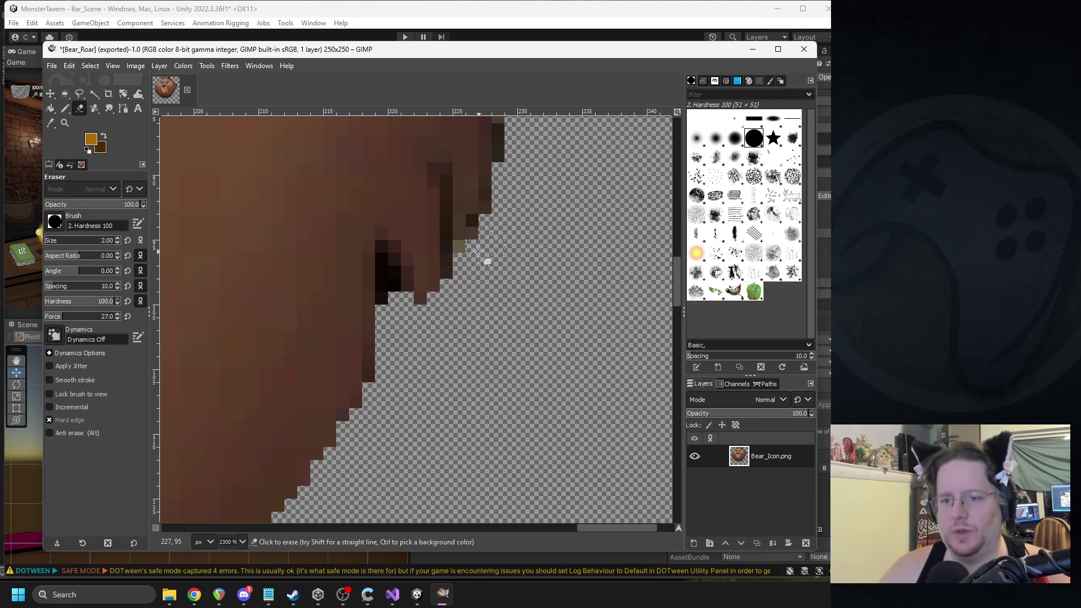
scroll(529, 233, down, 3)
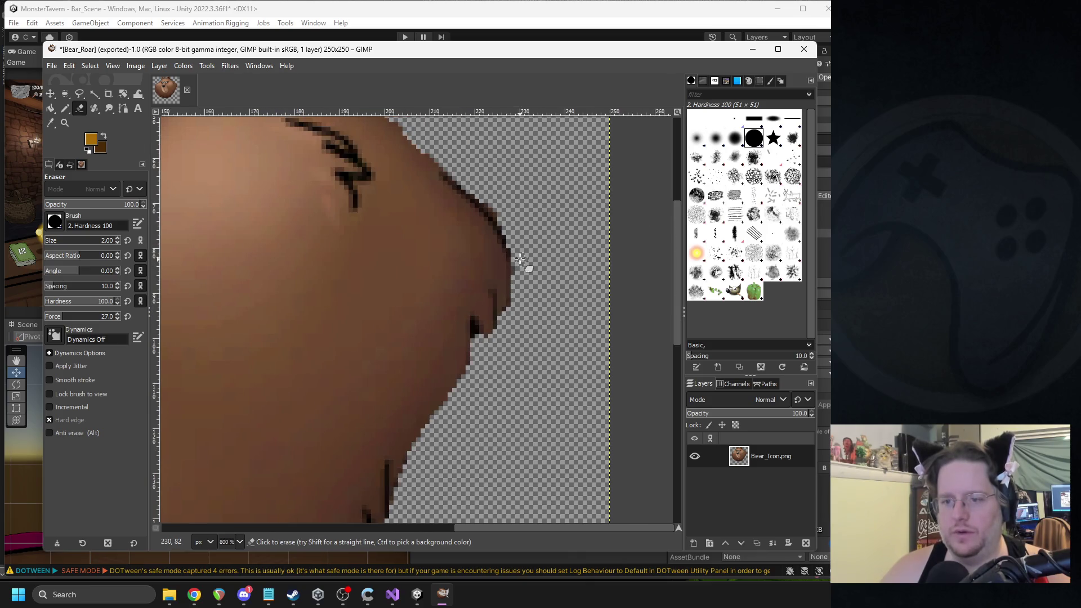
scroll(509, 222, up, 3)
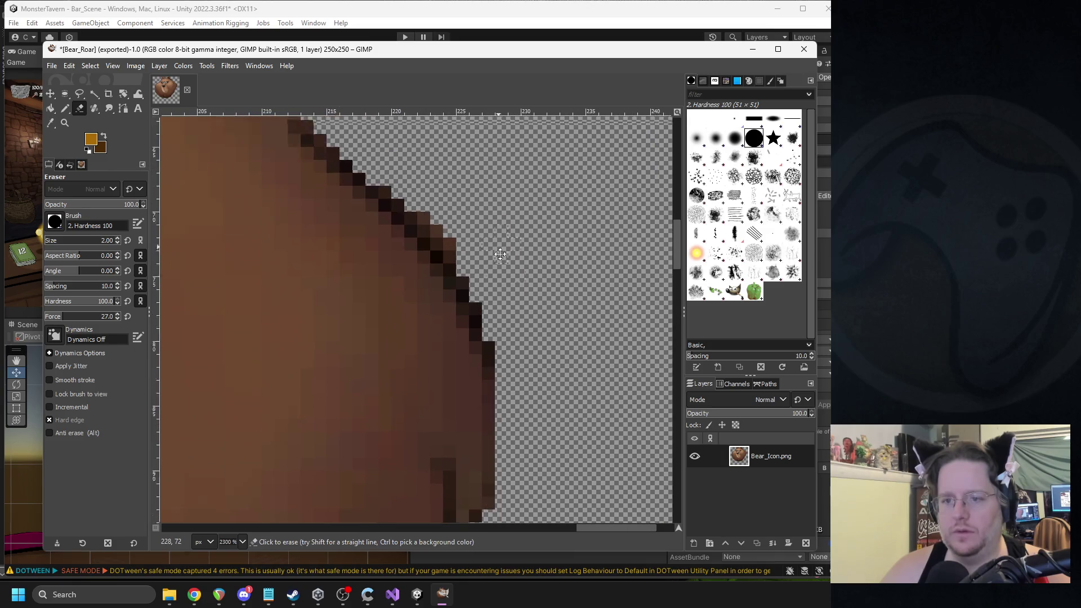
scroll(484, 420, down, 5)
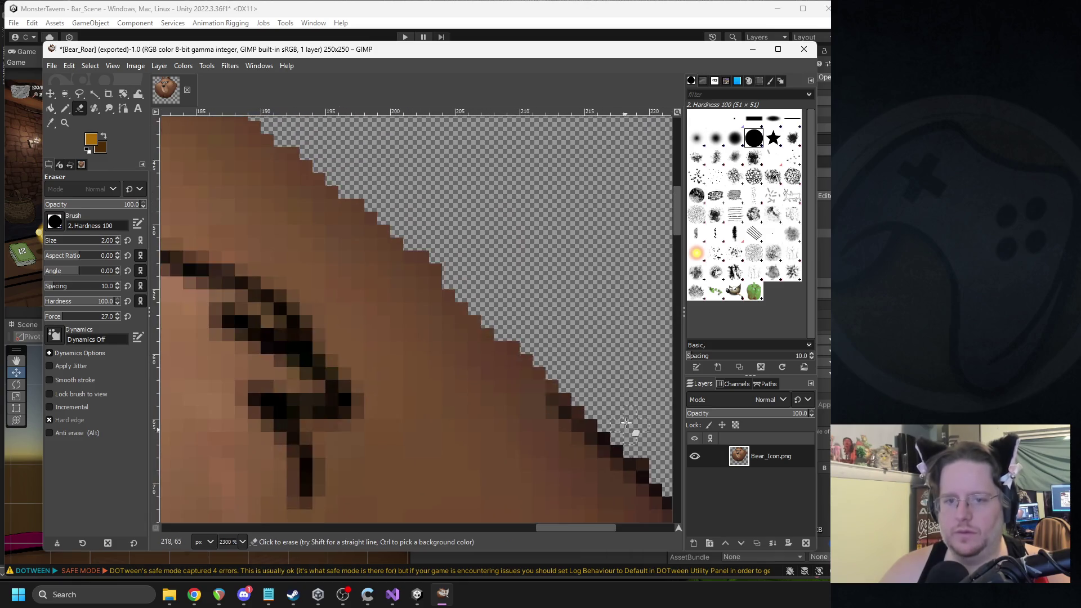
scroll(496, 372, down, 2)
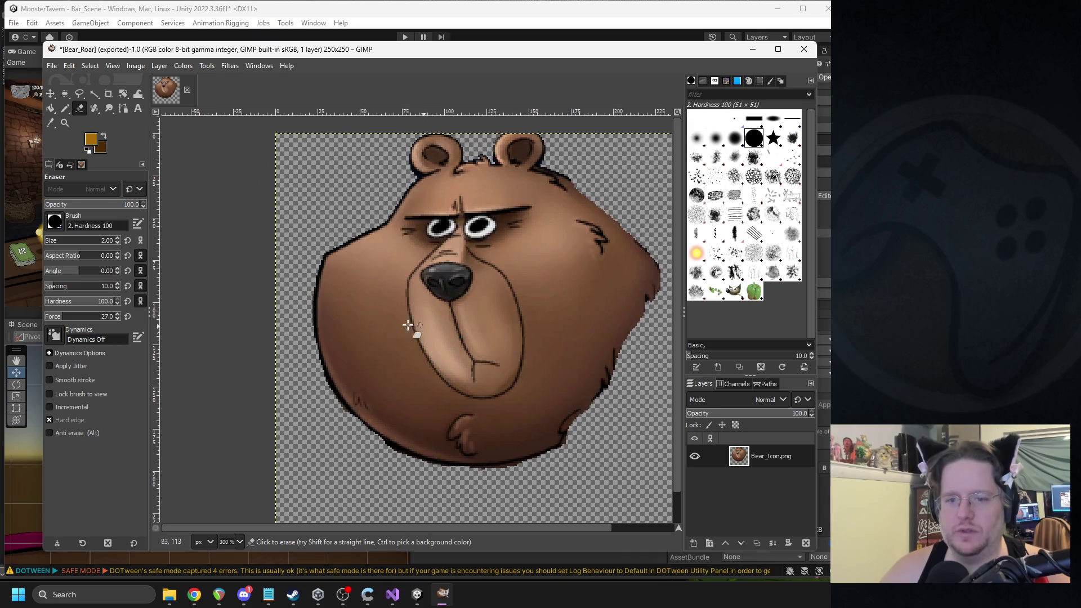
scroll(518, 355, up, 2)
Switch to the Pencil tool with black as the foreground colour.
click(65, 109)
click(86, 143)
click(197, 179)
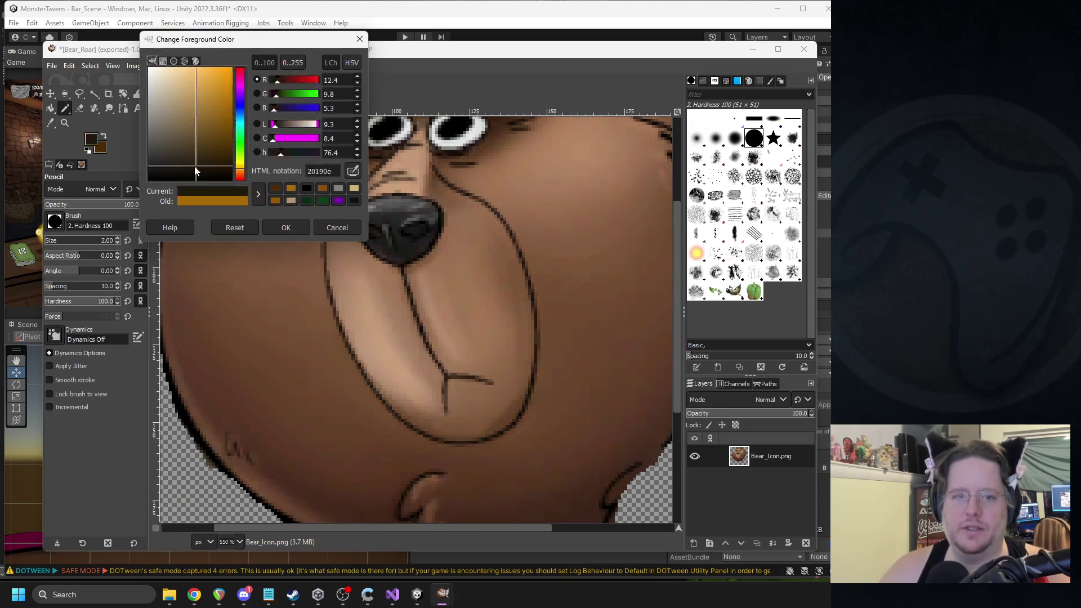
click(286, 227)
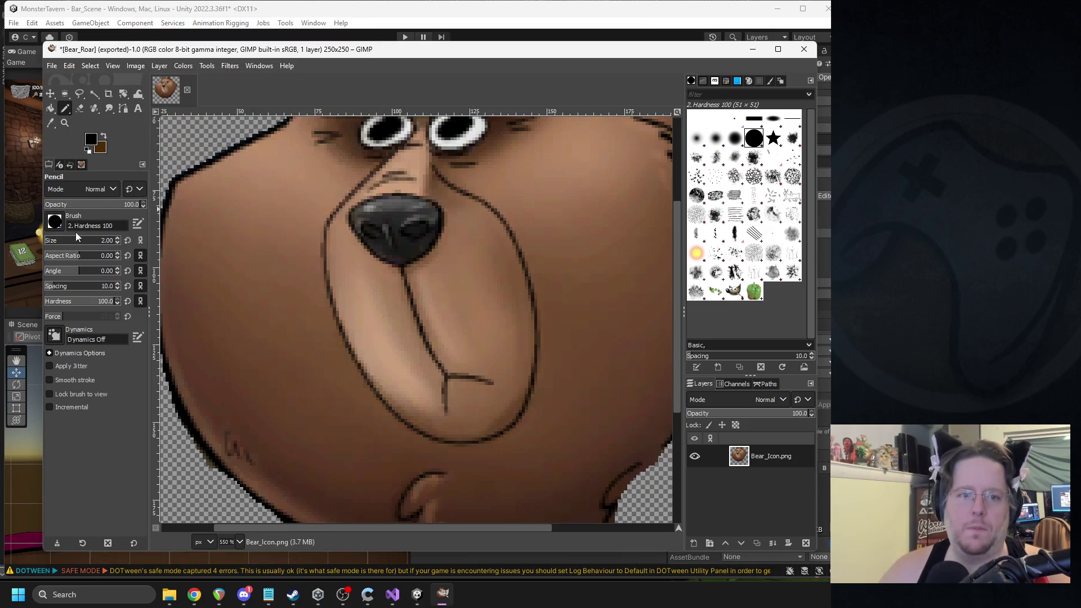
Paint a solid black mouth over the bear's muzzle lines, redoing the first attempt.
mouse_move(443, 383)
mouse_down()
mouse_move(447, 374)
mouse_move(435, 374)
mouse_move(487, 381)
mouse_move(479, 360)
mouse_move(431, 371)
mouse_move(459, 362)
mouse_move(435, 385)
mouse_move(473, 367)
mouse_move(458, 387)
mouse_move(435, 388)
mouse_up()
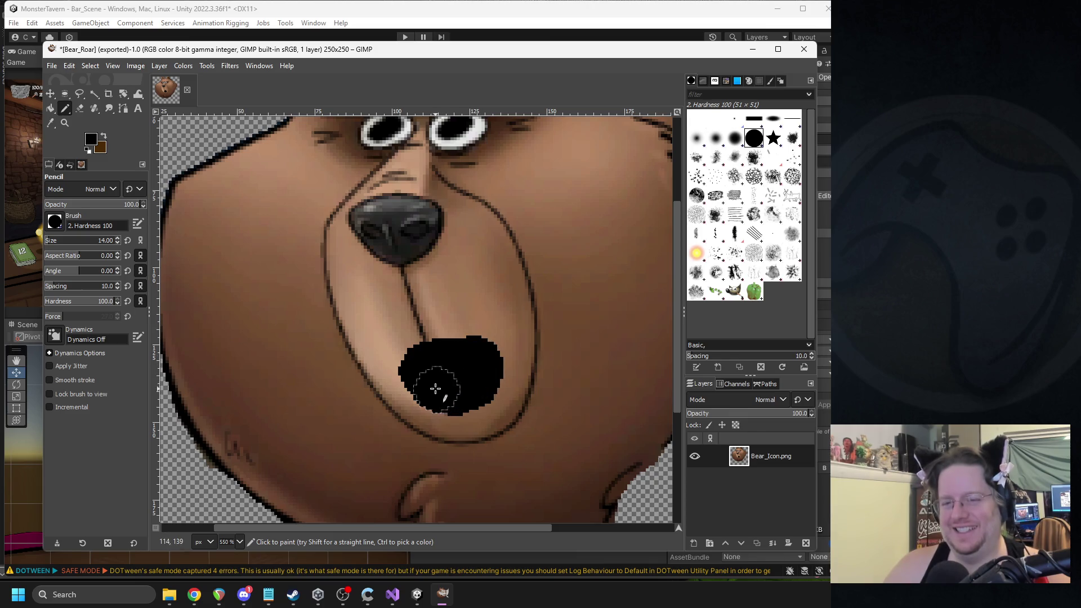
ctrl+scroll(534, 321, down, 1)
ctrl+scroll(538, 325, up, 2)
key(ctrl+z)
key(ctrl+z)
key(ctrl+z)
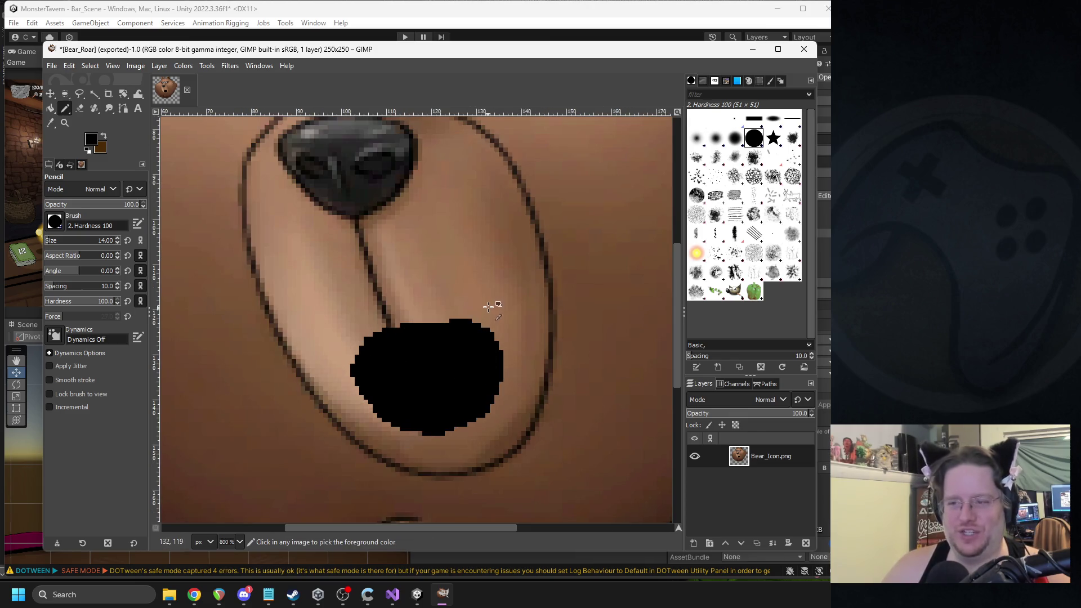
drag(421, 387, 430, 389)
ctrl+scroll(481, 278, down, 4)
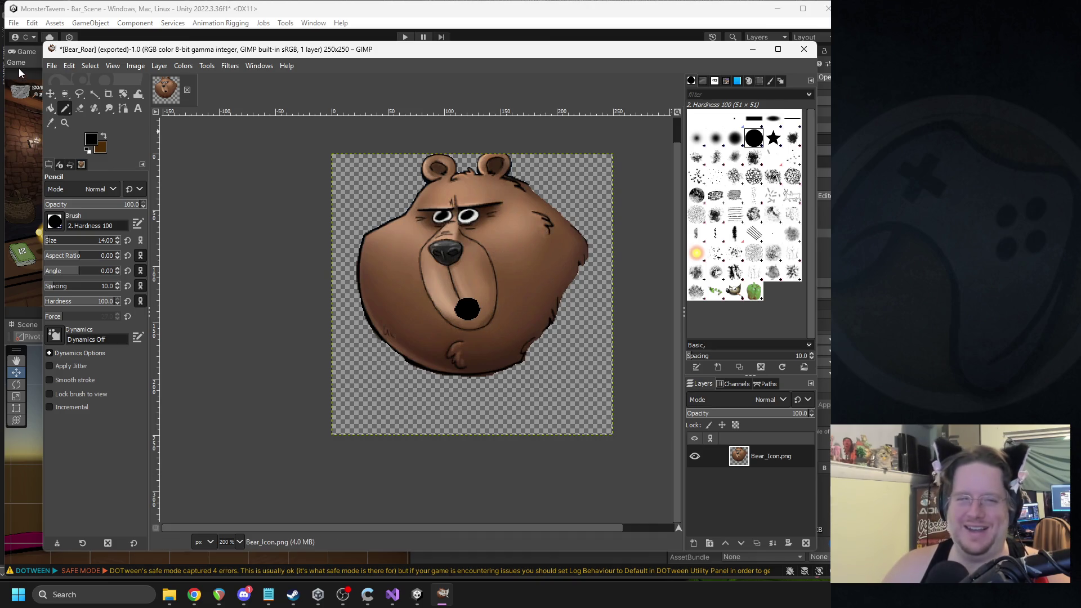
click(52, 67)
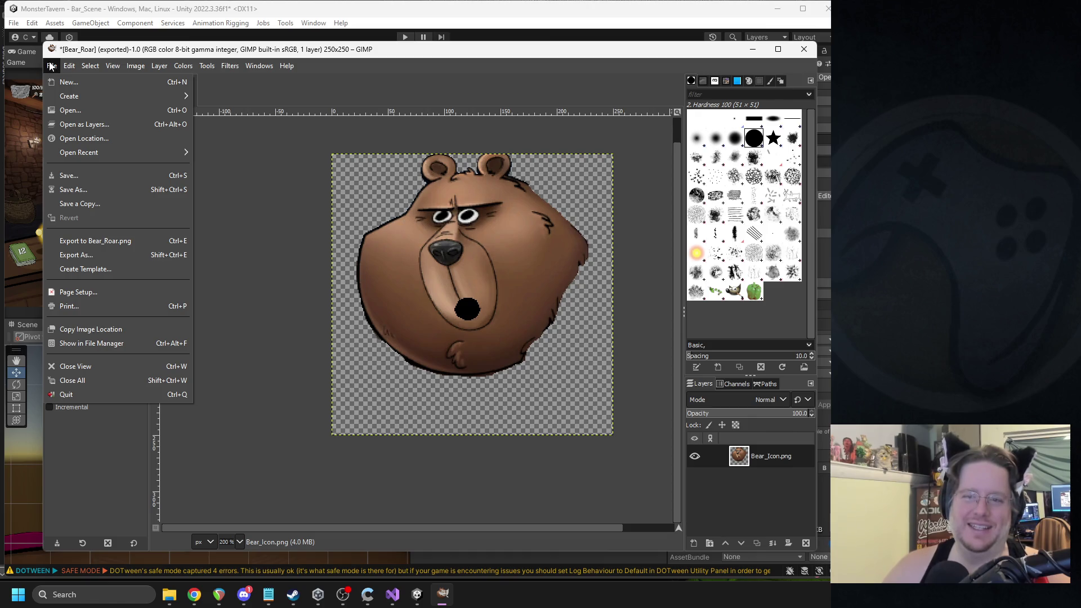
click(52, 67)
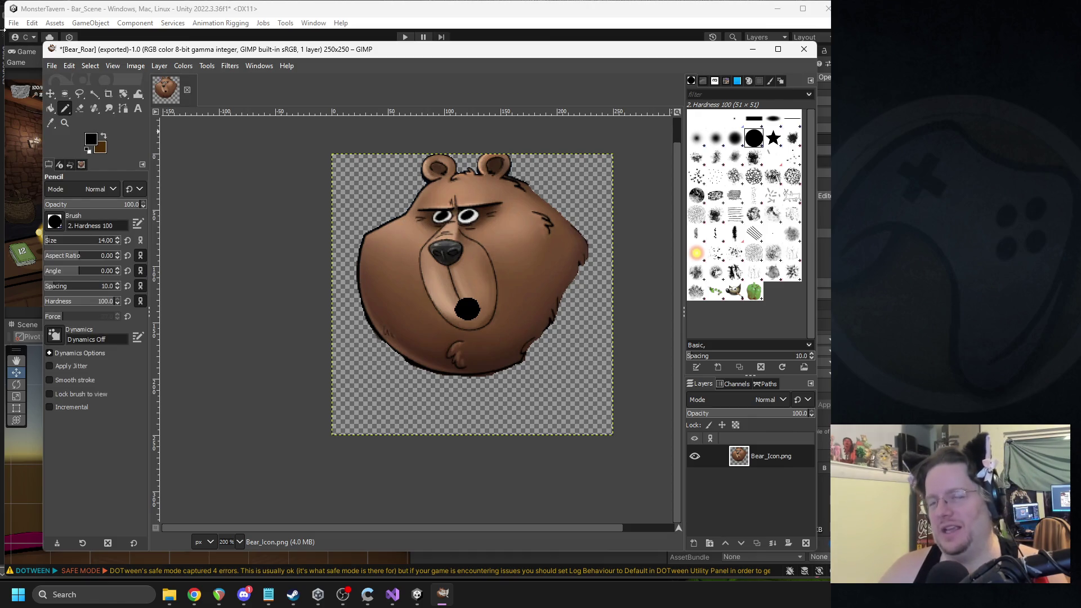
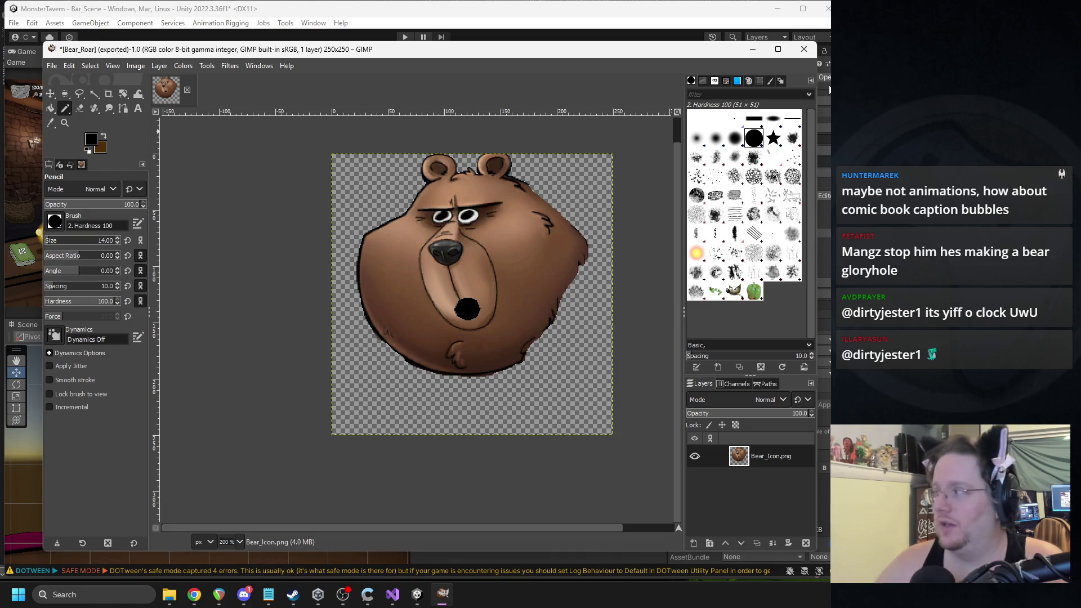
Search Unity's Project for 'hyena' and preview the hitHyena image in Paint.
key(alt+Tab)
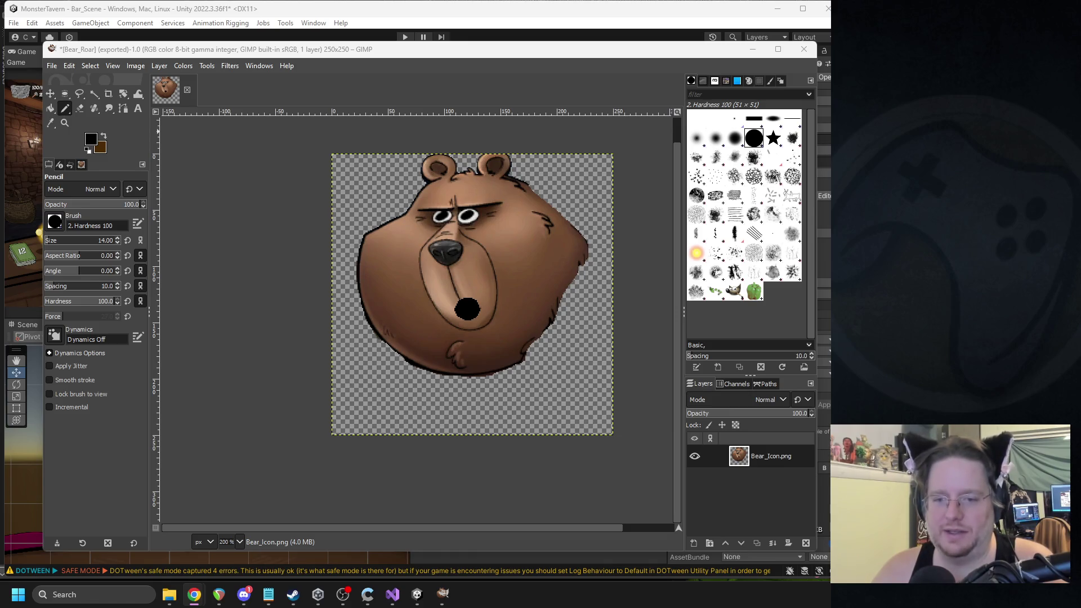
click(579, 3)
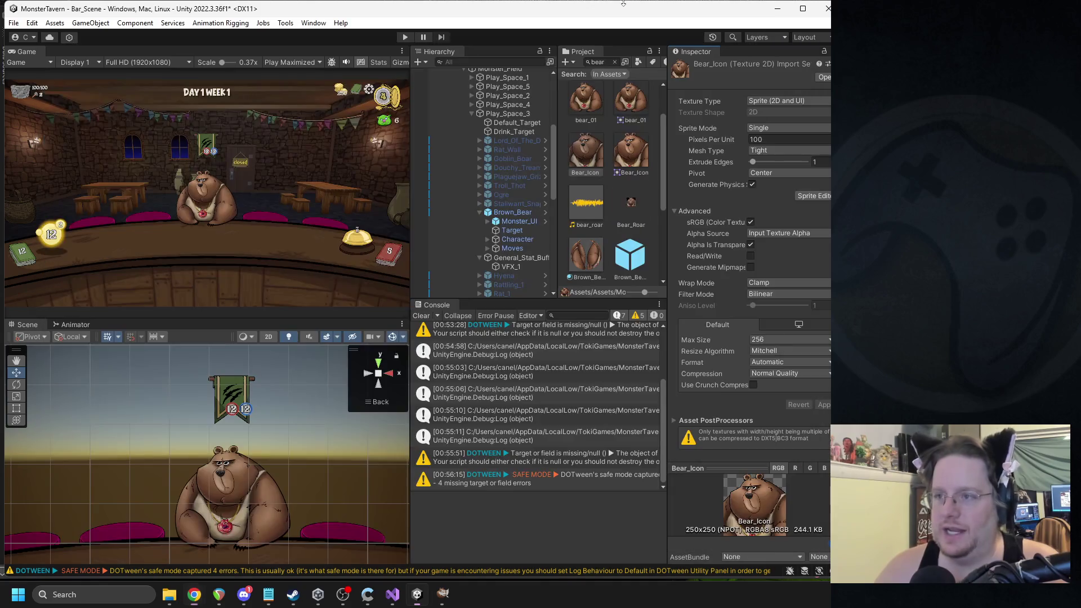
click(607, 63)
text(hyena)
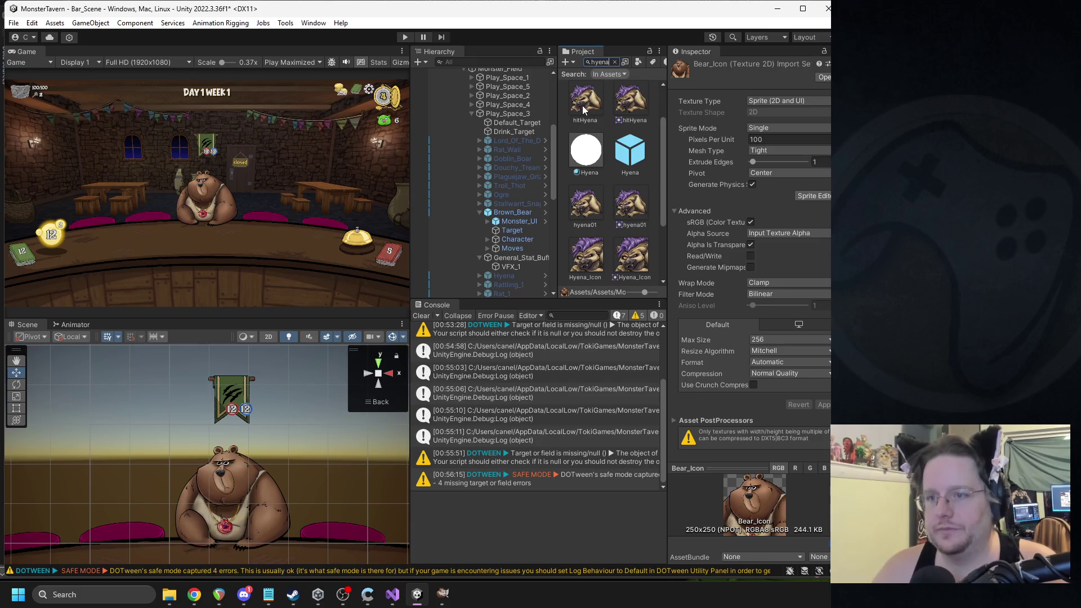
double_click(585, 100)
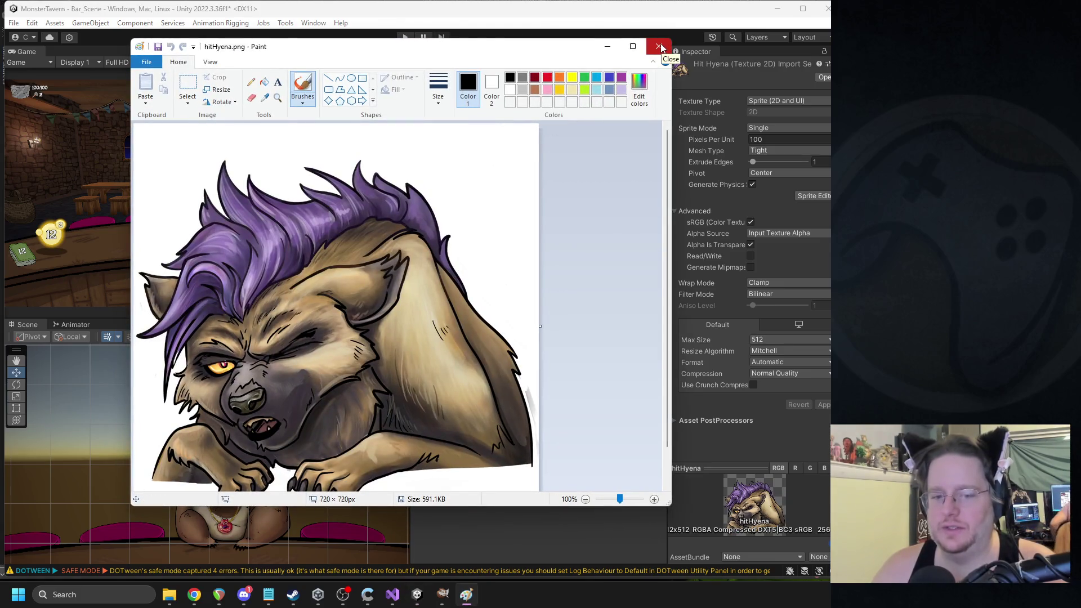
click(659, 47)
Inspect the hyena01 image in Paint, close it, and return to the bear image in GIMP.
double_click(589, 221)
scroll(334, 404, down, 10)
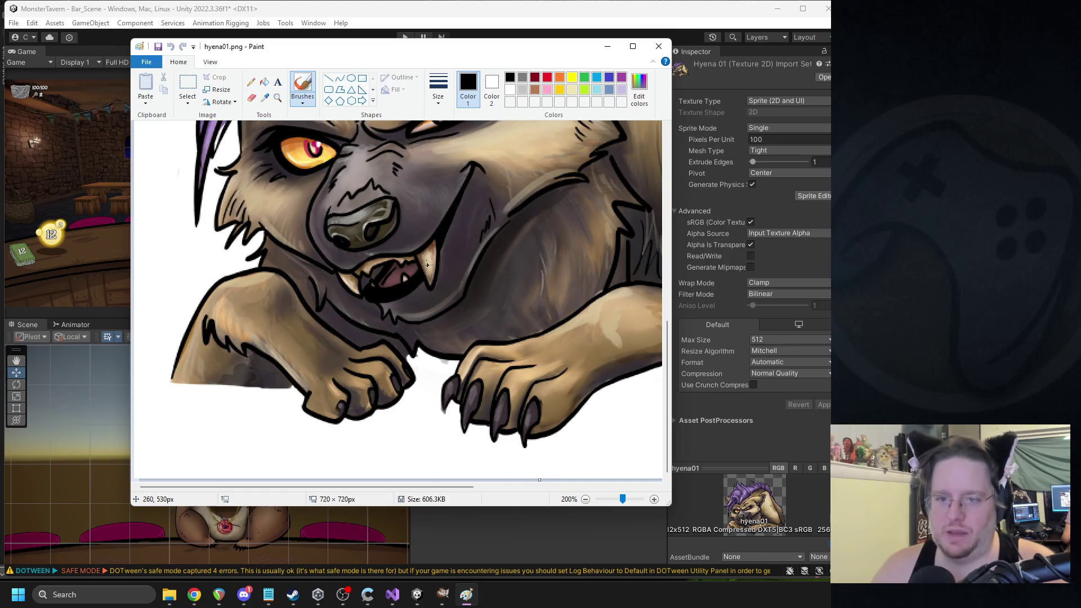
scroll(409, 267, down, 1)
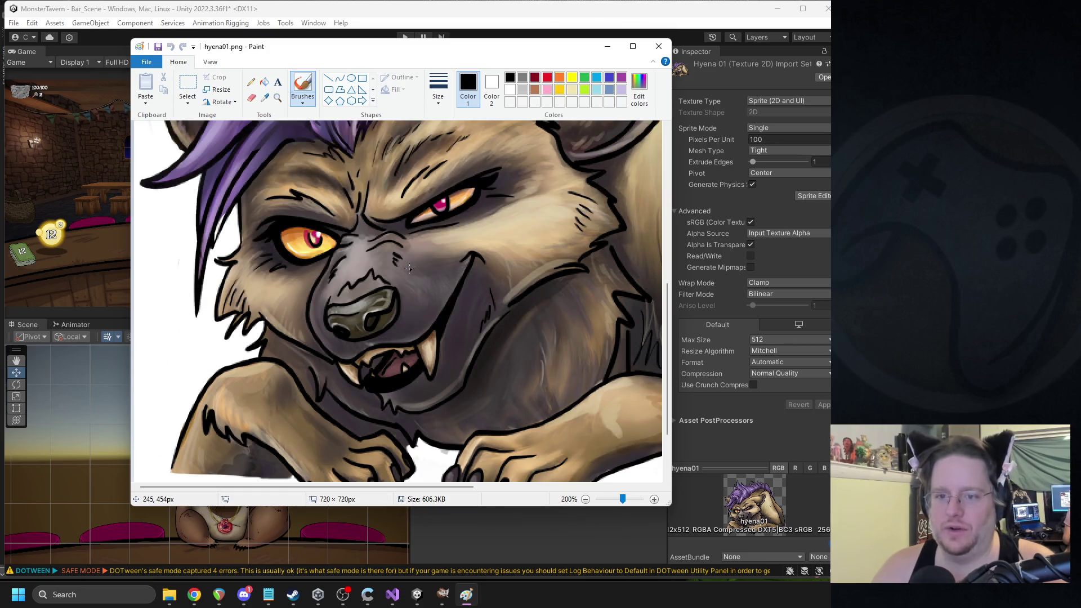
scroll(437, 262, down, 1)
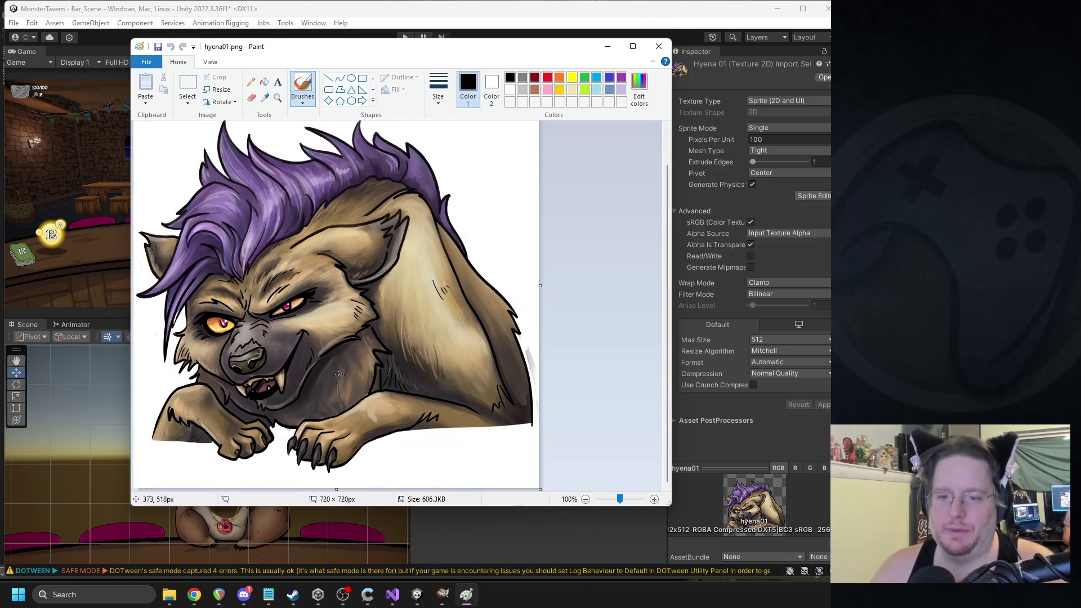
click(659, 46)
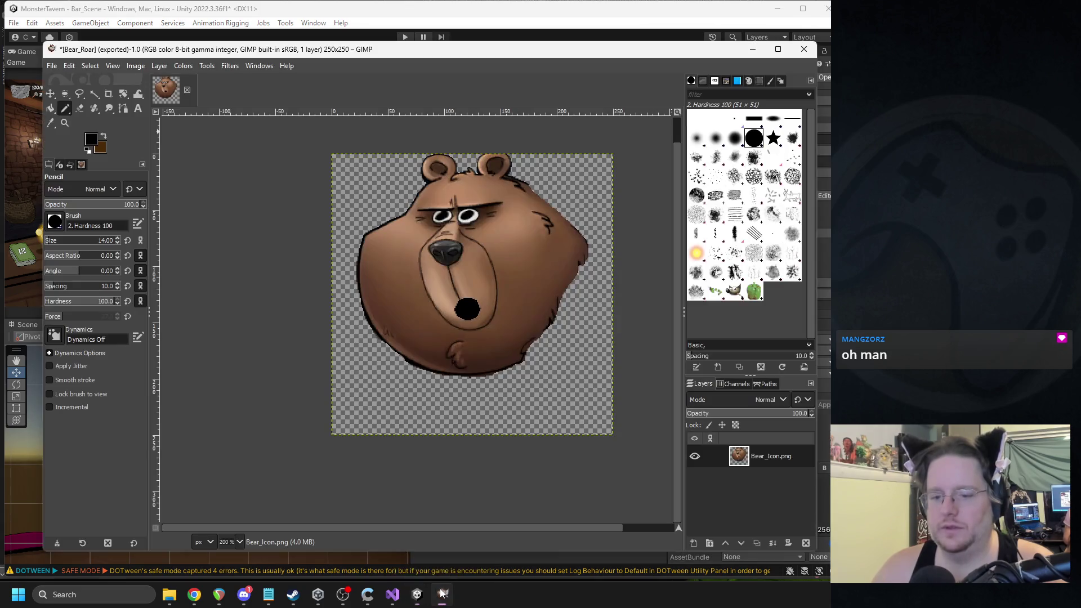
click(443, 593)
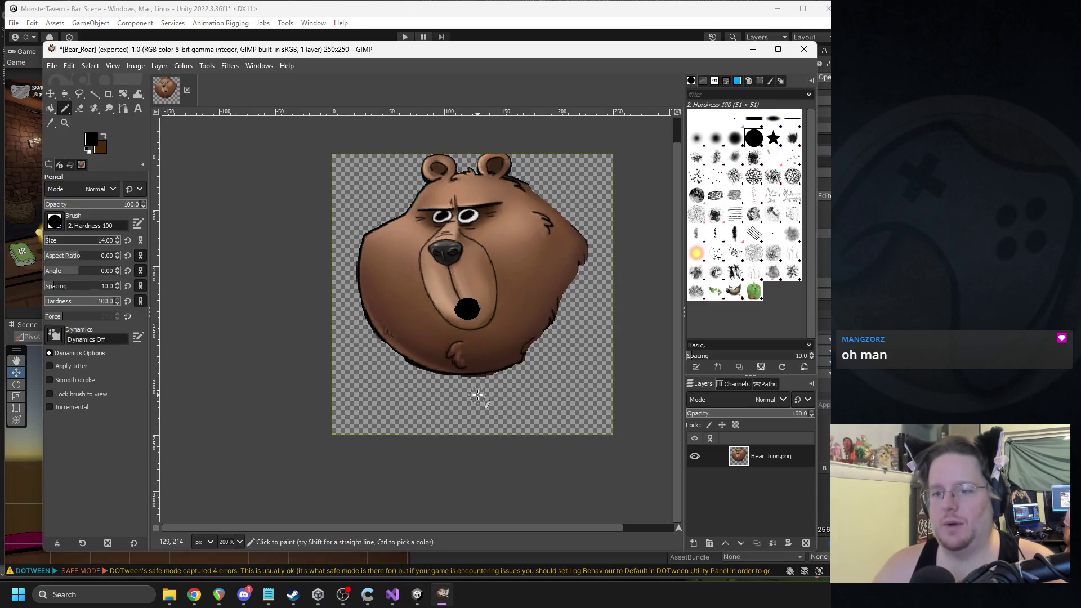
Export the bear image over the existing Bear_Roar.png with current PNG settings, then minimize GIMP.
click(51, 65)
click(95, 251)
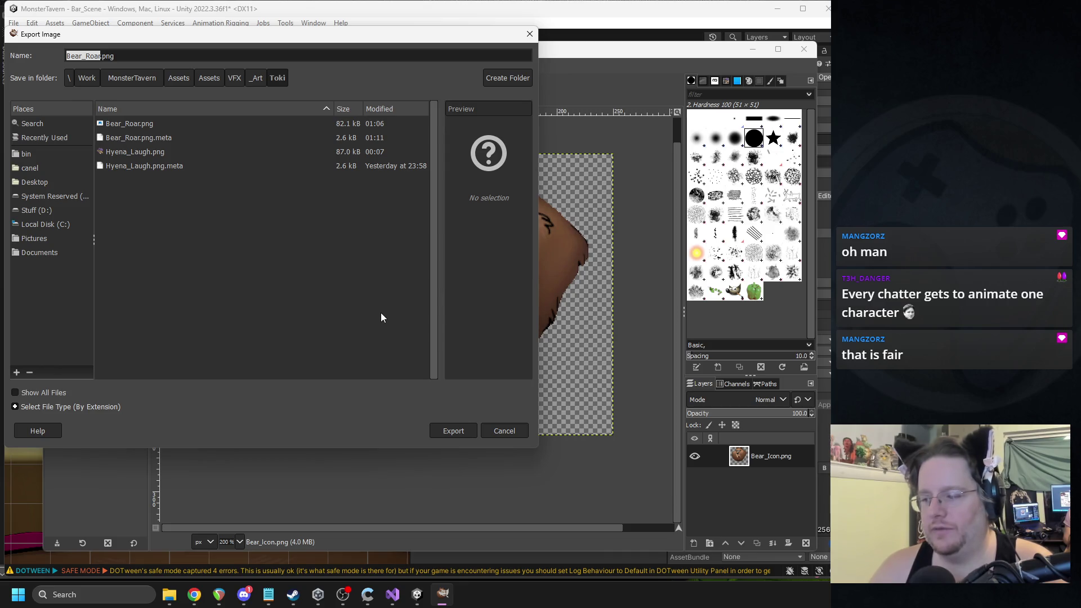
click(447, 429)
click(323, 292)
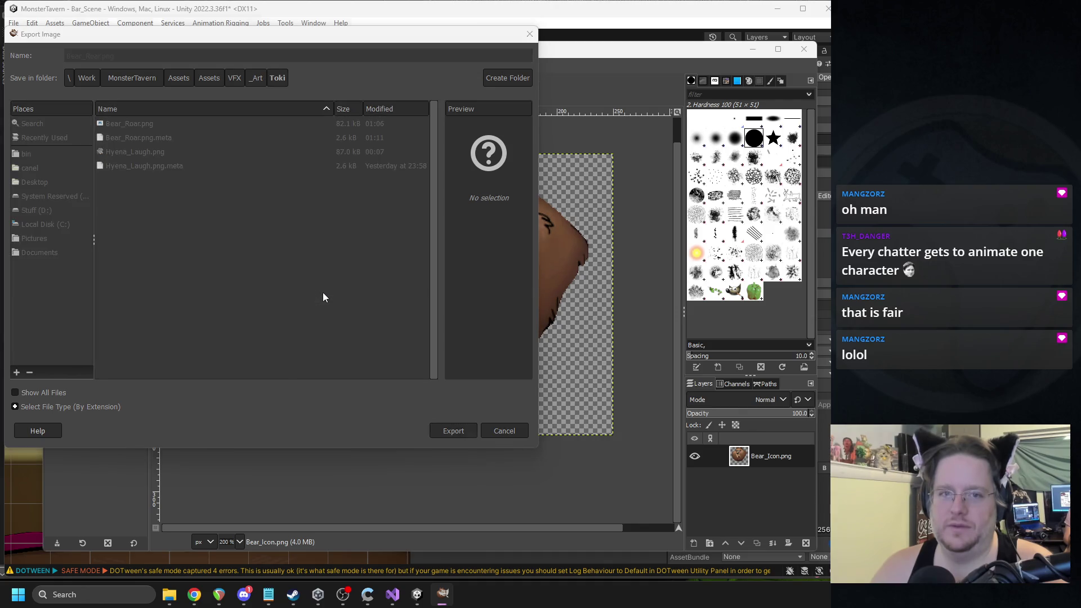
click(540, 439)
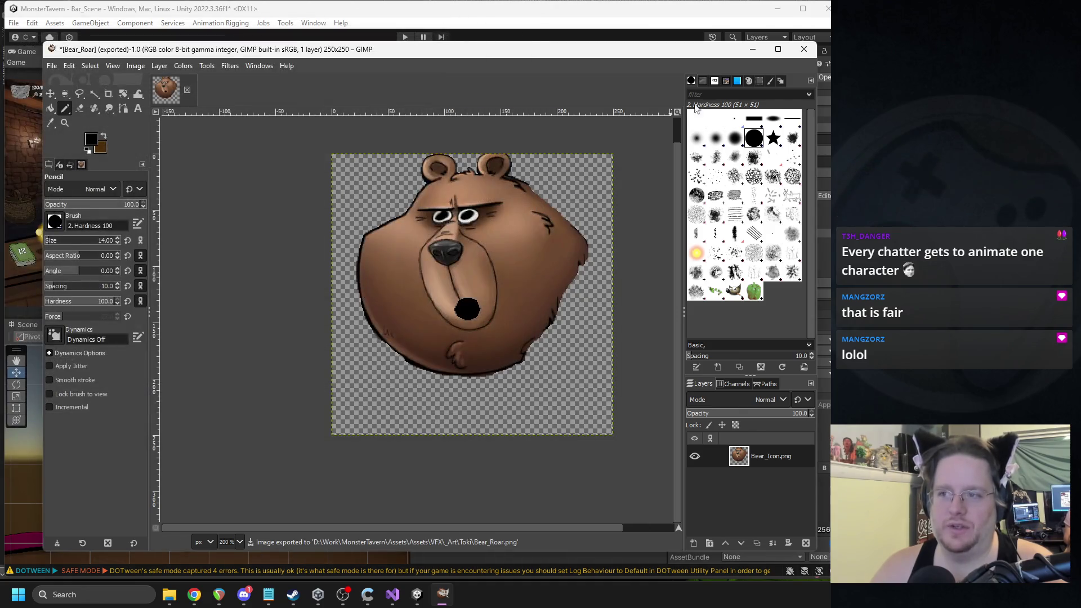
click(753, 50)
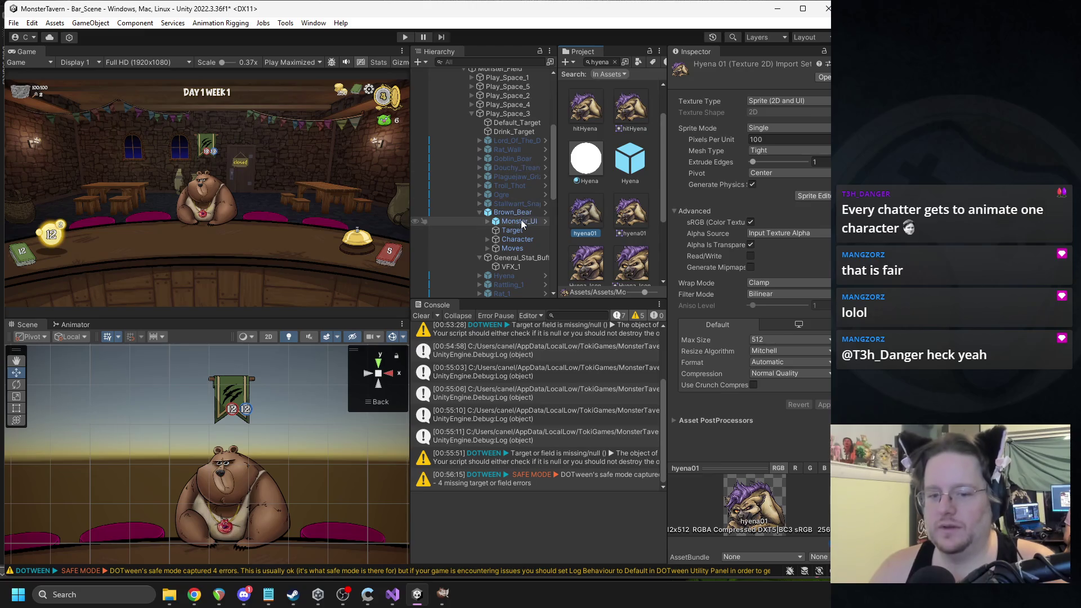
Look for a roar or bear sprite in VFX_1's particle sprite chooser, leaving it unchanged.
click(511, 266)
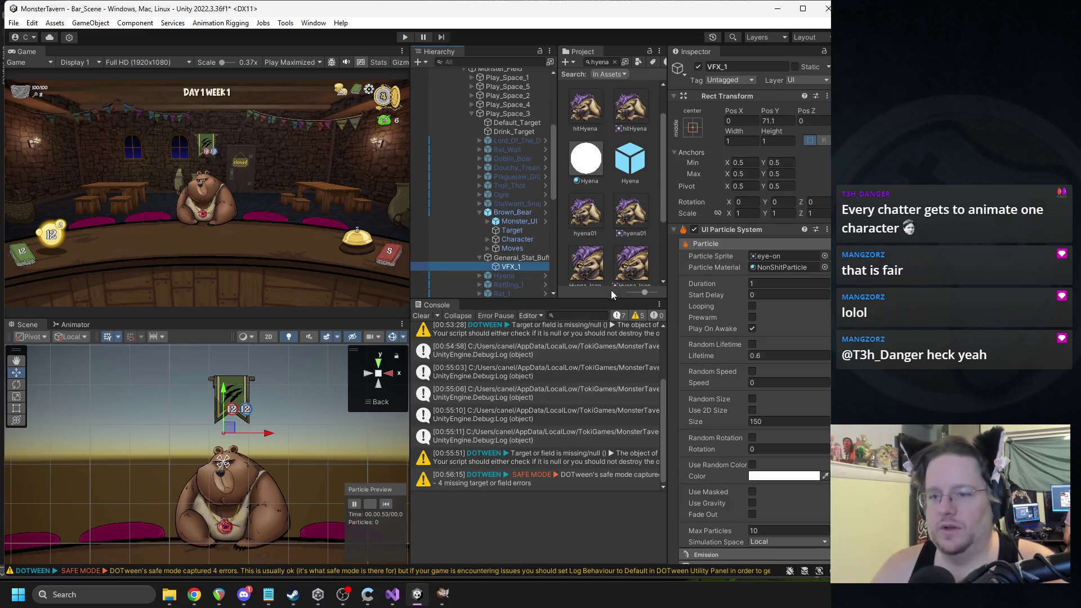
click(825, 256)
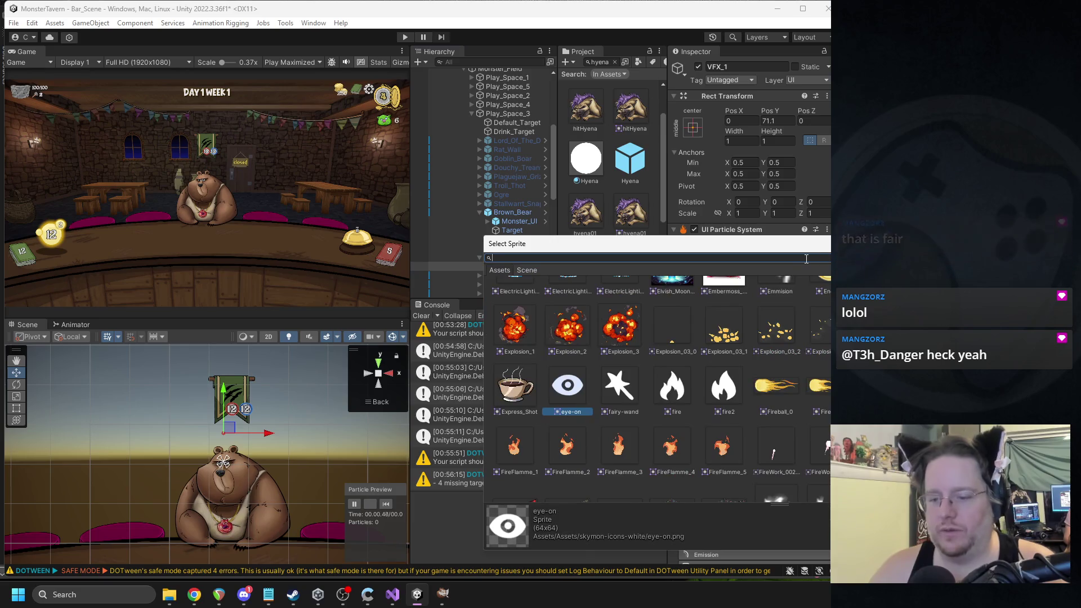
text(roar)
key(BackSpace)
key(BackSpace)
key(BackSpace)
text(bear)
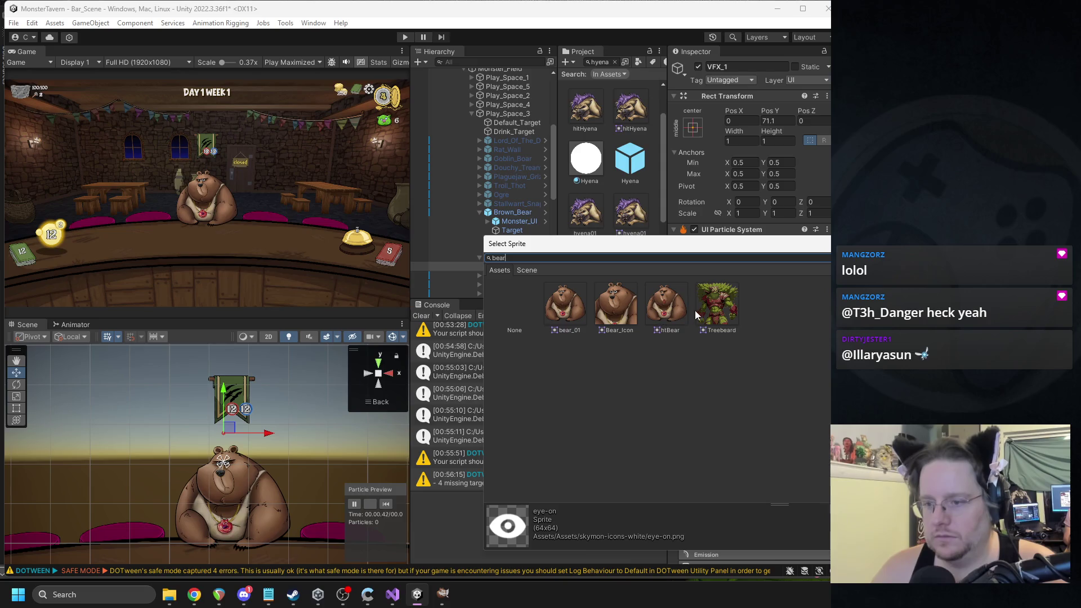
key(Escape)
Import the Bear_Roar texture as Sprite (2D and UI) and apply the change.
click(598, 62)
text(bear_roar)
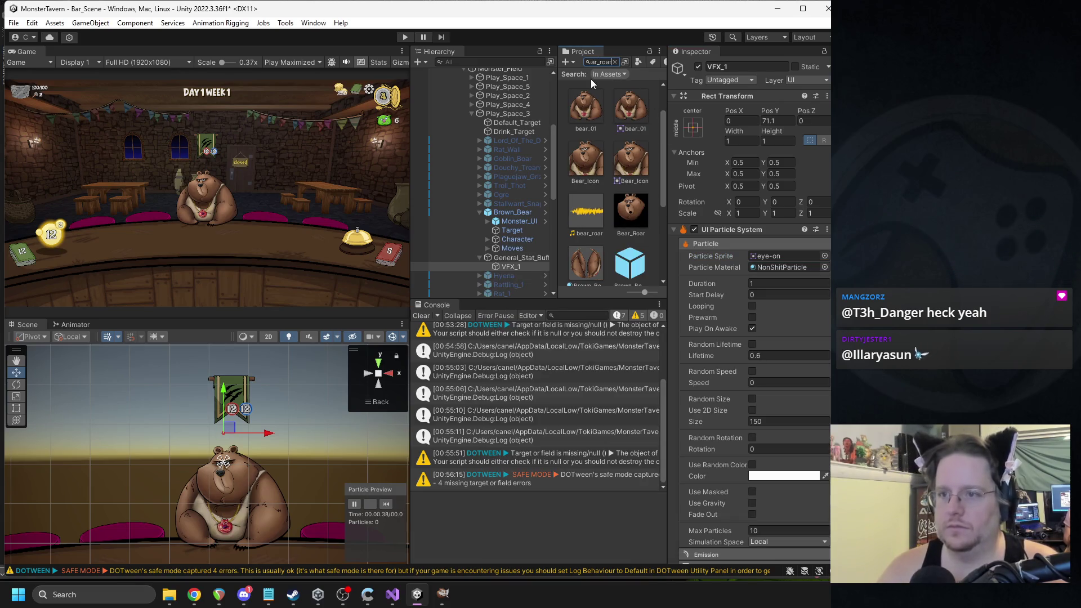
click(627, 117)
click(763, 396)
click(799, 458)
click(758, 101)
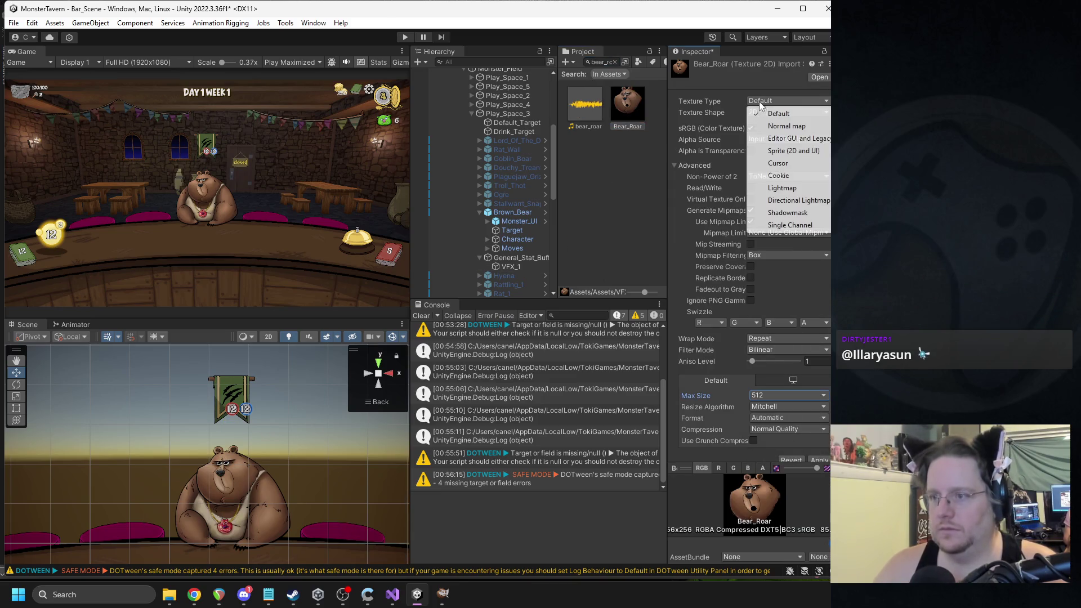
click(779, 150)
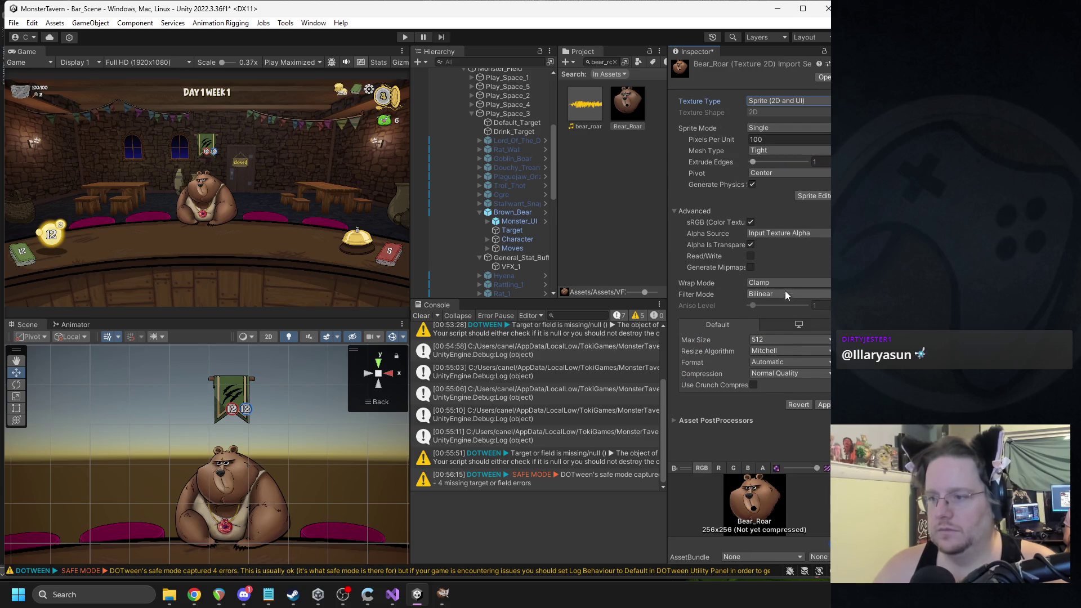
click(822, 404)
click(511, 267)
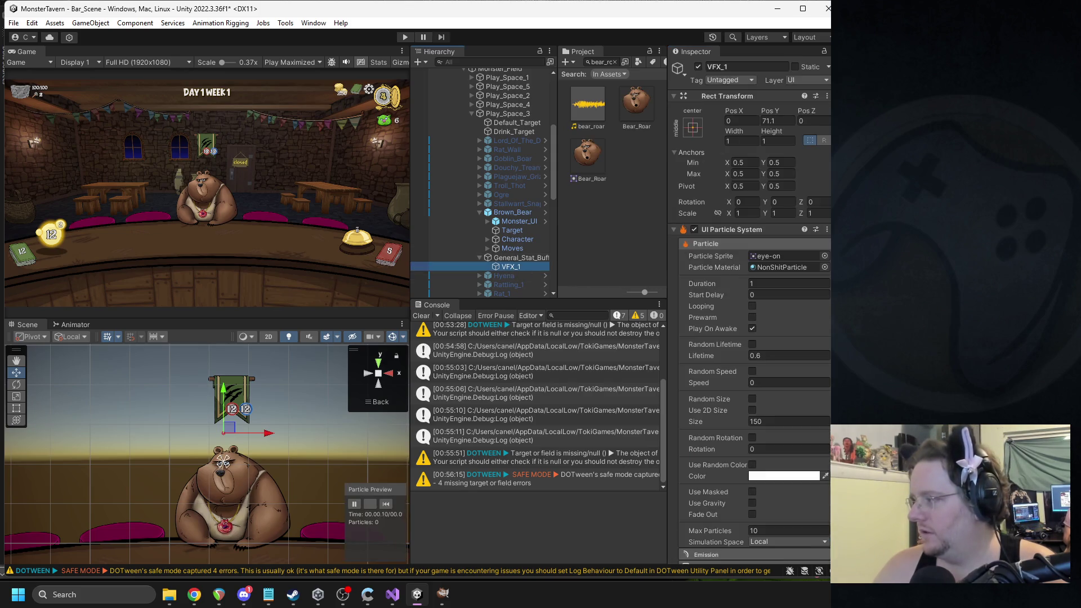
Assign Bear_Roar as VFX_1's particle sprite and turn on Size Over Lifetime.
key(alt+Tab)
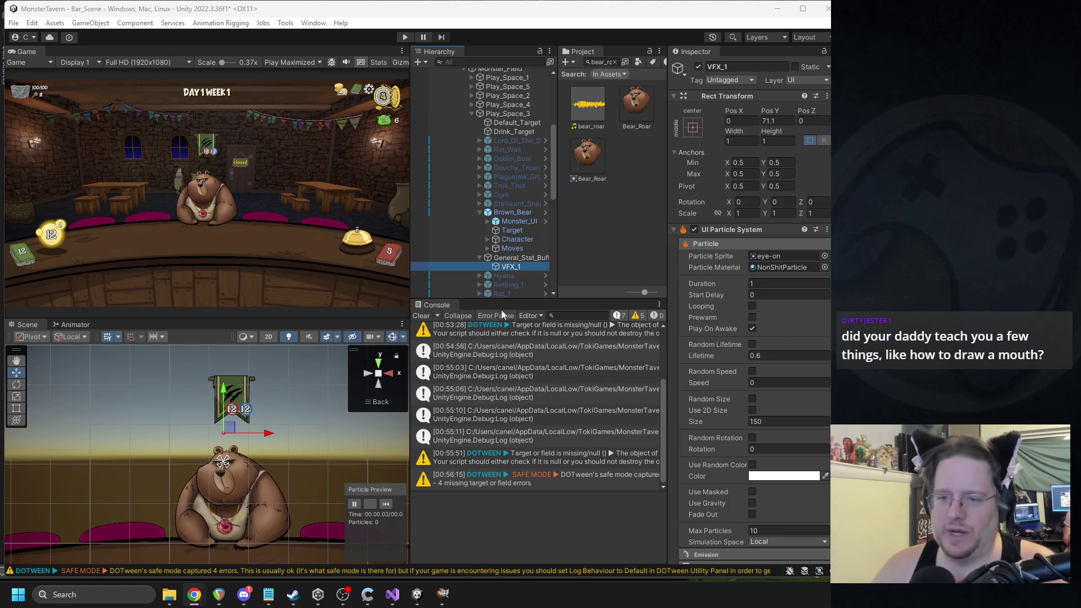
drag(587, 157, 785, 256)
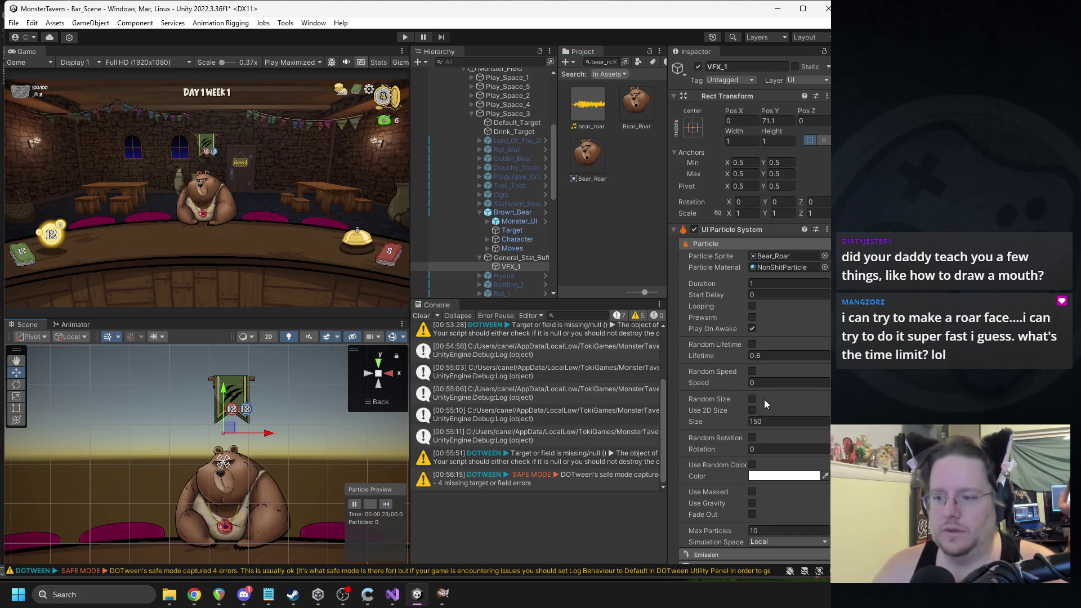
scroll(781, 384, down, 3)
click(782, 331)
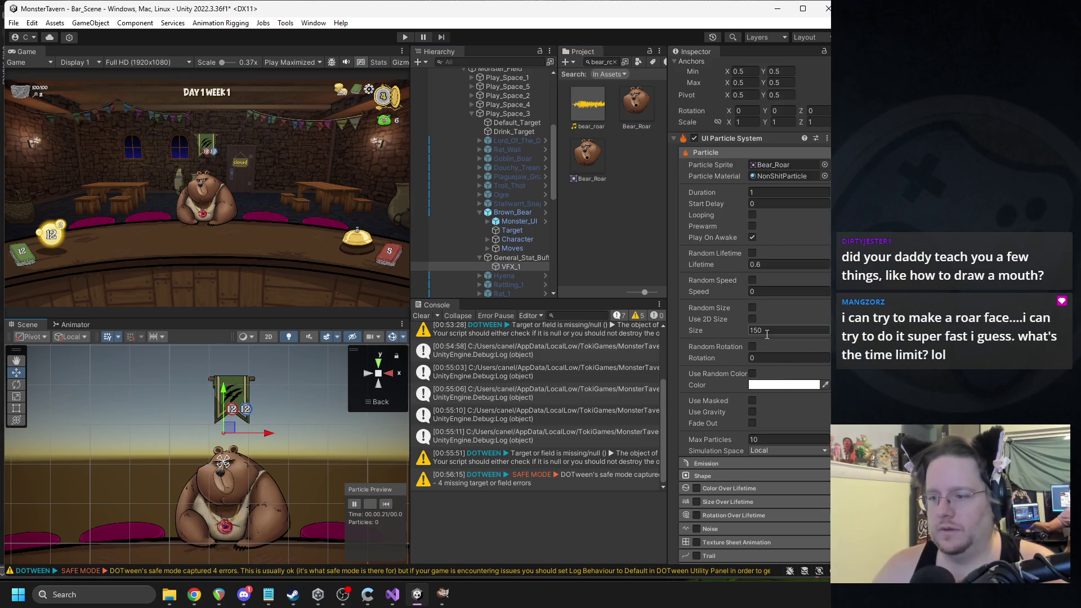
click(696, 502)
click(386, 504)
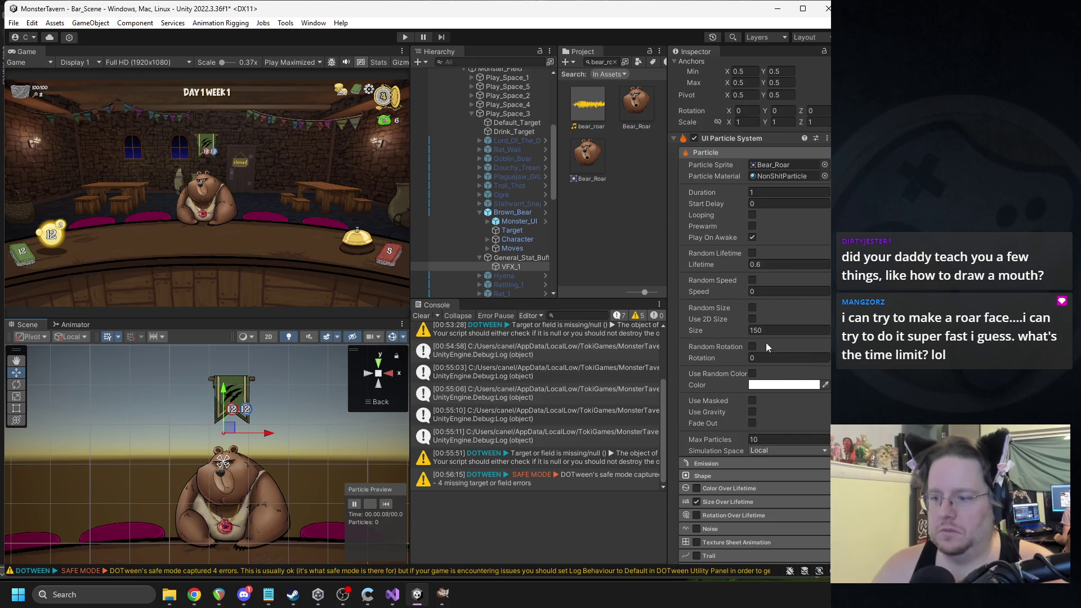
Check the Size Over Lifetime and colour settings, then commit particle Size 250 and restart the preview.
click(724, 499)
scroll(762, 480, down, 1)
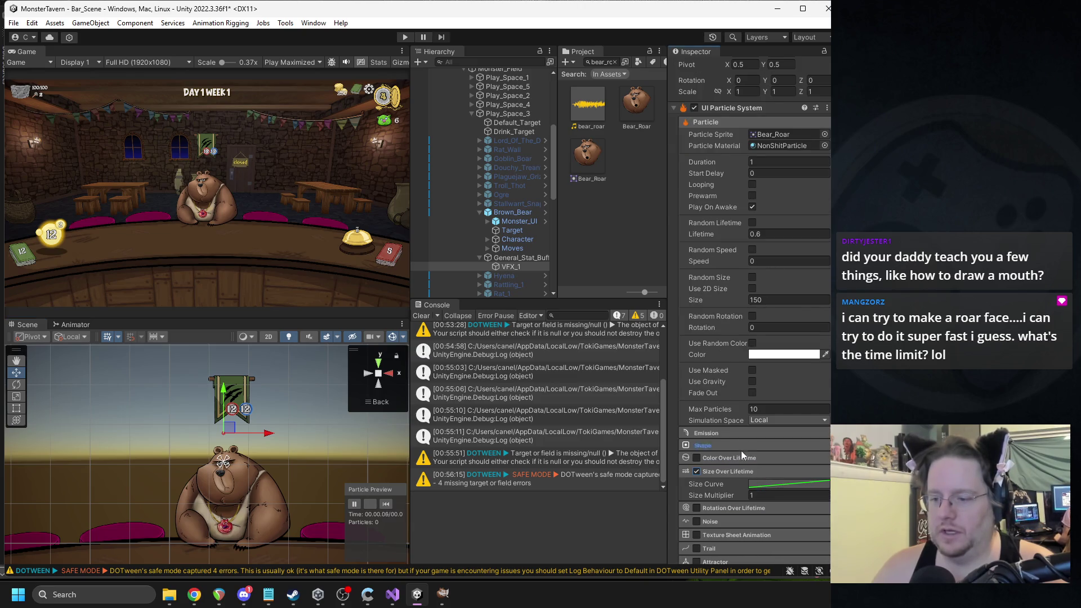
click(730, 475)
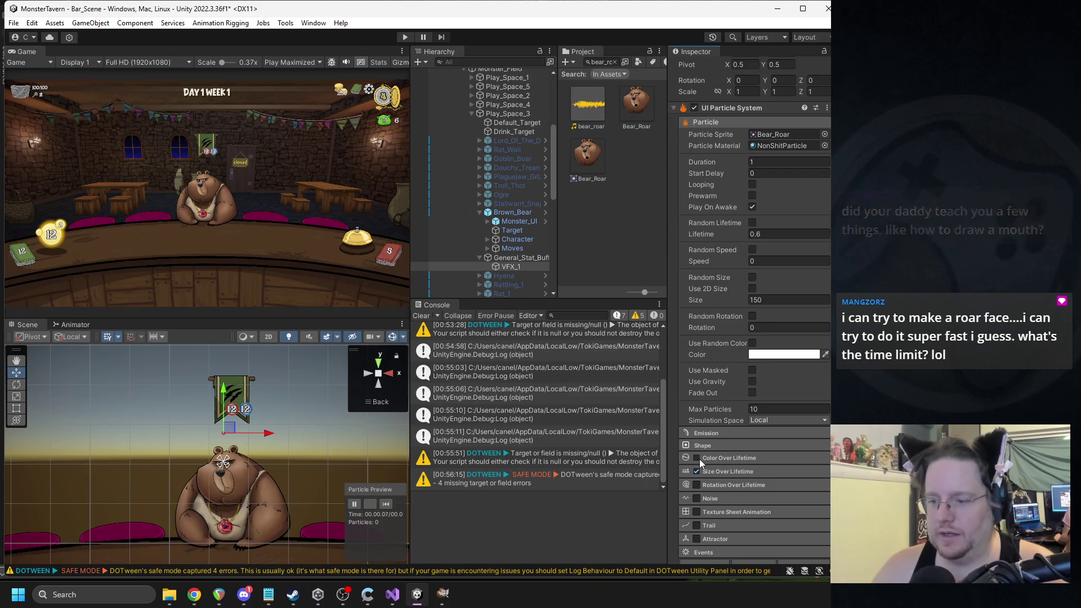
click(776, 354)
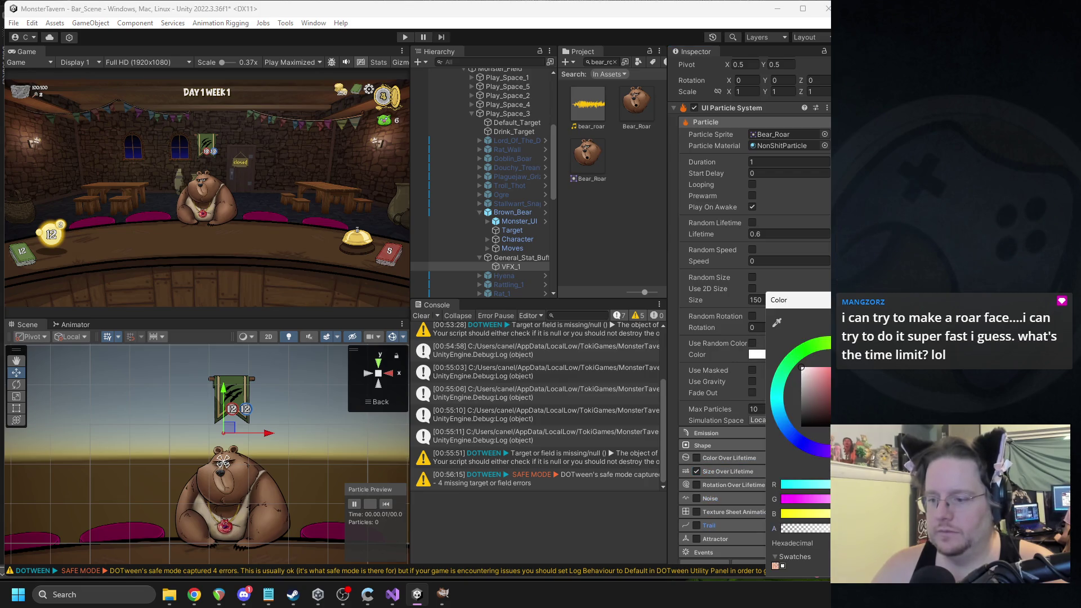
click(523, 506)
click(387, 505)
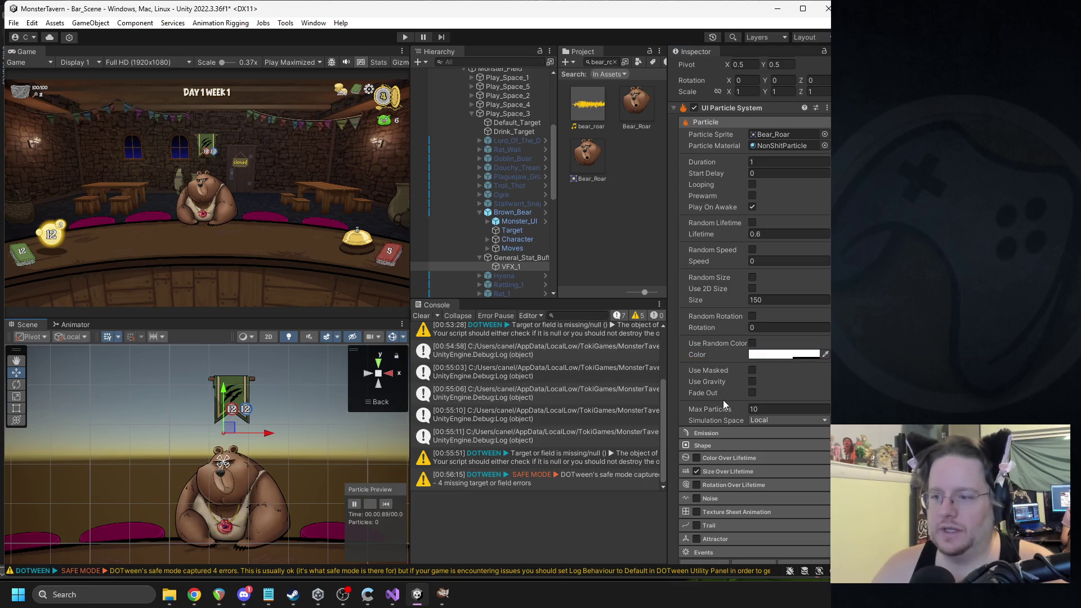
click(766, 303)
text(250)
click(385, 503)
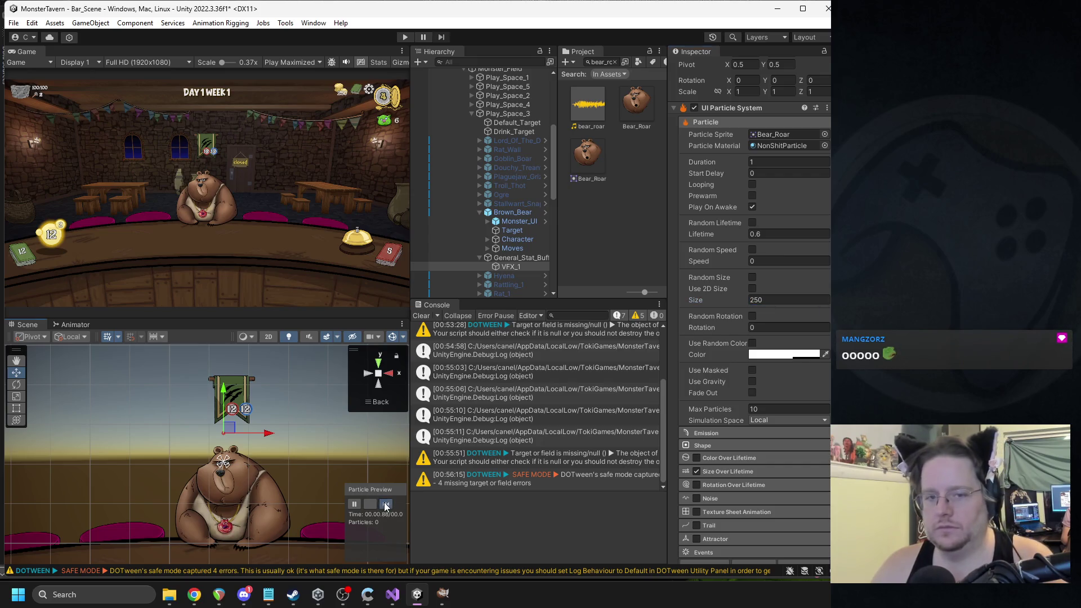
Replay the bear roar particle burst repeatedly to check the bigger sprite.
click(386, 505)
click(386, 505)
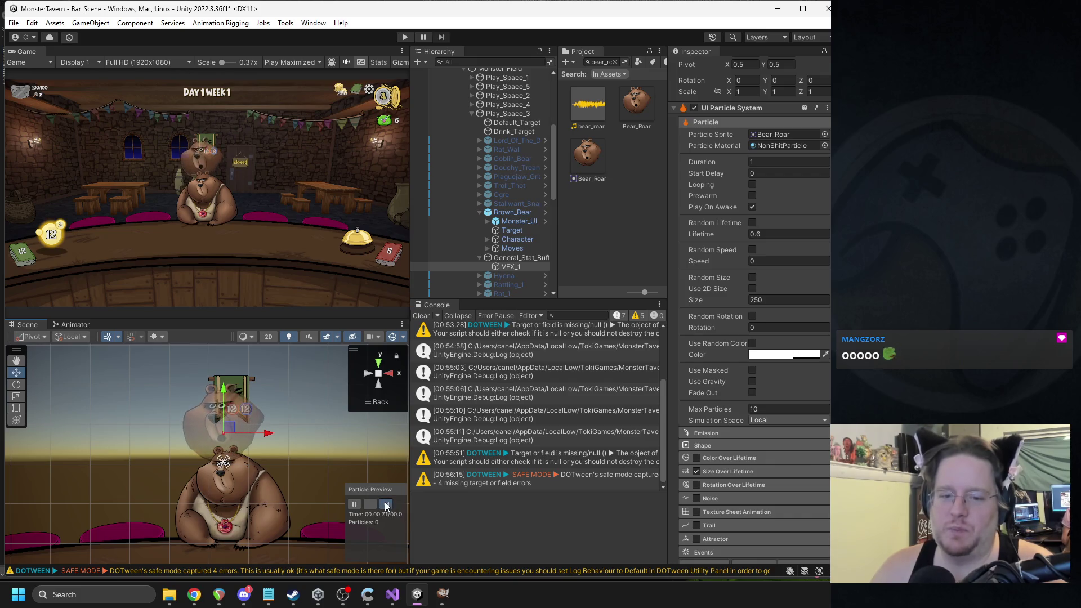
click(386, 505)
click(386, 505)
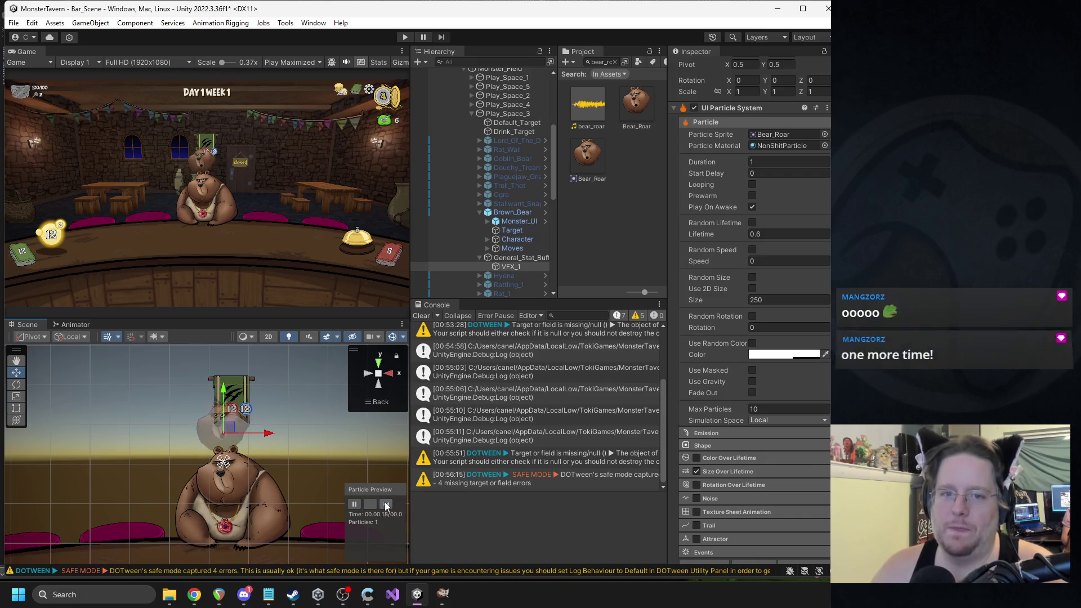
click(386, 505)
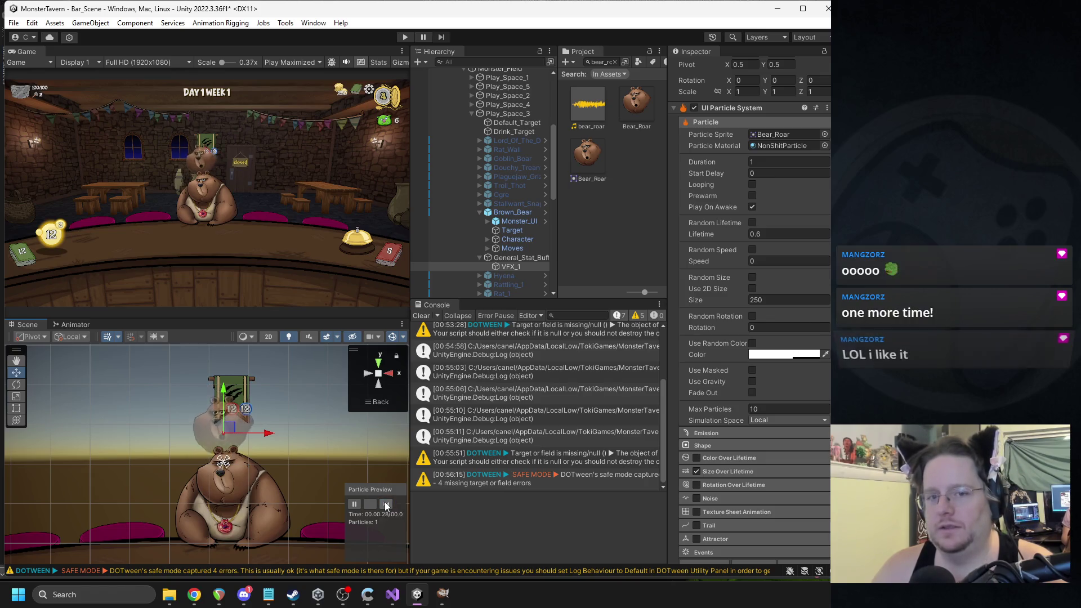
click(387, 505)
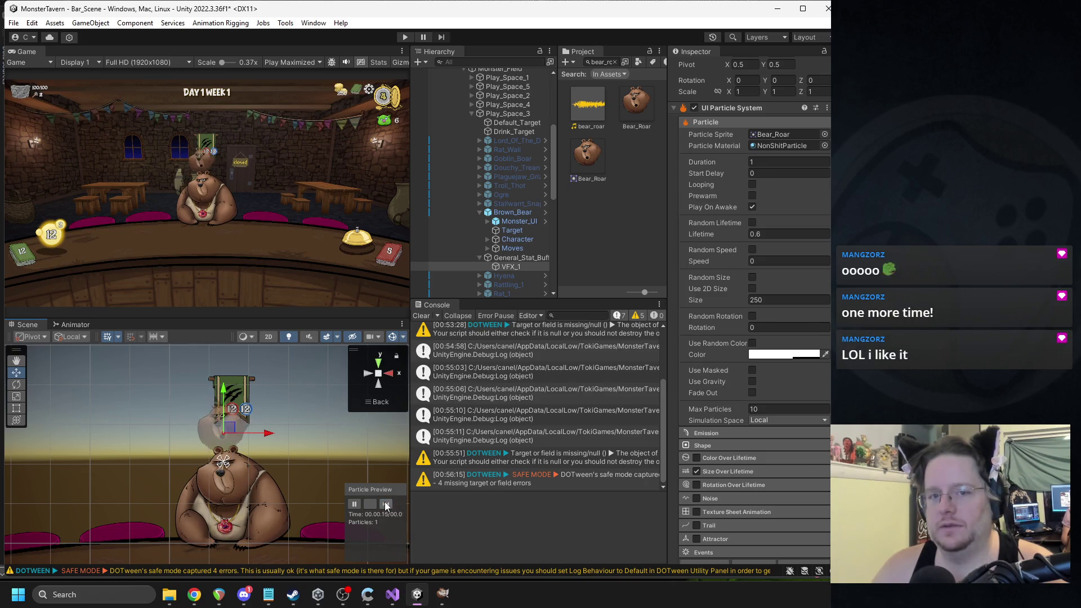
click(387, 505)
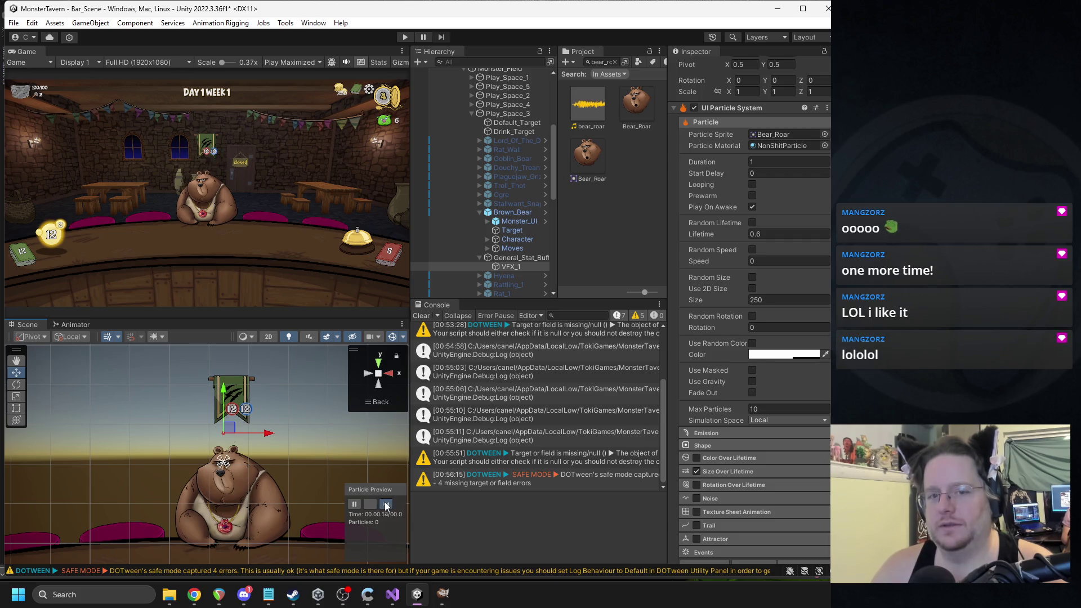
click(386, 505)
click(386, 505)
click(386, 505)
click(386, 505)
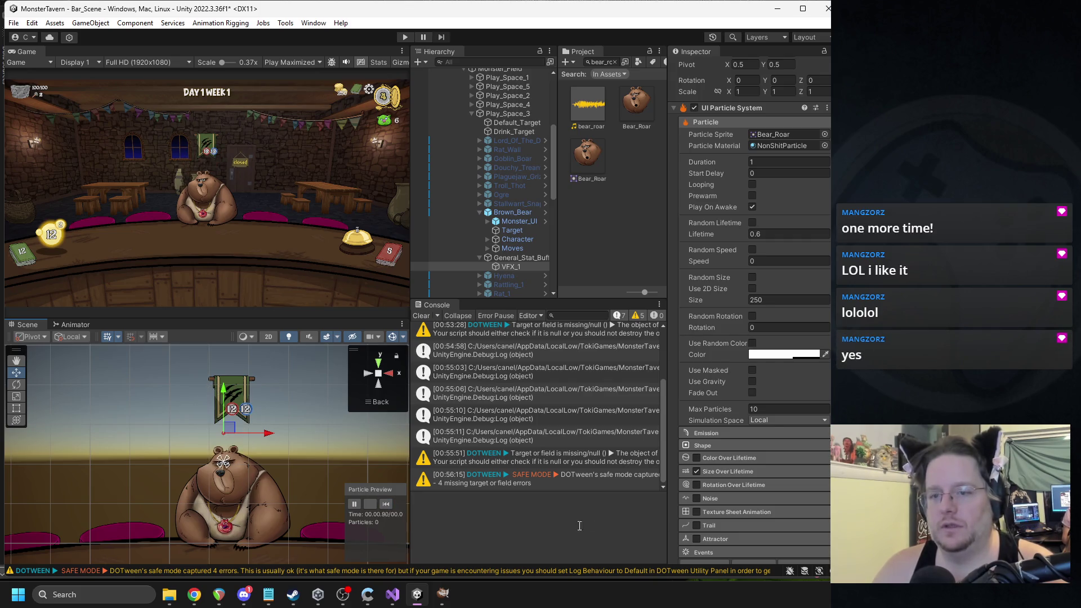
Shorten the particle Lifetime from 0.6 to 0.4 and expand Size Over Lifetime.
click(757, 235)
text(0.4)
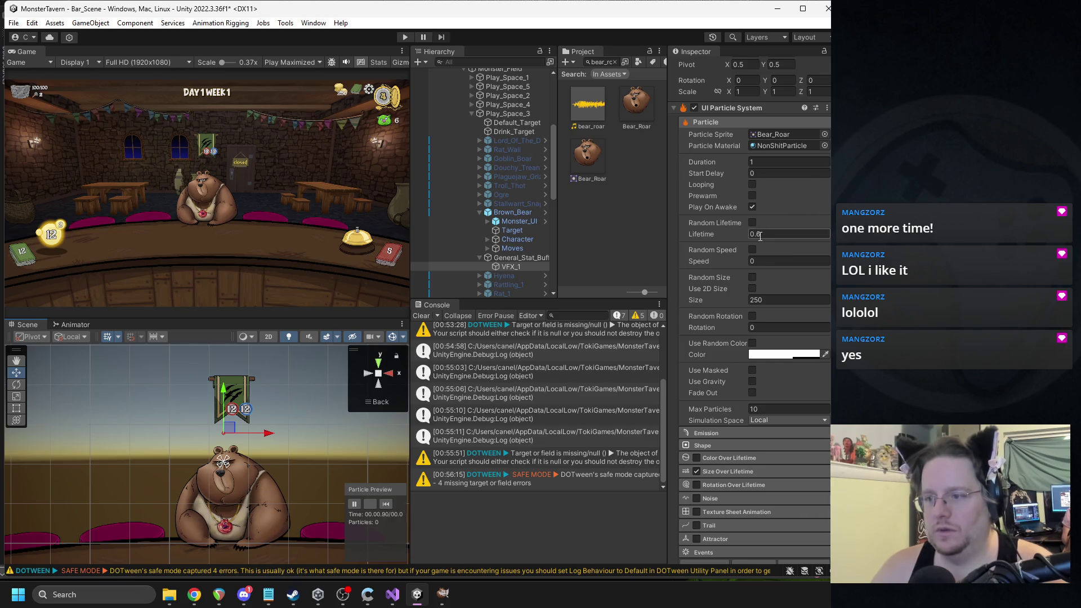
click(387, 502)
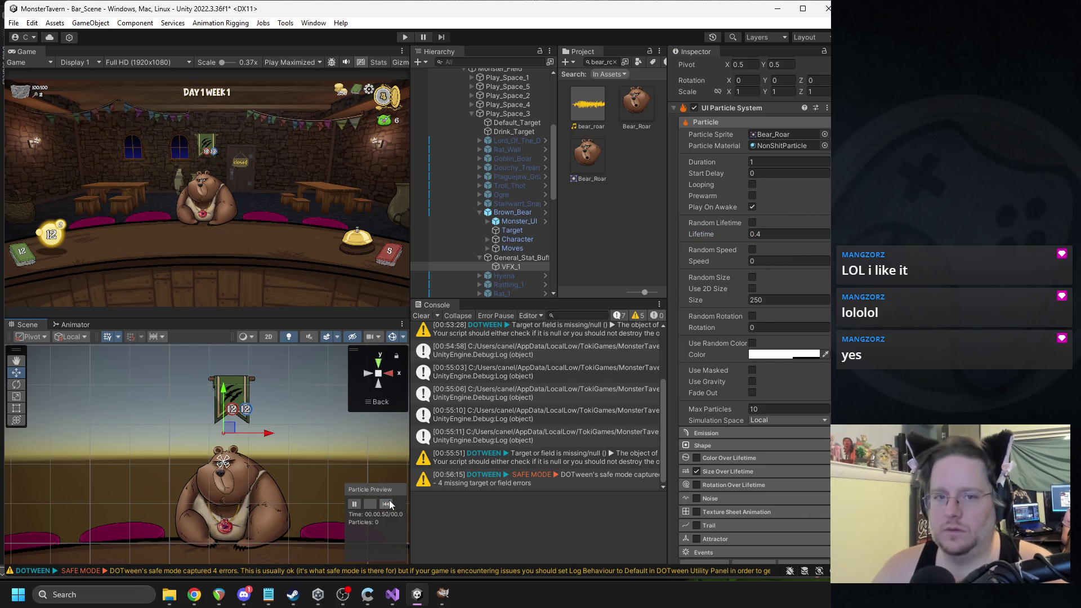
scroll(711, 384, down, 2)
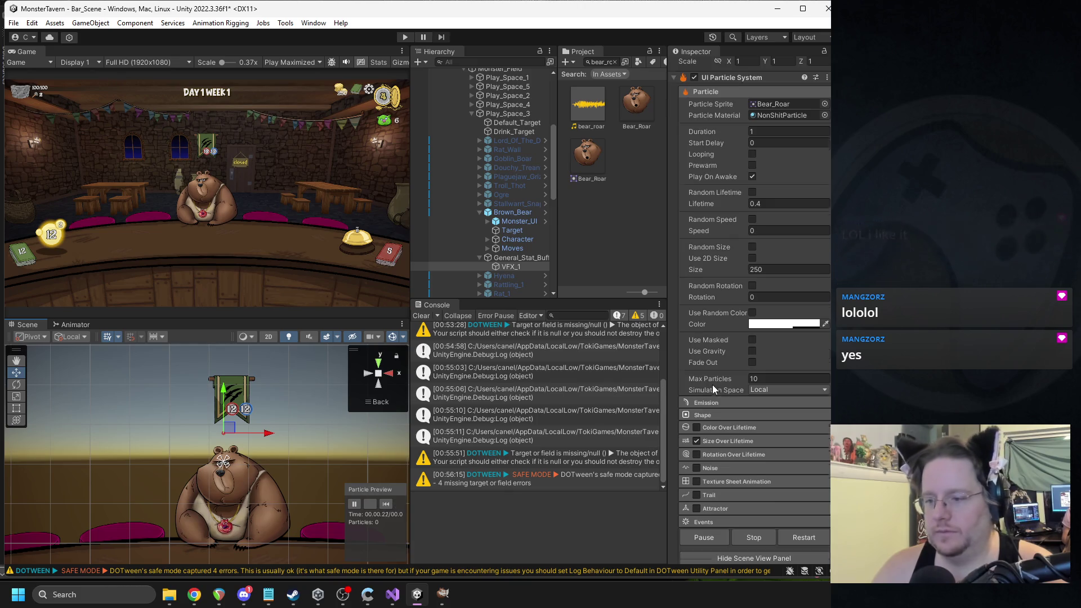
click(725, 441)
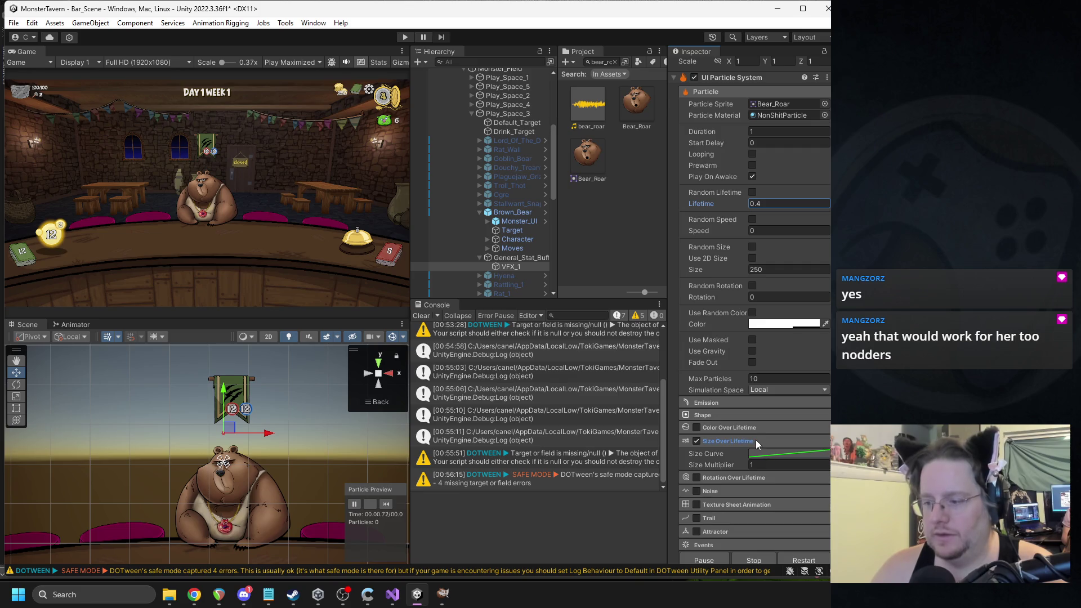
click(386, 504)
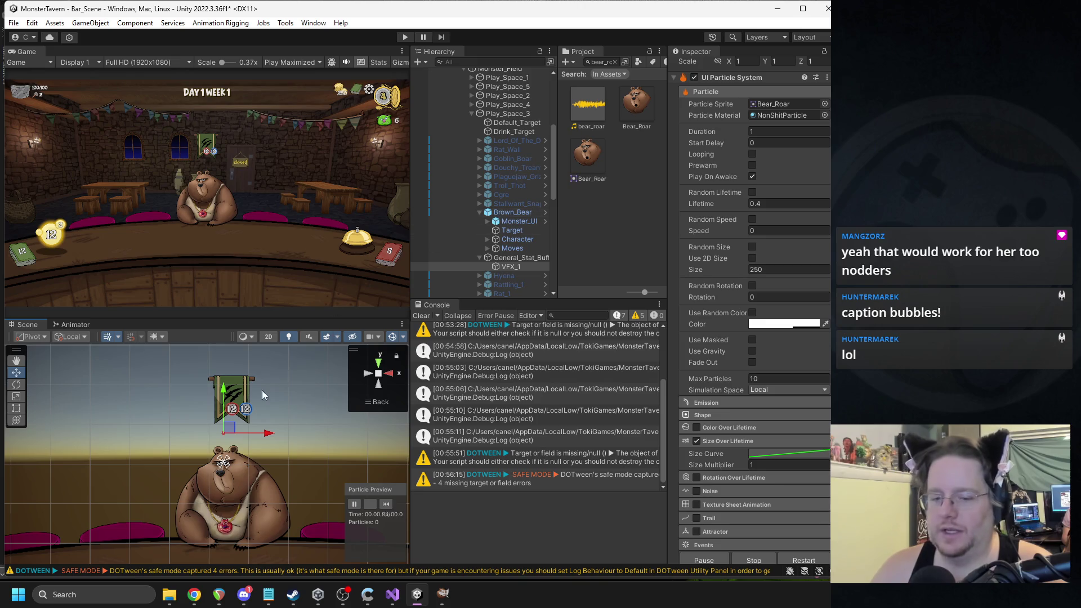
Frame the VFX_1 effect, replay it, and start renaming its parent General_Stat_Buff.
key(f)
click(386, 503)
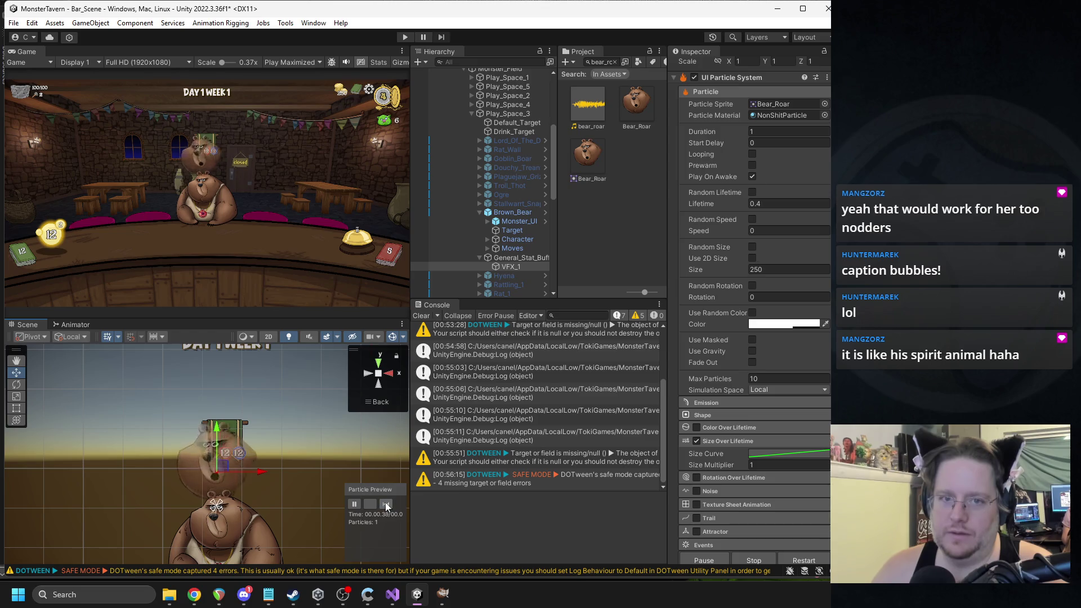
click(386, 505)
click(384, 502)
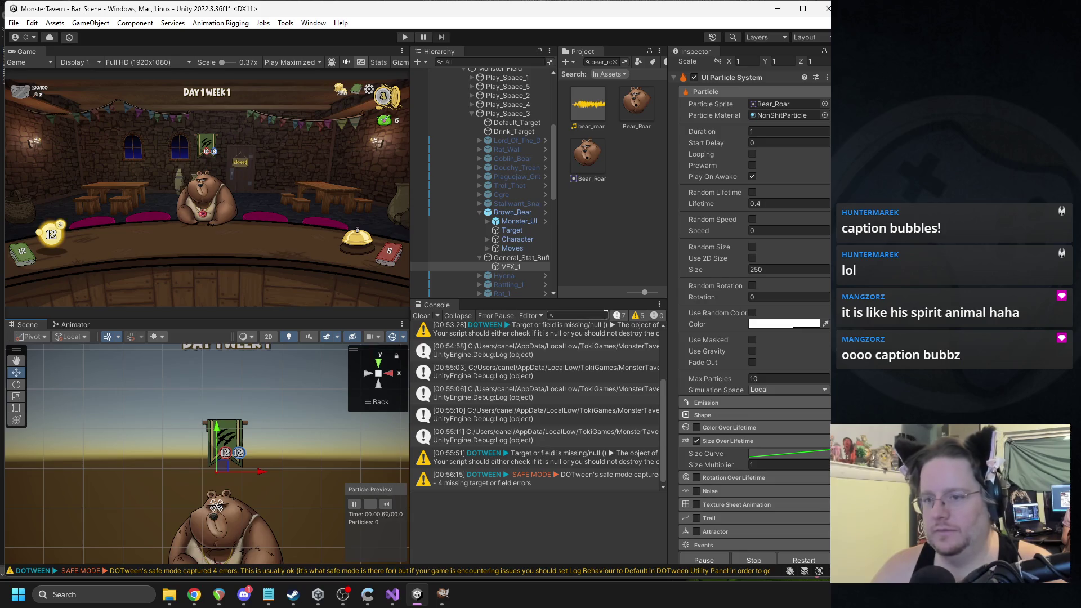
click(501, 259)
click(749, 66)
Rename the effect object Bear_Roar and browse the Project folders to VFX/Boar_Puff.
text(Bear_Roar)
key(Return)
click(607, 62)
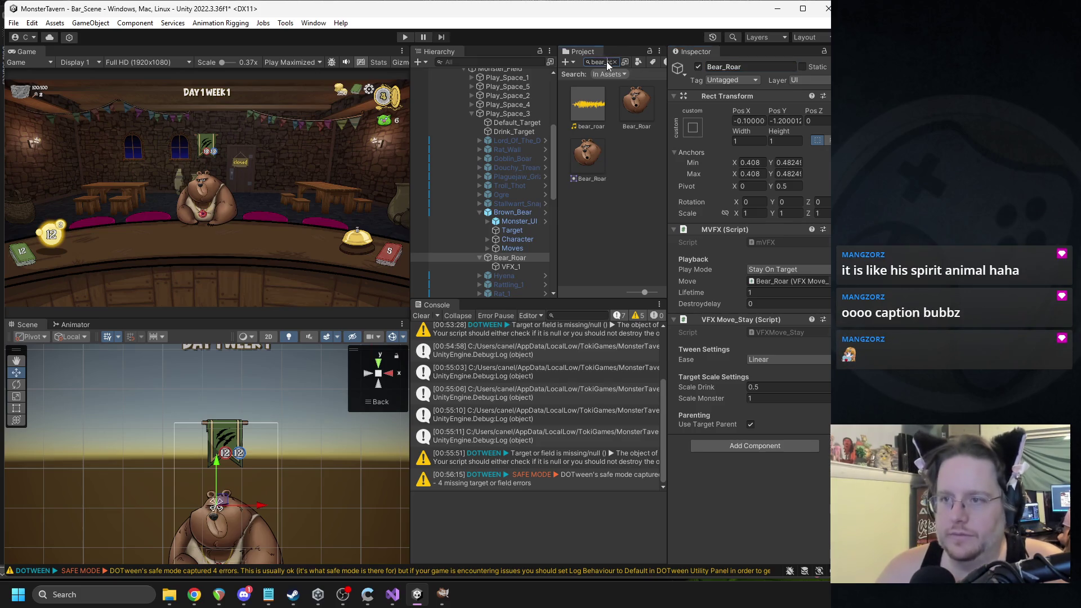
text(r)
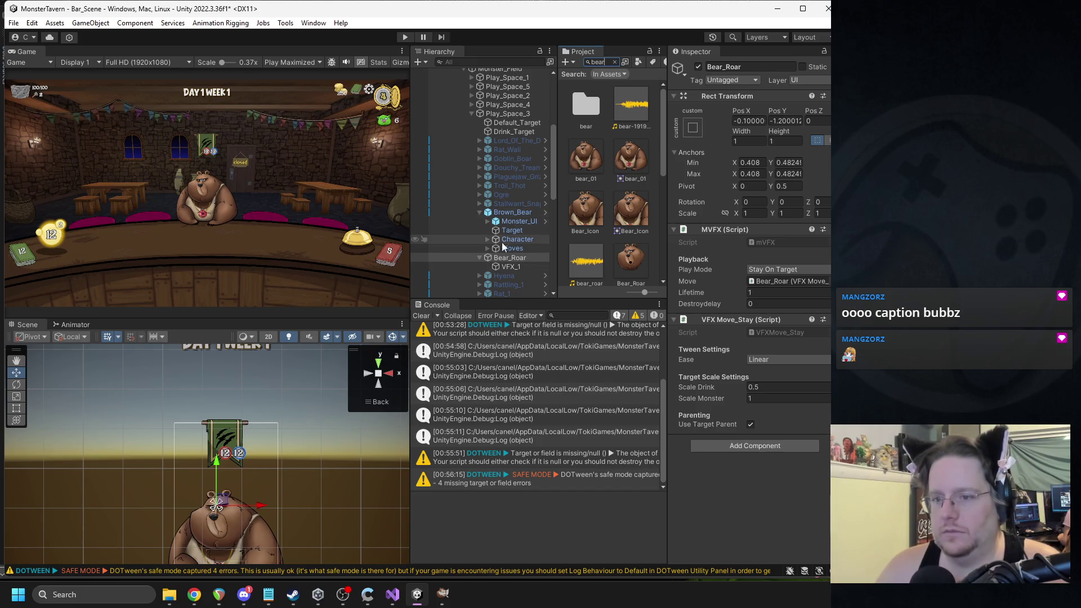
click(488, 249)
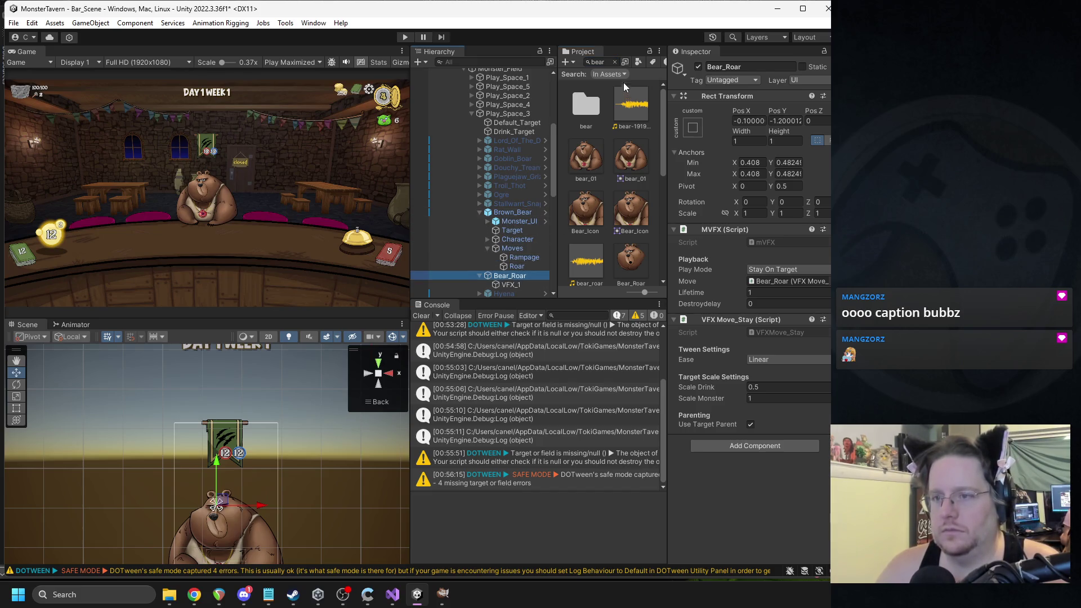
click(615, 62)
scroll(647, 129, up, 10)
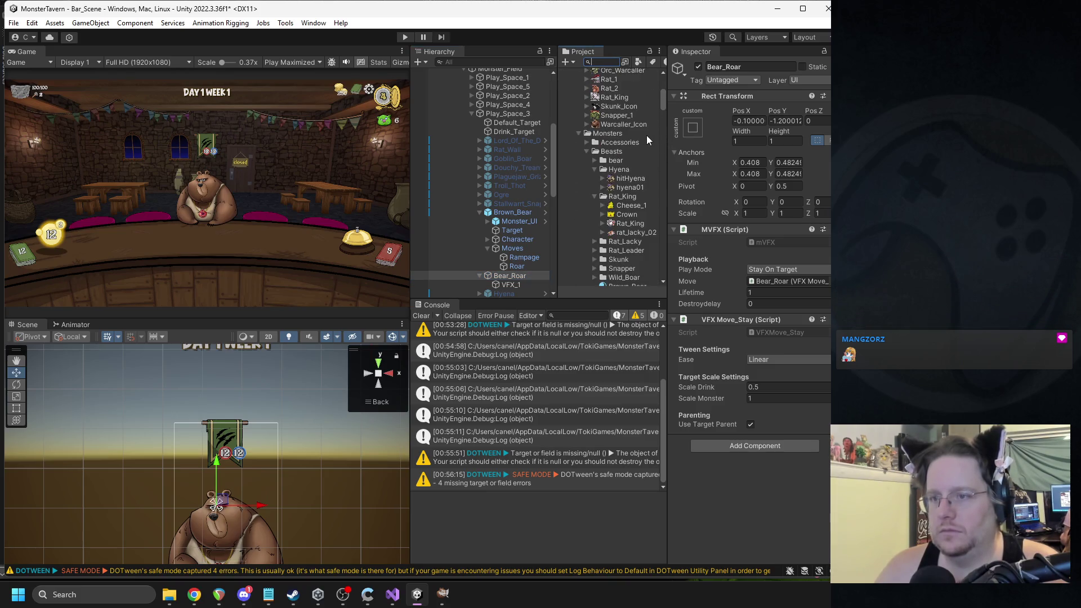
click(579, 202)
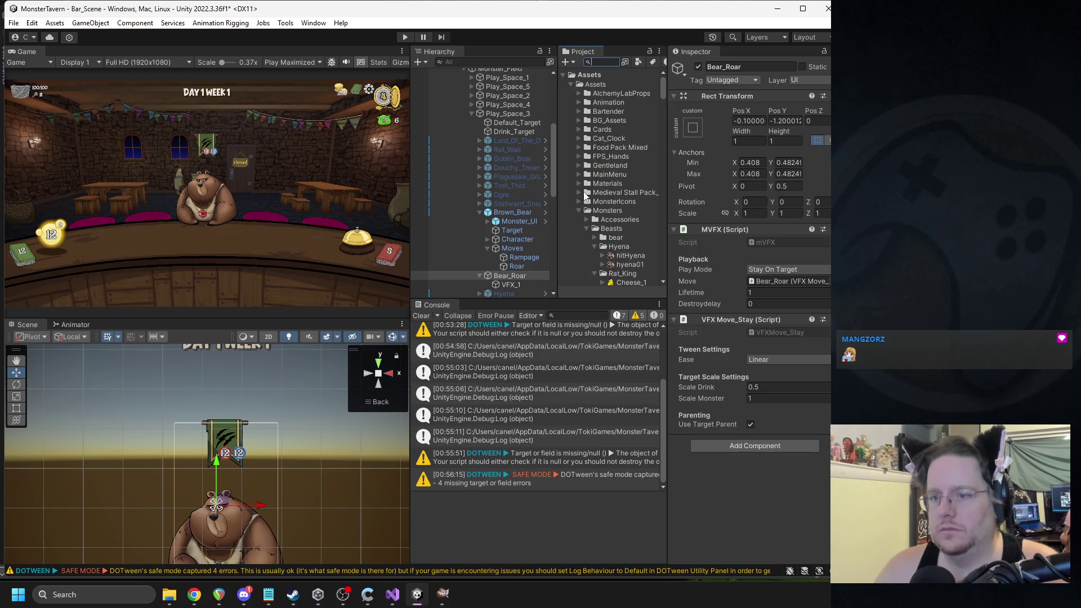
scroll(608, 208, down, 10)
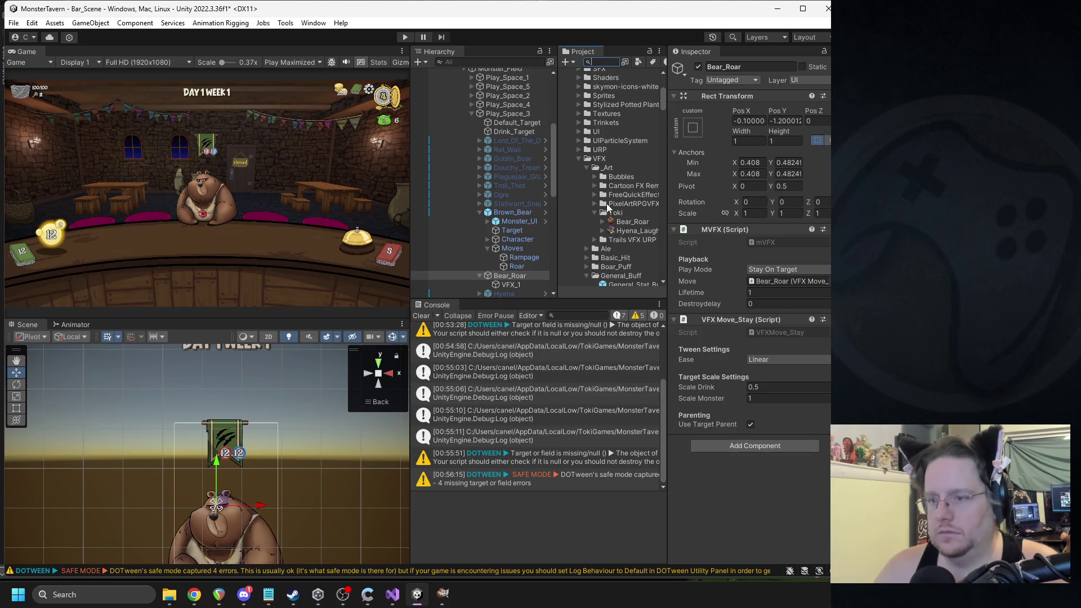
scroll(615, 233, down, 3)
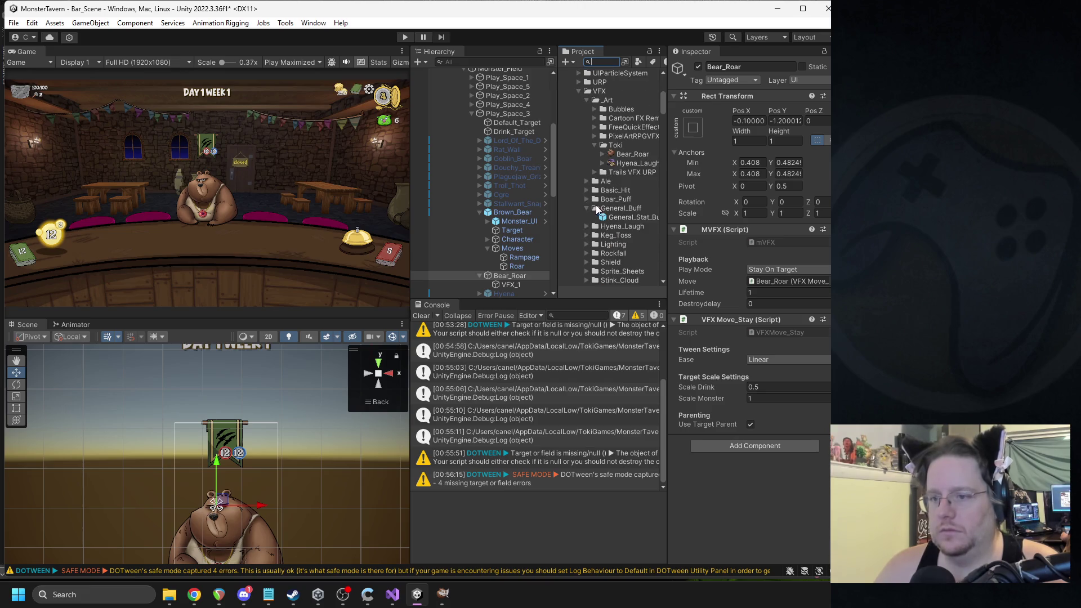
click(587, 208)
Create a Bear_Roar folder inside Boar_Puff.
right_click(613, 199)
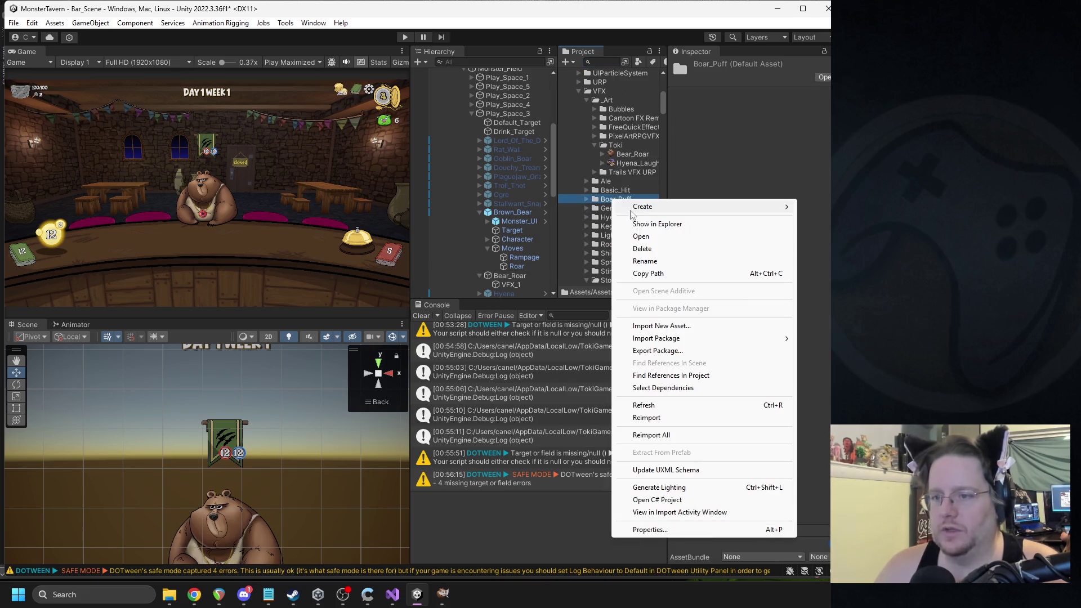
mouse_move(642, 206)
click(814, 45)
text(Bear)
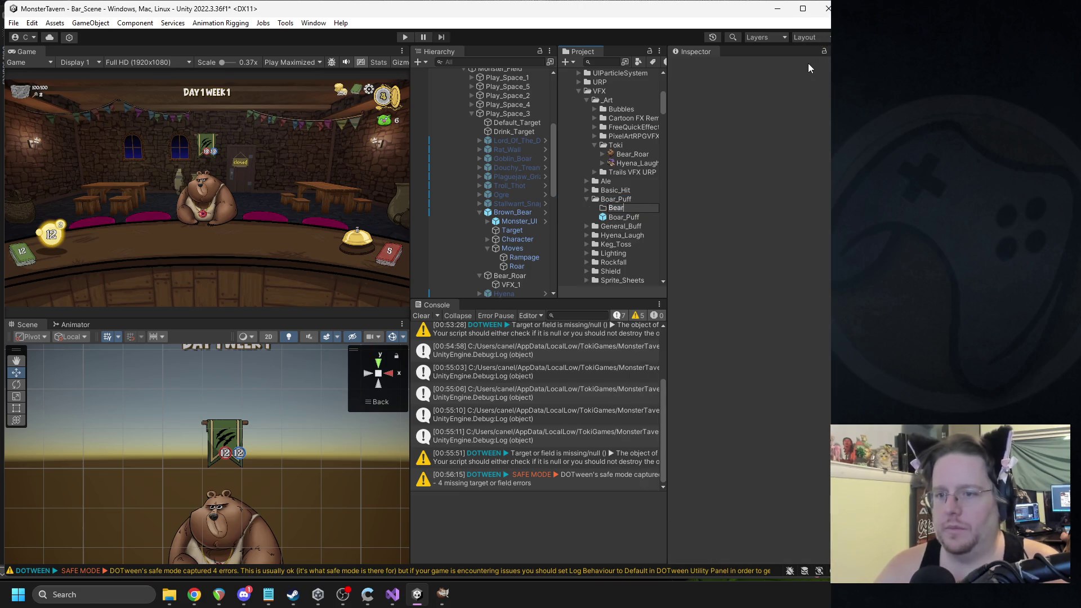
text(_Roar)
key(Return)
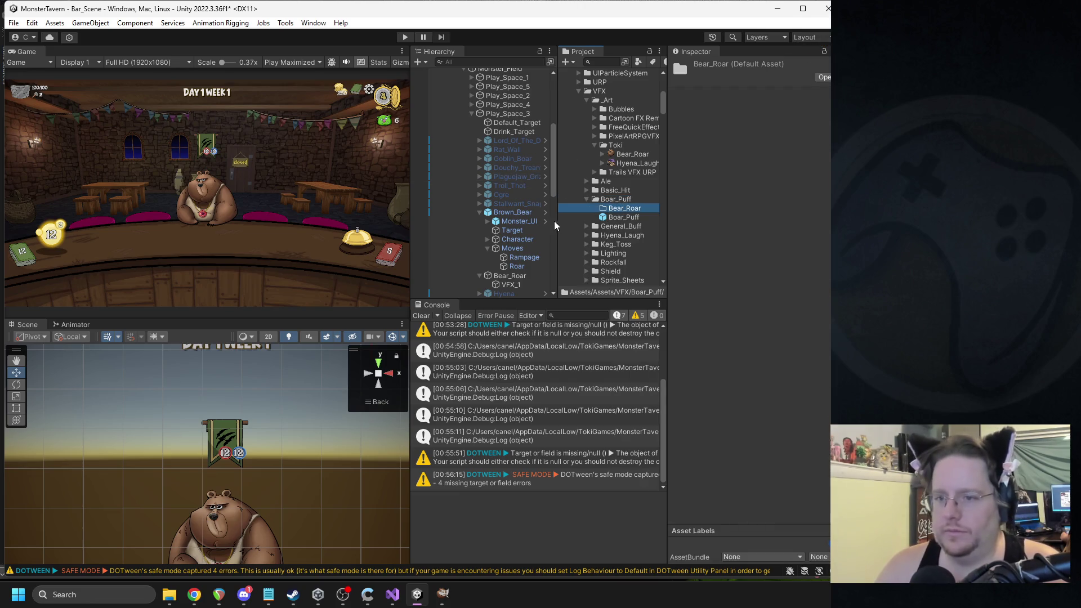
Save Bear_Roar as a prefab in the new folder and delete the scene instance.
drag(510, 275, 623, 208)
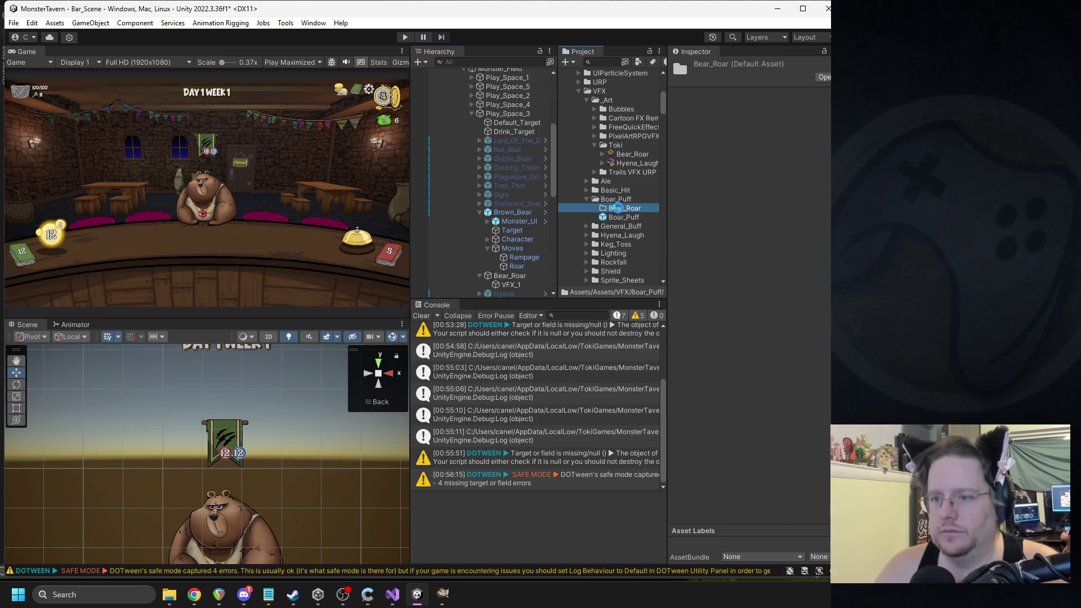
click(505, 274)
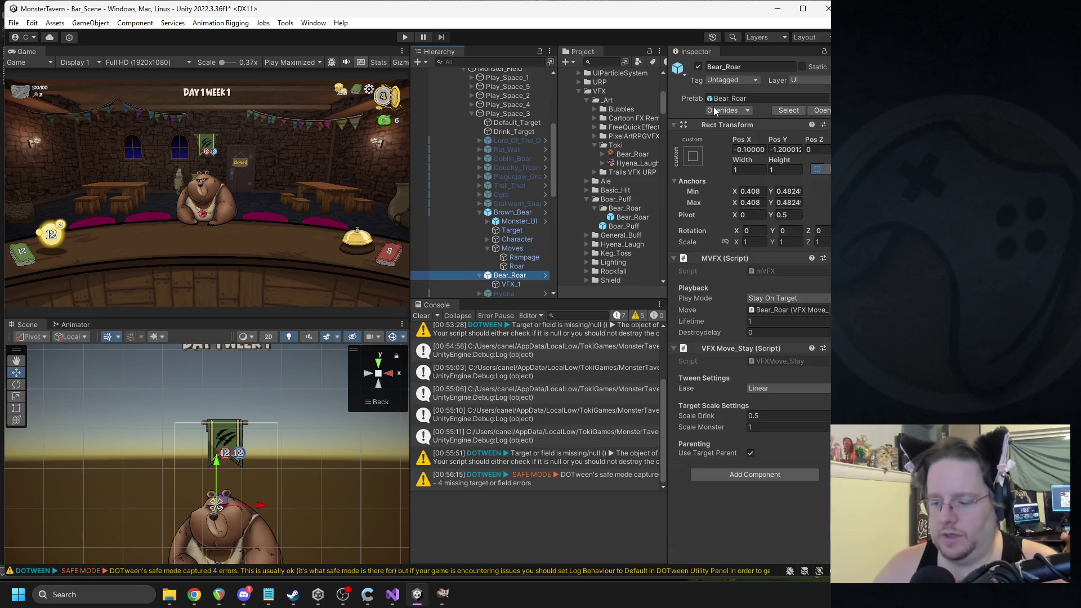
key(Delete)
click(507, 215)
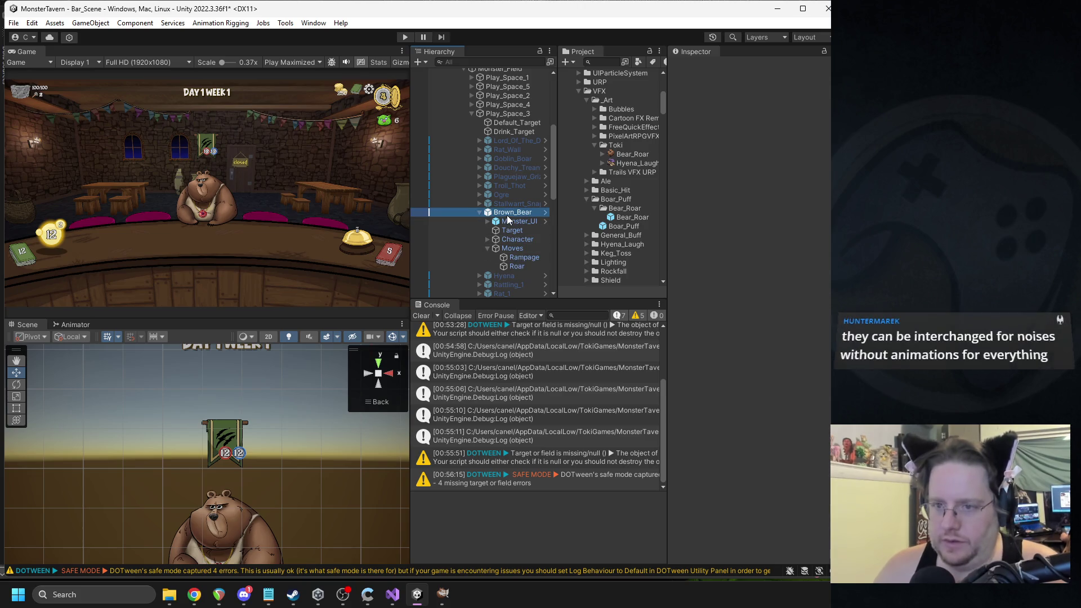
Set the bear's Roar move to play the roar effect on the bear itself.
click(516, 266)
mouse_move(632, 216)
mouse_down()
mouse_move(732, 555)
mouse_move(777, 496)
mouse_move(778, 348)
mouse_up()
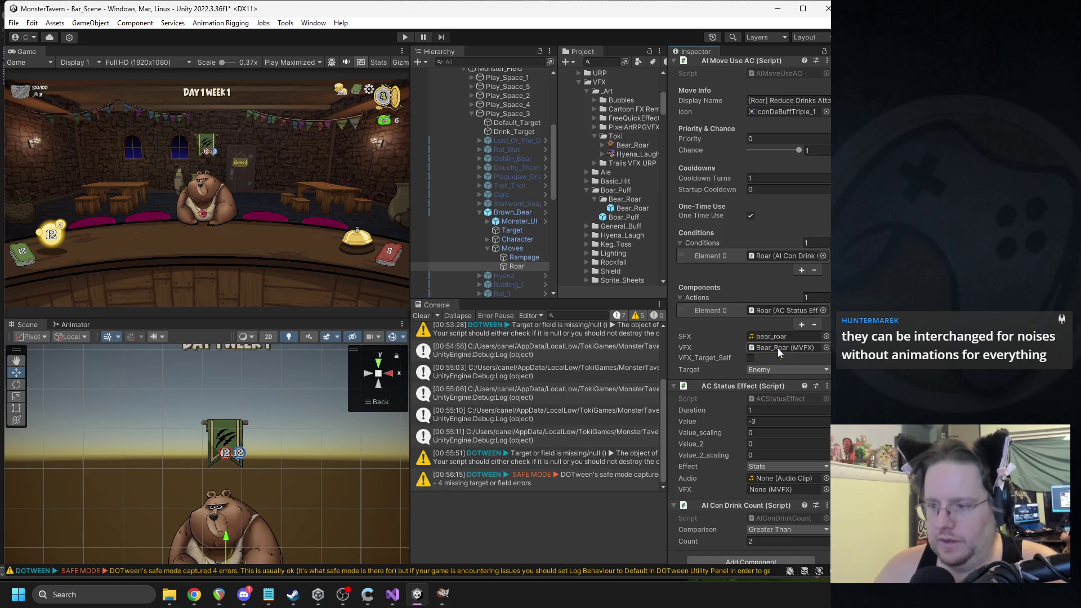
click(751, 358)
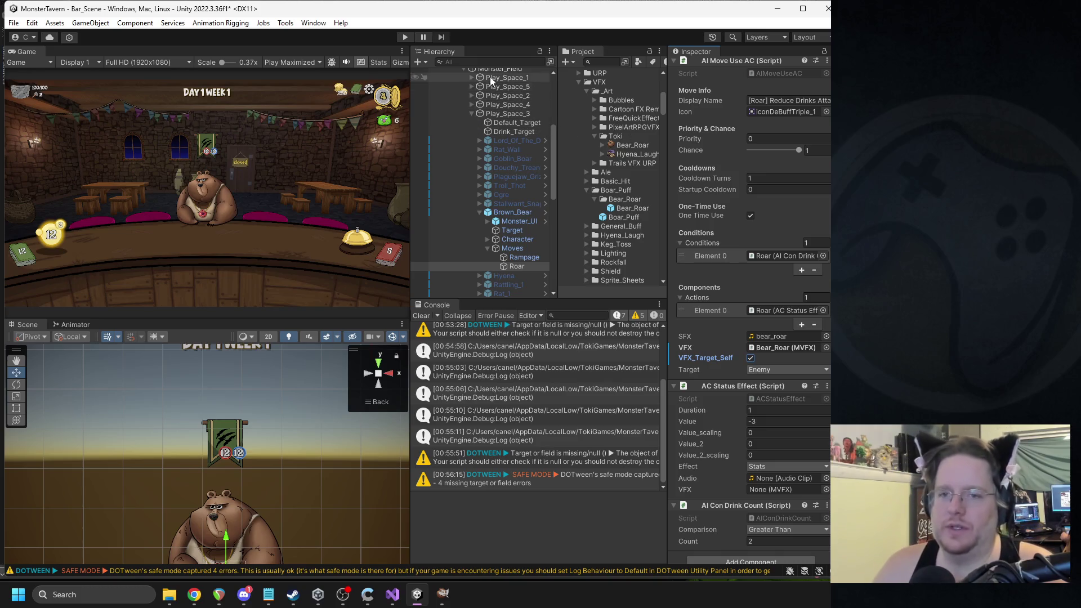
Check Brown_Bear's prefab overrides, deactivate it in the scene, and enter Play mode.
click(512, 212)
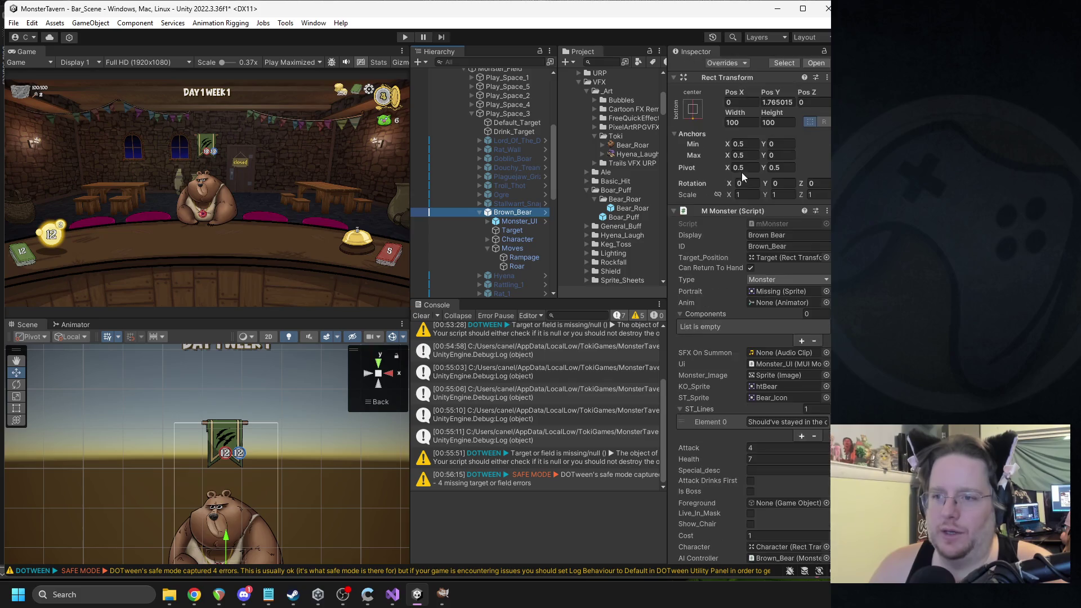
click(685, 75)
click(479, 212)
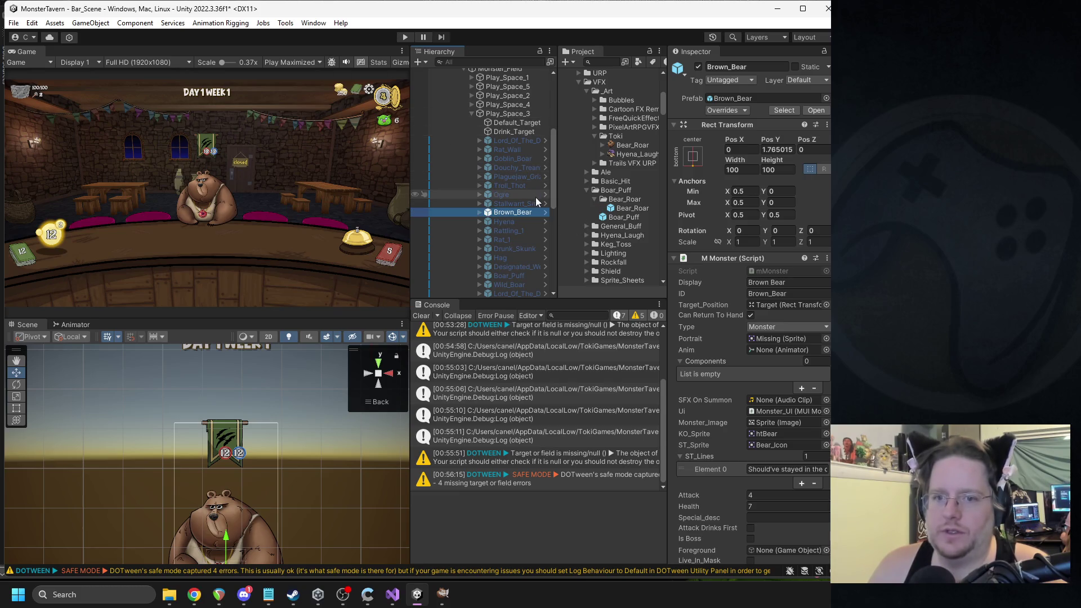
click(719, 111)
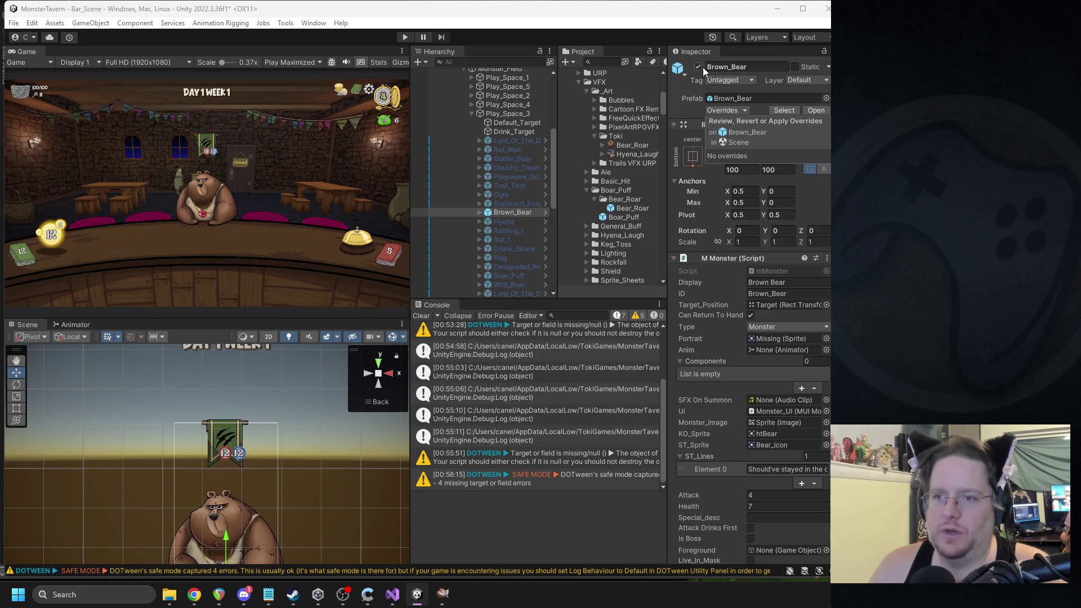
click(699, 67)
click(397, 37)
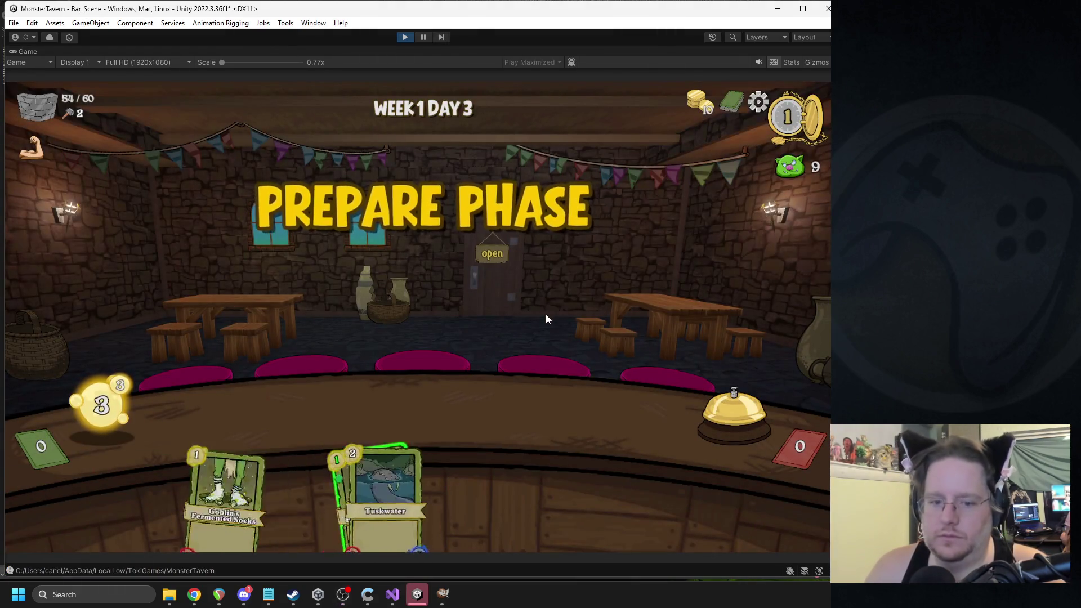
Place two cards on the counter, ring the bell, and serve two Goblin's Fermented cards.
mouse_move(360, 495)
mouse_down()
mouse_move(326, 437)
mouse_move(265, 413)
mouse_up()
drag(313, 509, 343, 402)
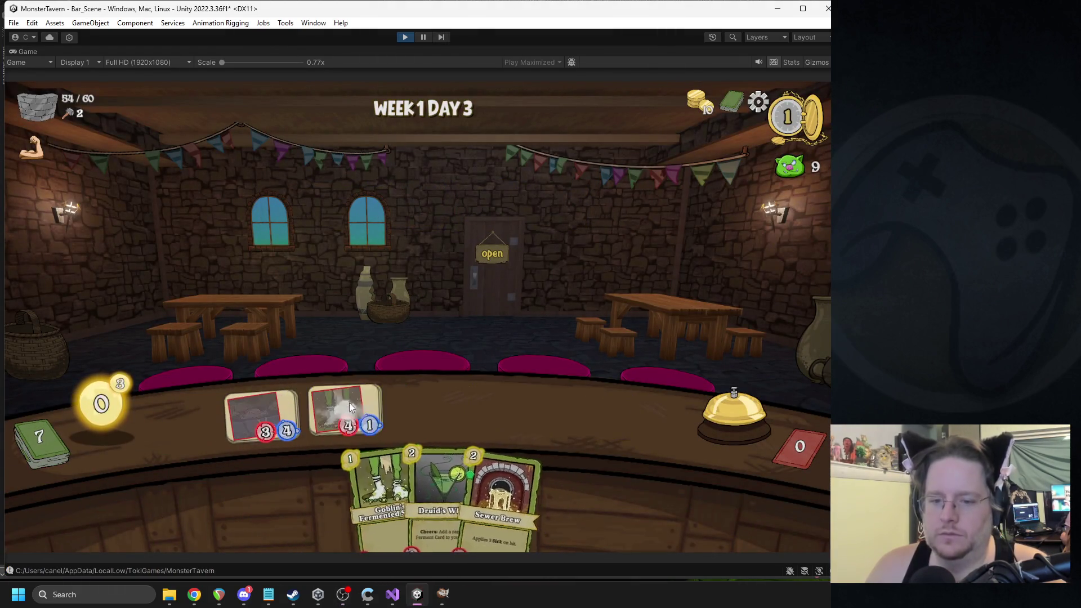
click(723, 417)
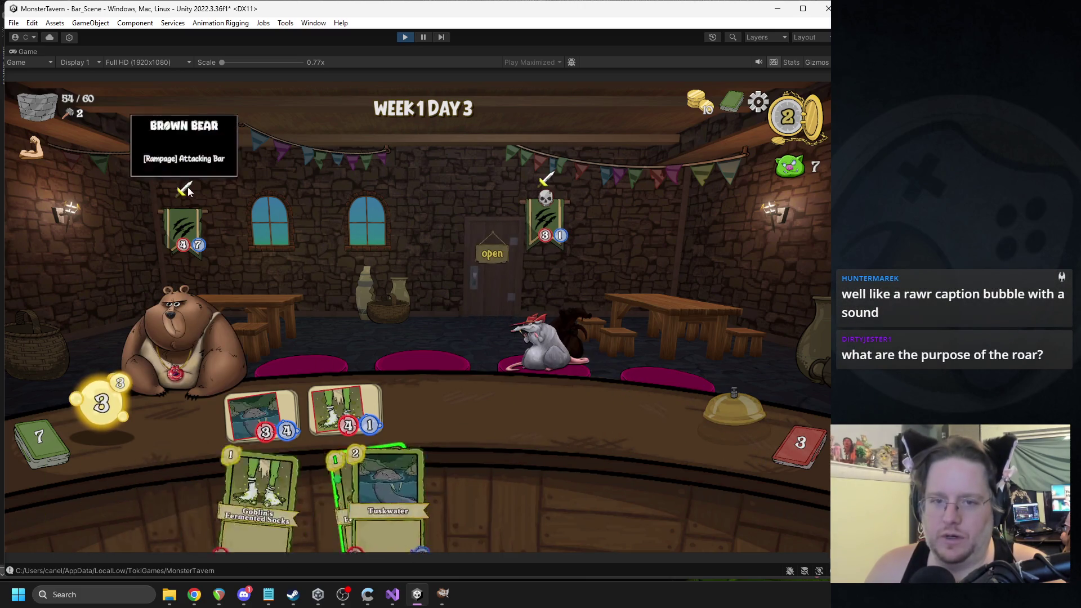
mouse_move(417, 489)
mouse_down()
mouse_move(394, 414)
mouse_move(422, 411)
mouse_up()
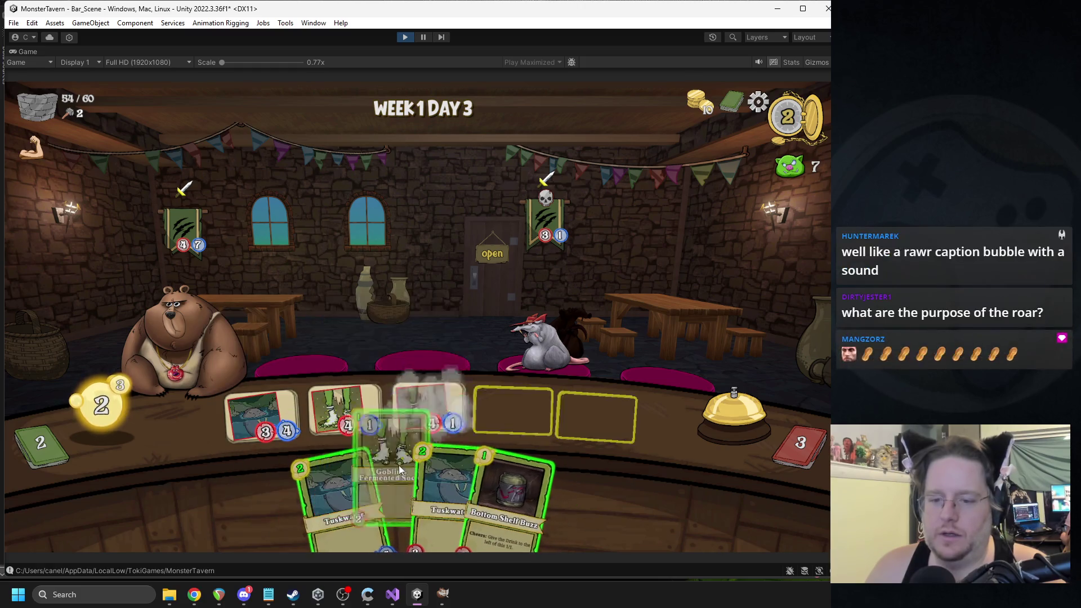
drag(387, 468, 512, 411)
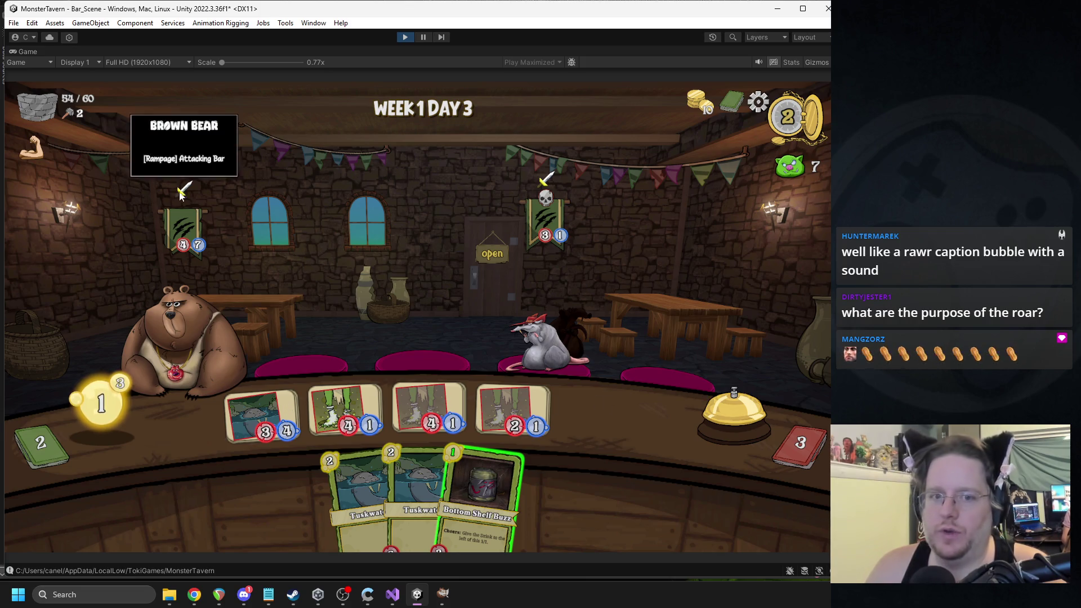
End the remaining turns of Week 1 Day 3 and stop the playtest.
click(734, 411)
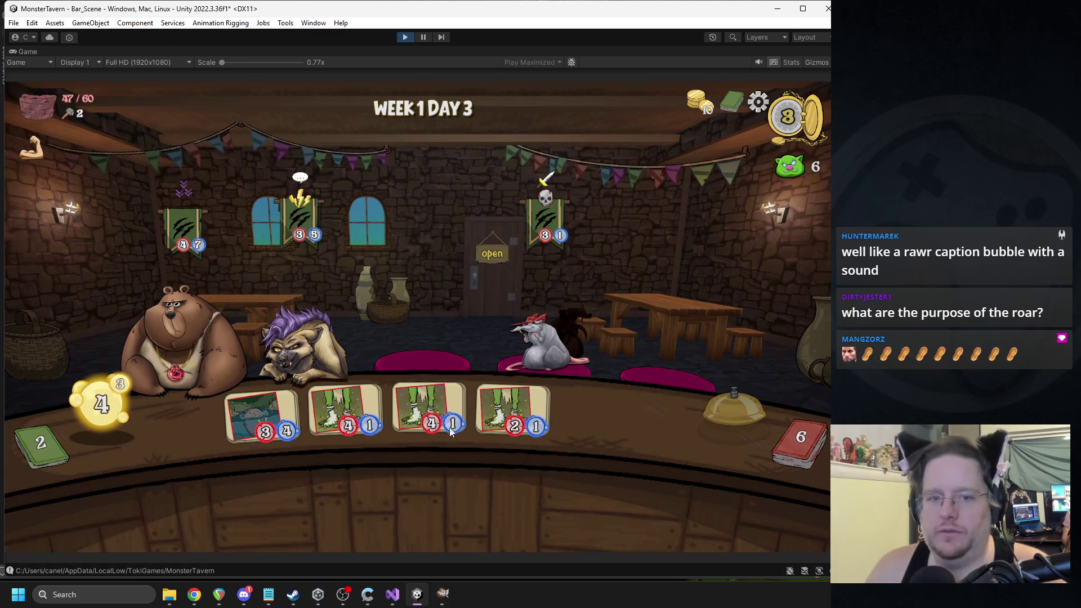
mouse_move(184, 197)
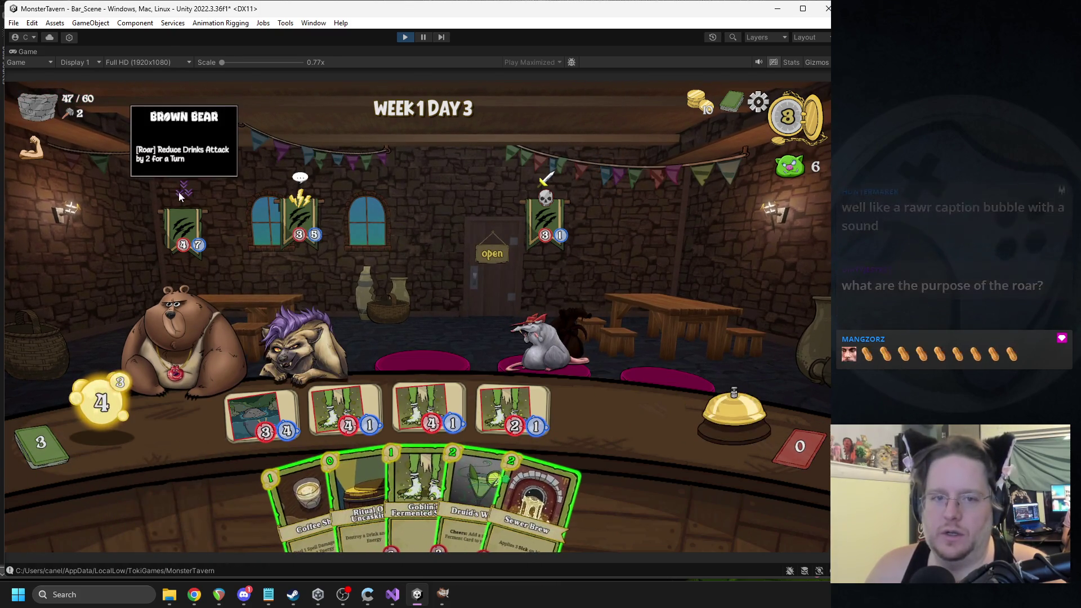
click(725, 420)
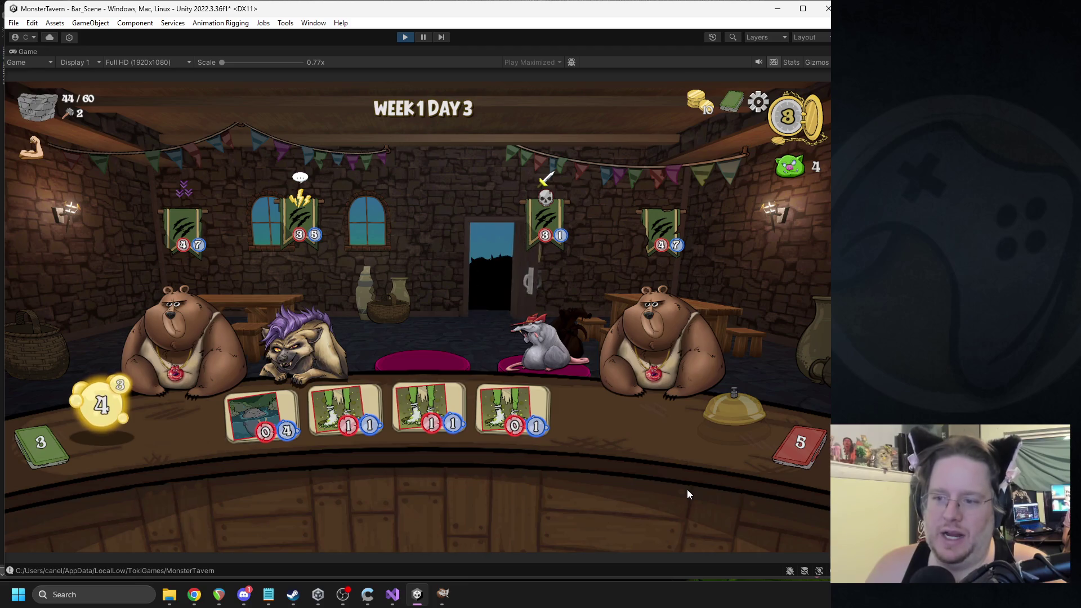
click(712, 424)
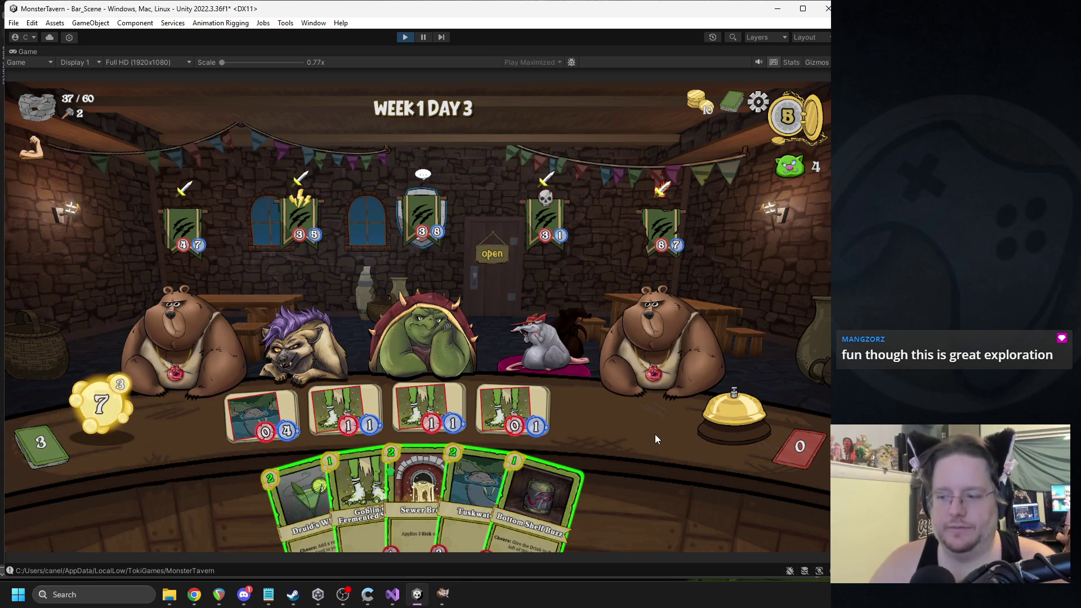
click(407, 37)
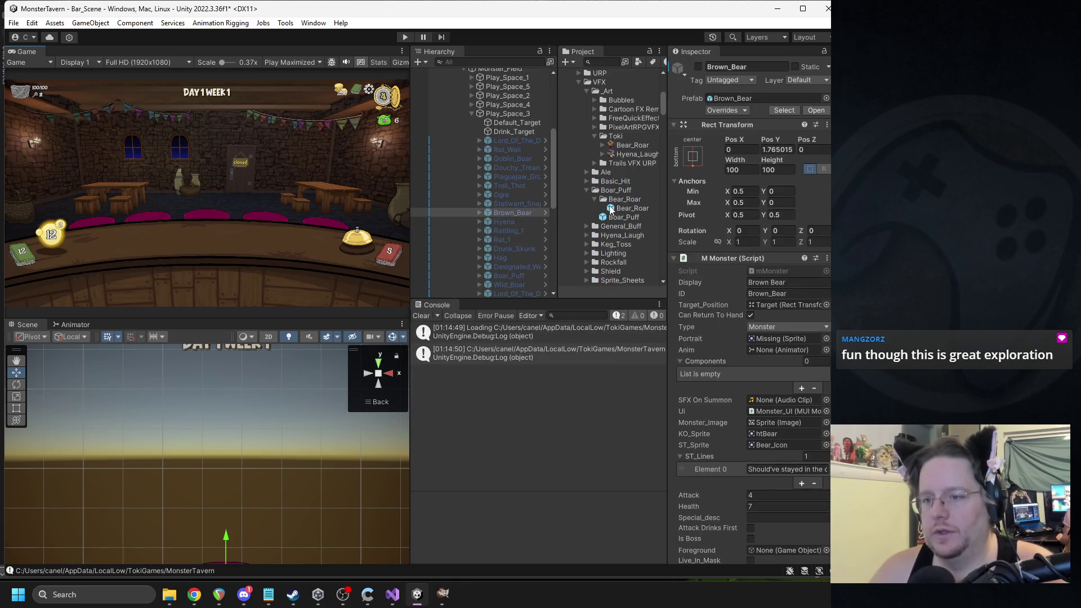
Duplicate the Bear_Roar prefab into the Hyena_Laugh folder and activate the Hyena.
click(616, 209)
key(ctrl+d)
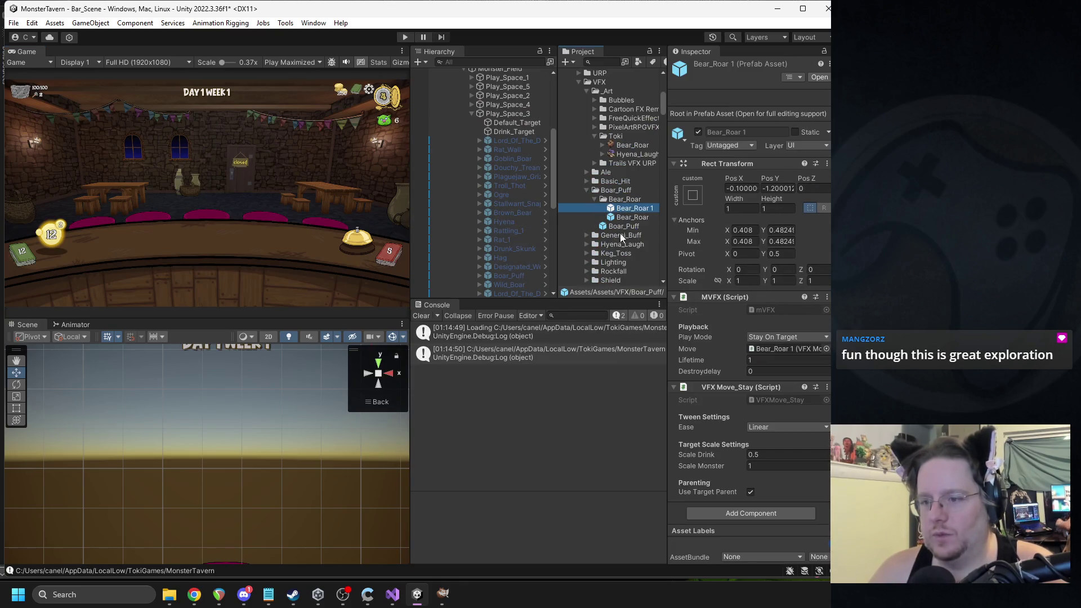
click(586, 245)
mouse_move(628, 216)
mouse_down()
mouse_move(630, 260)
mouse_move(624, 255)
mouse_up()
click(507, 221)
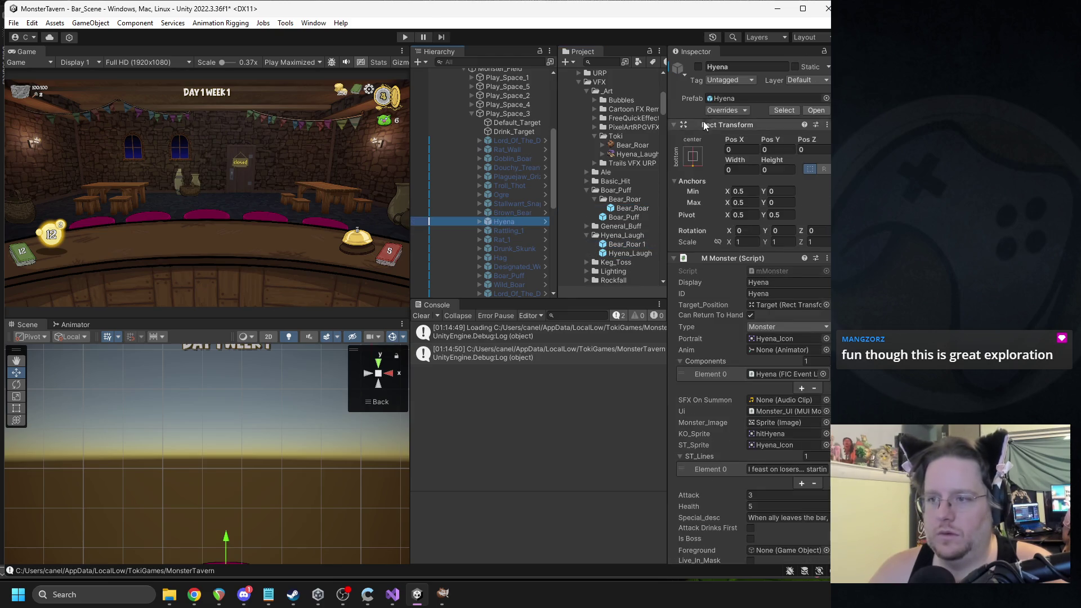
click(698, 67)
Add the copy to the Hierarchy above Hyena as Hyena_Laugh2 and select its VFX_1 child.
drag(626, 254, 519, 224)
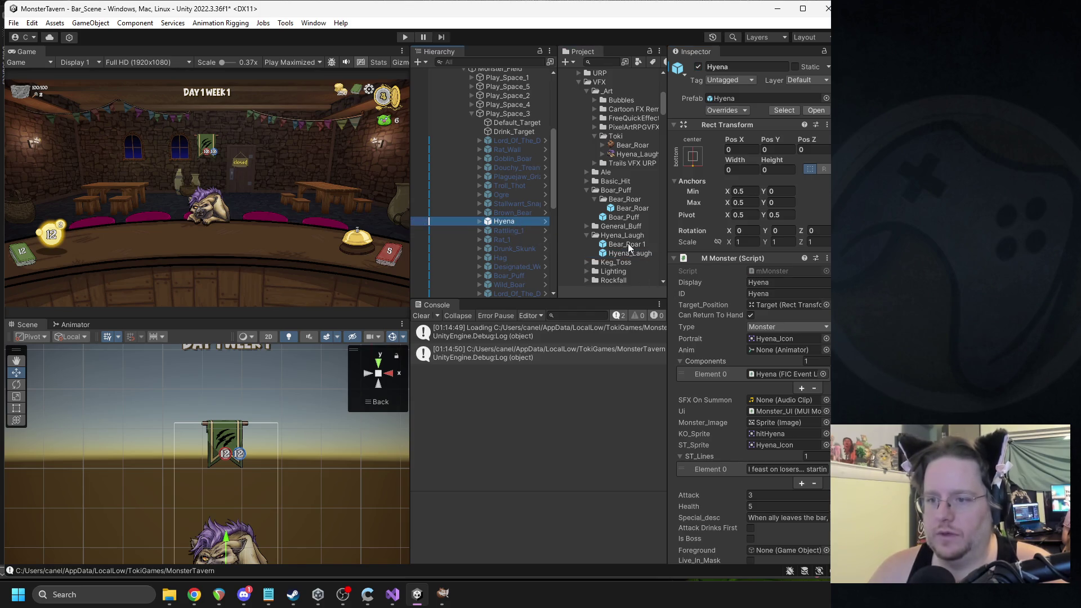
drag(626, 245, 512, 220)
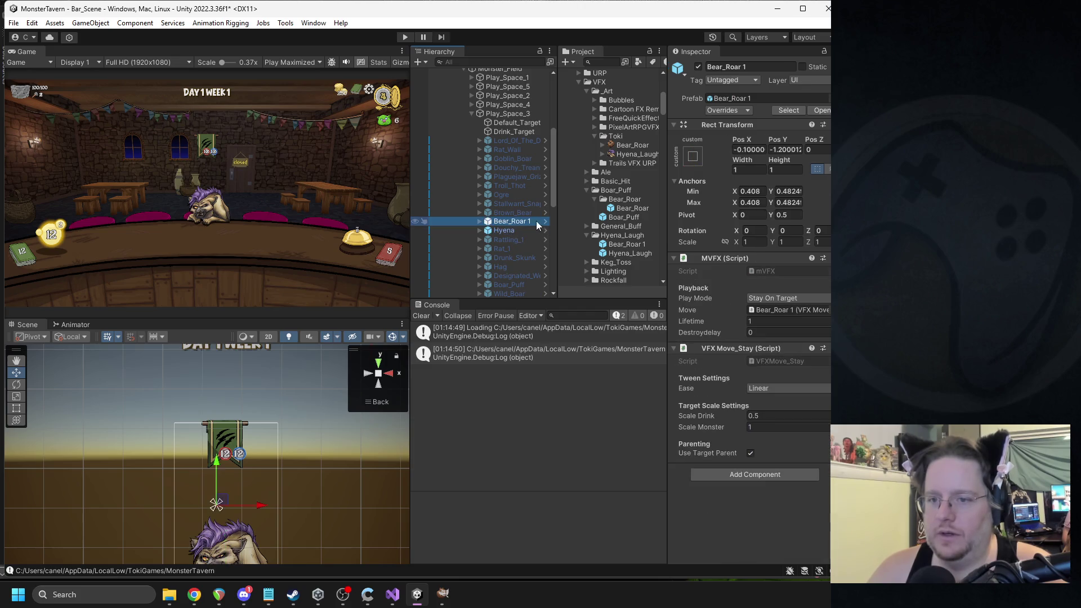
click(512, 221)
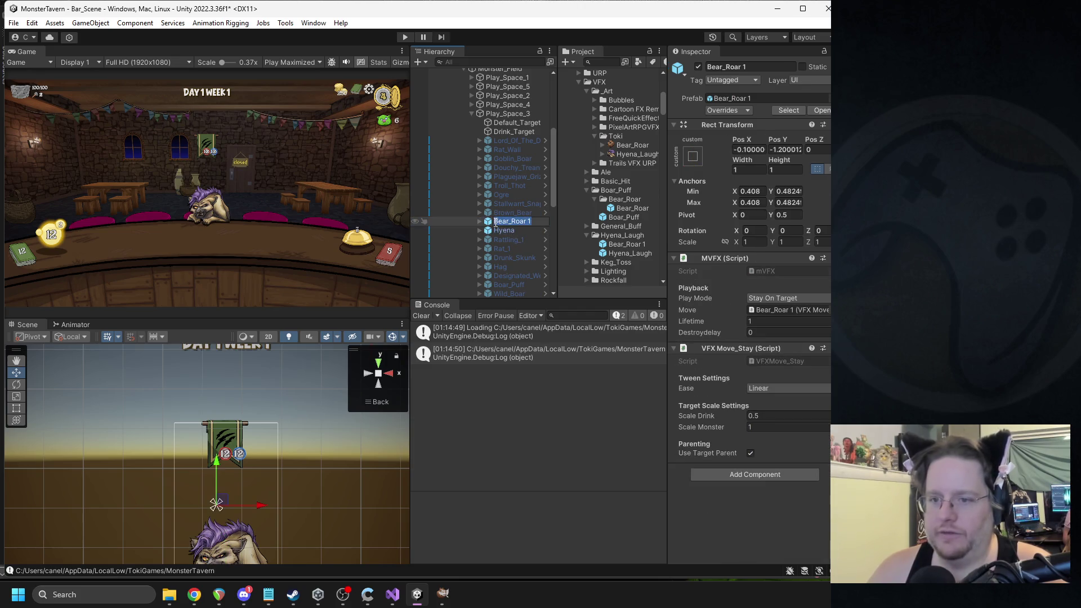
text(Hyena_Laugh2)
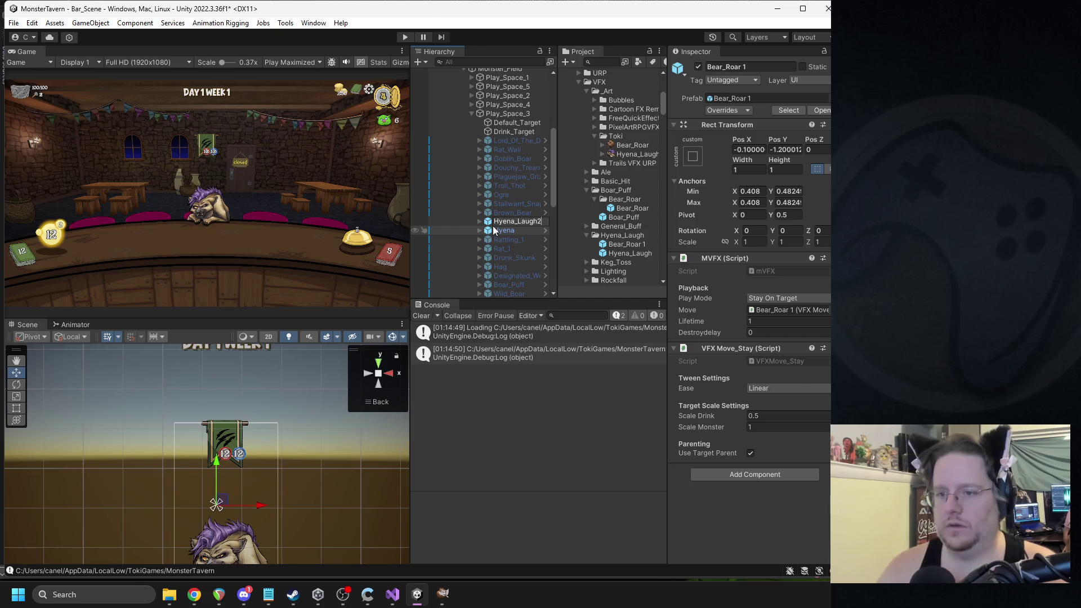
key(Return)
click(479, 221)
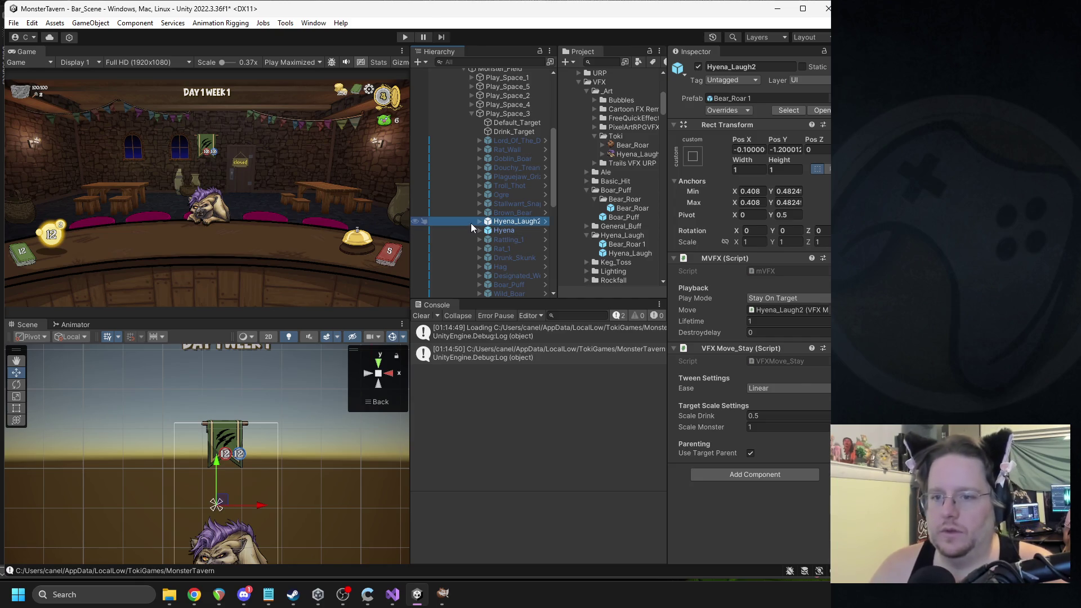
click(509, 231)
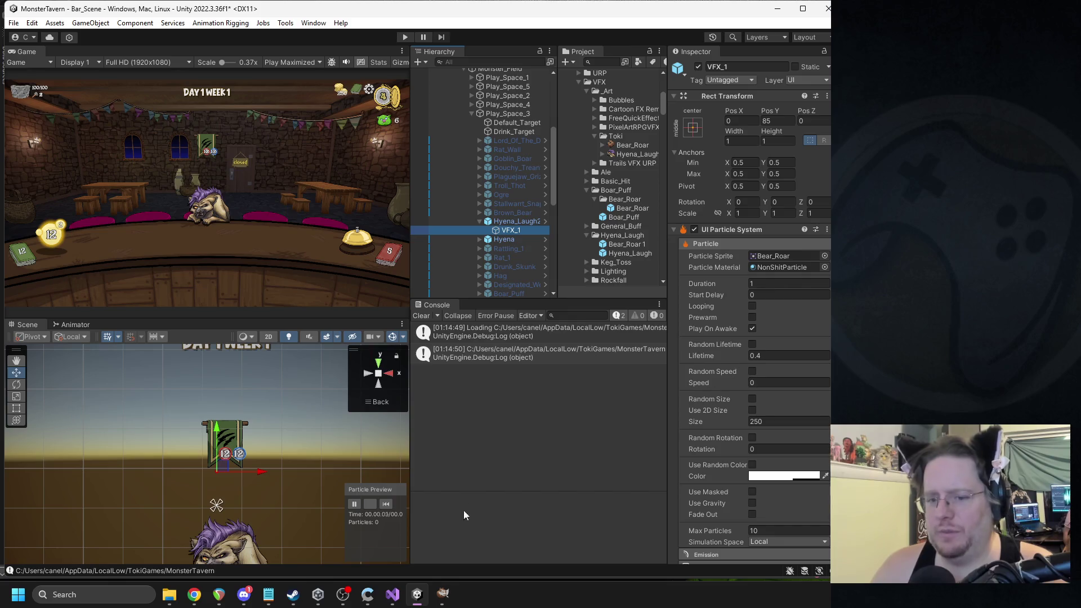
Replay the preview, expand the Hyena, and select its Target marker.
click(386, 504)
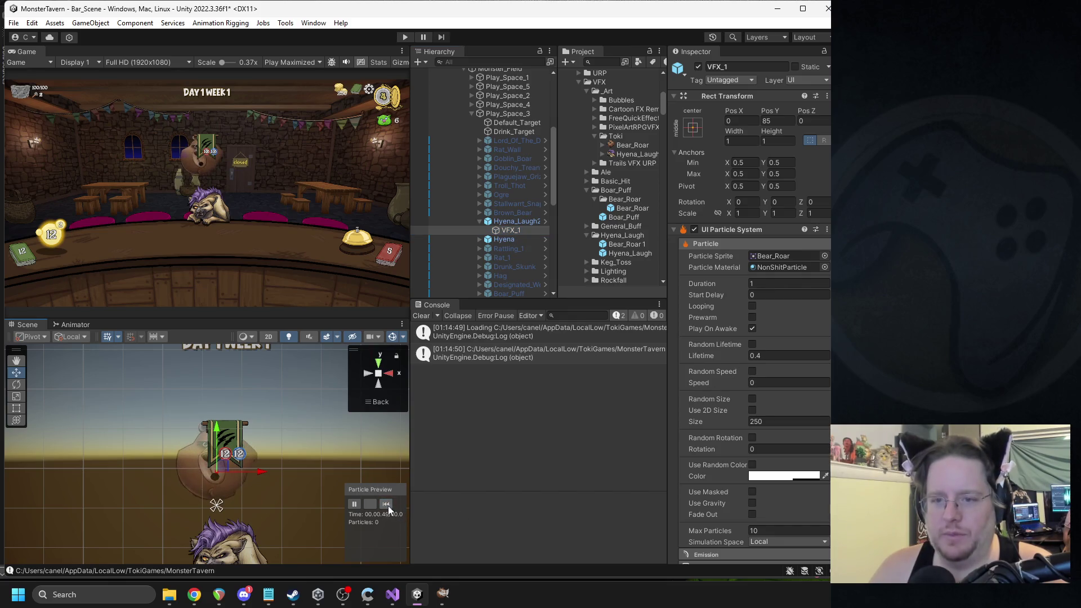
click(480, 240)
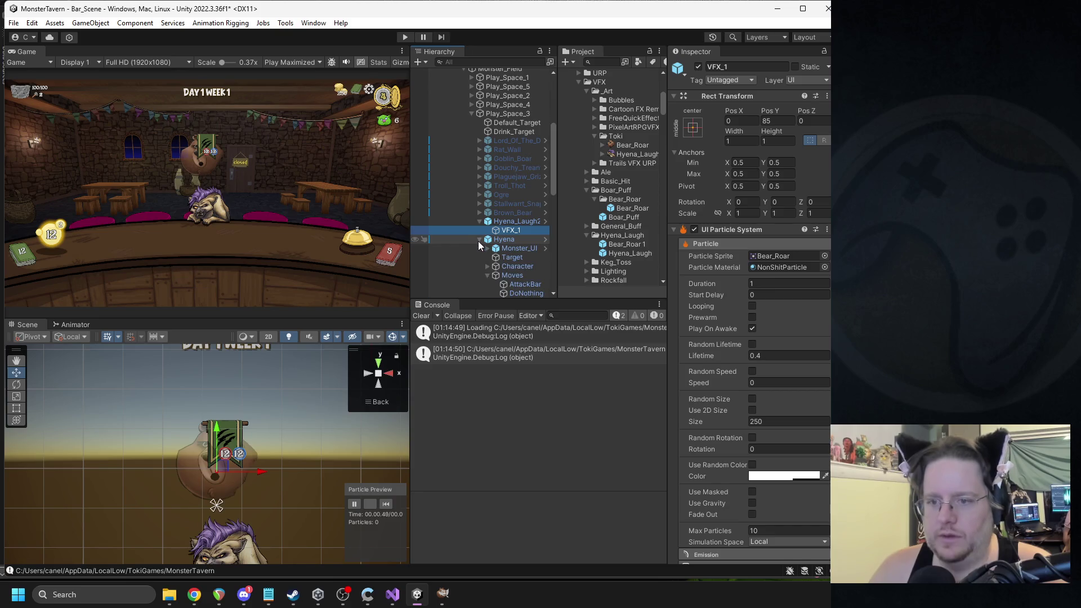
scroll(488, 277, down, 2)
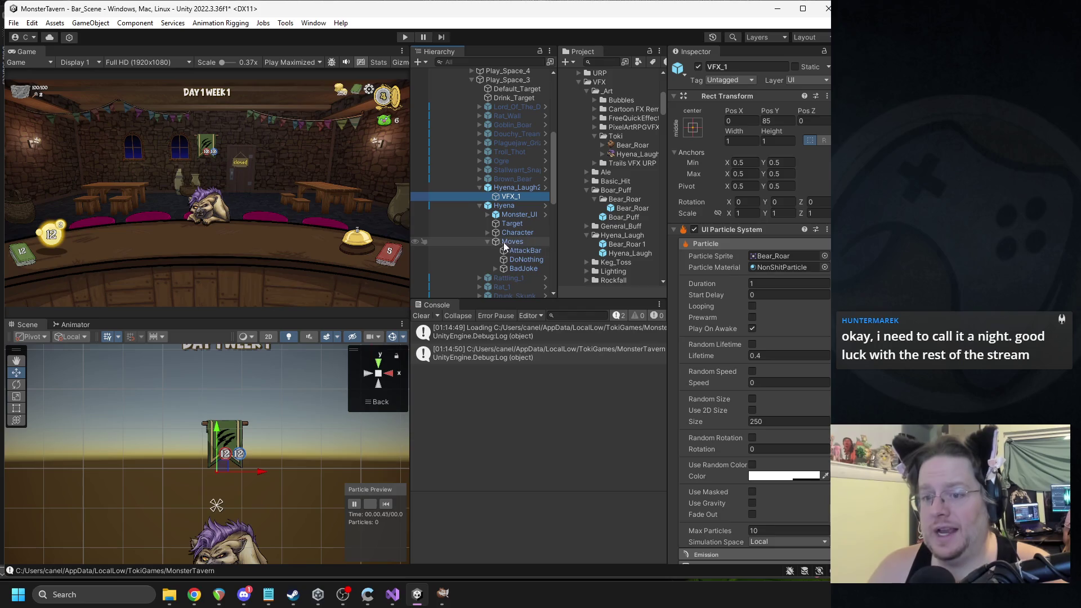
click(491, 239)
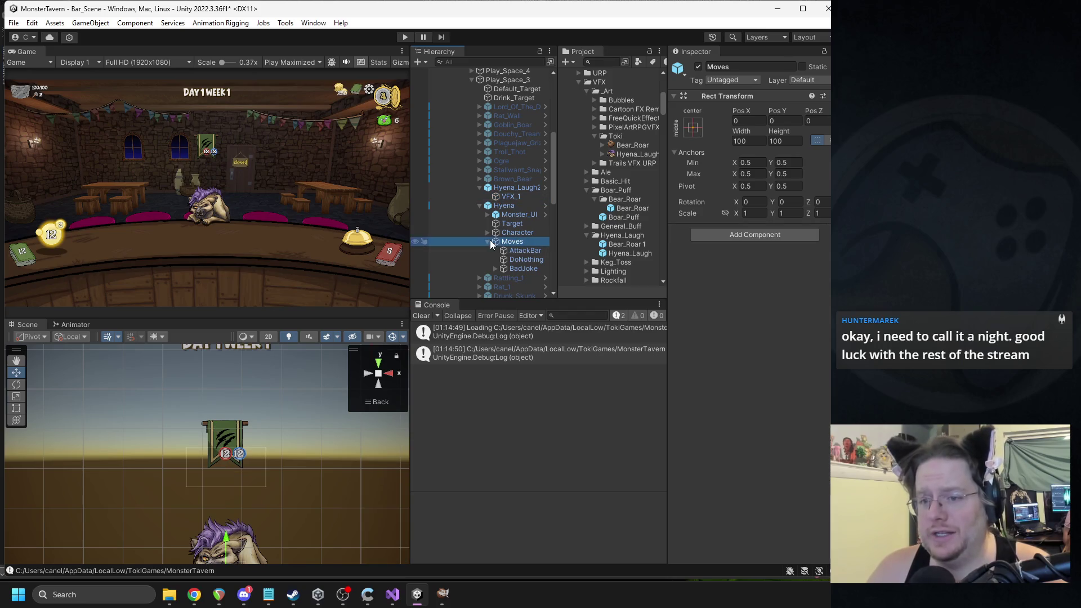
click(526, 221)
mouse_move(242, 560)
mouse_down()
mouse_move(252, 509)
mouse_move(232, 490)
mouse_up()
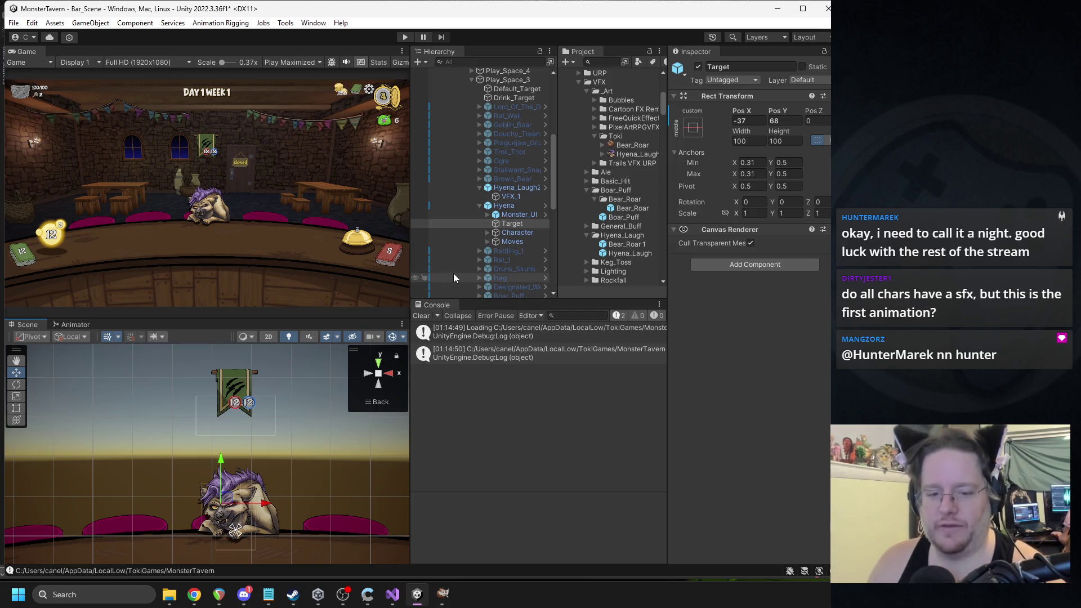
Drag Hyena_Laugh2 down onto the hyena, to about Pos -14, -132.
click(503, 189)
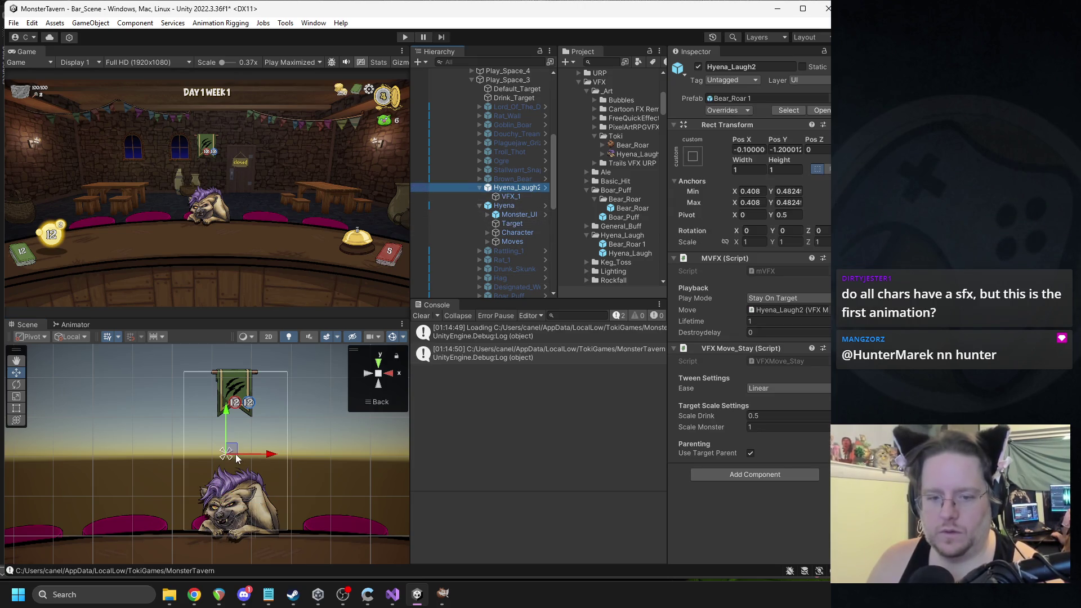
drag(227, 483, 229, 506)
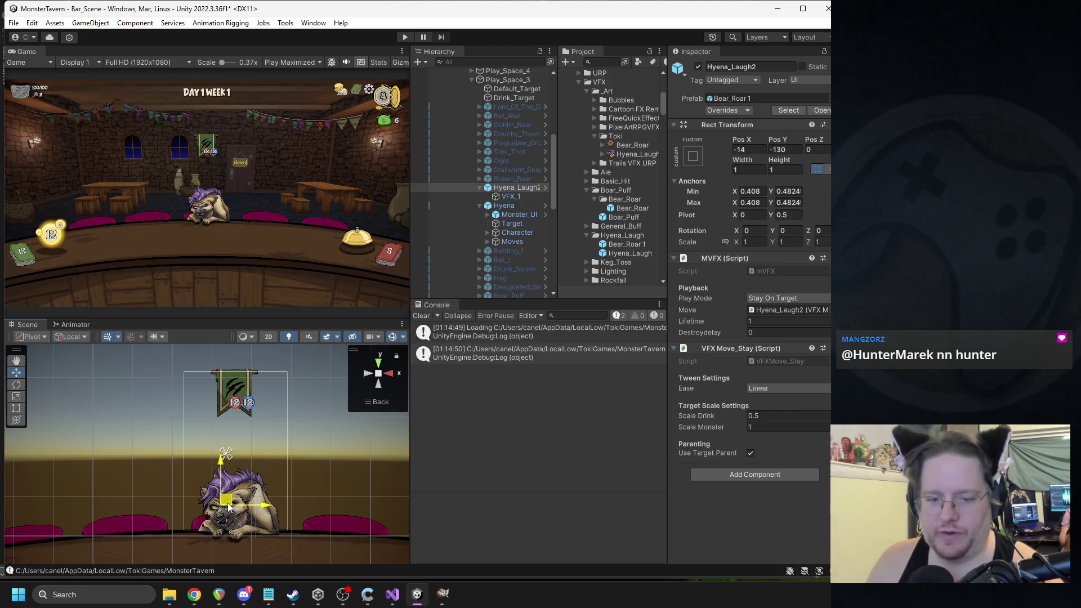
click(511, 200)
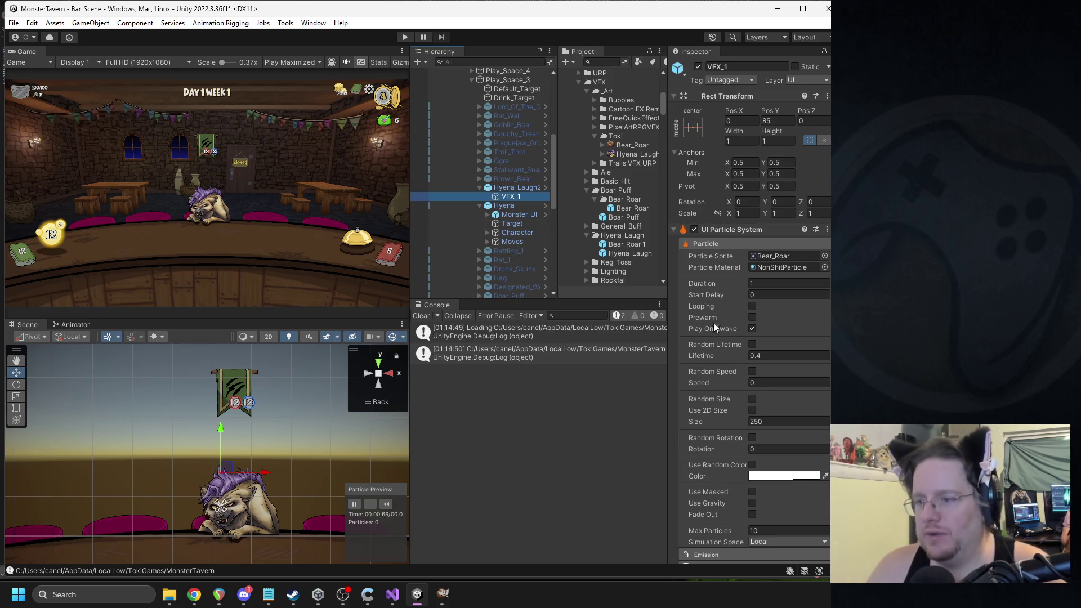
Turn off Size Over Lifetime on VFX_1 and set its Particle Sprite to Hyena_Laugh.
scroll(752, 357, down, 4)
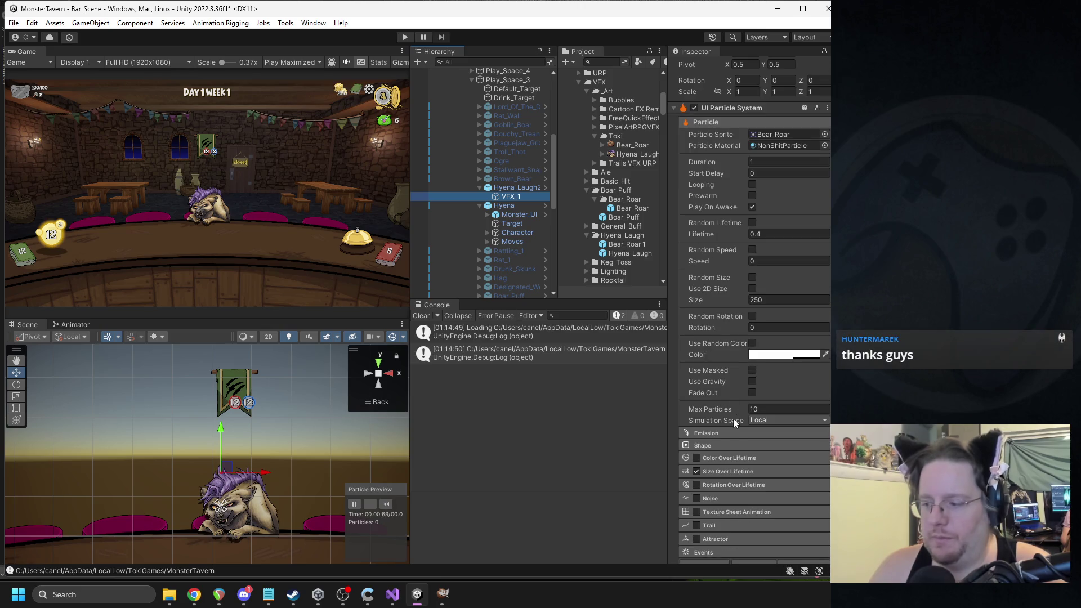
scroll(725, 439, down, 1)
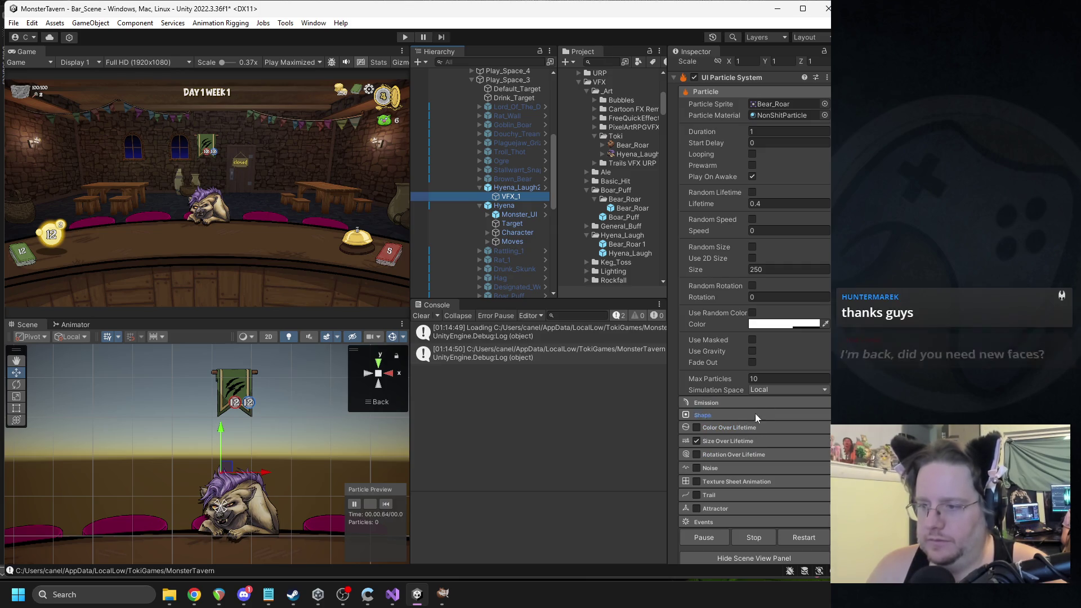
click(697, 442)
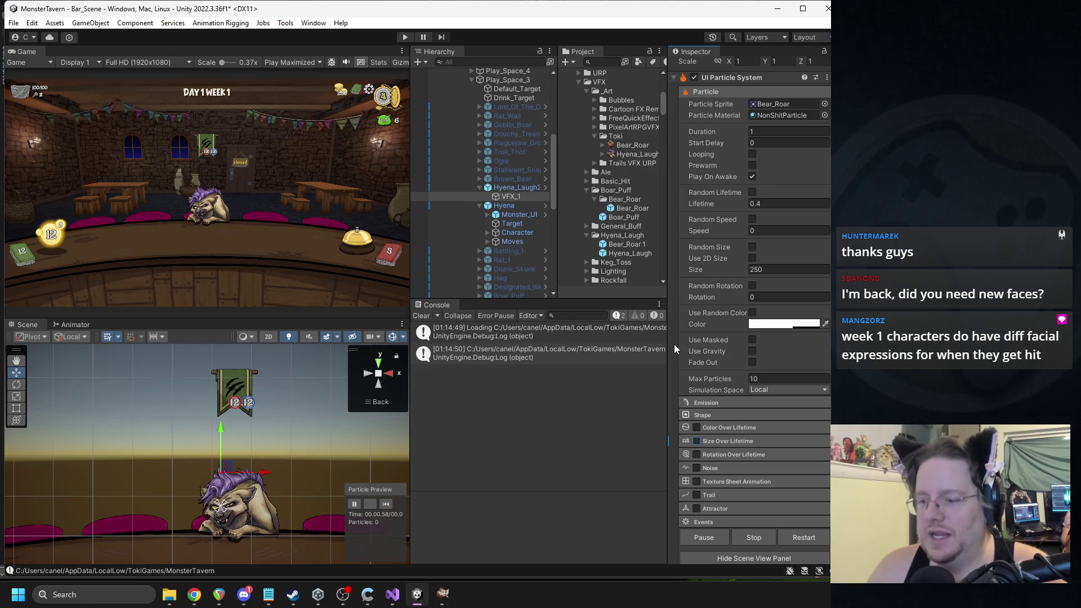
scroll(732, 297, up, 3)
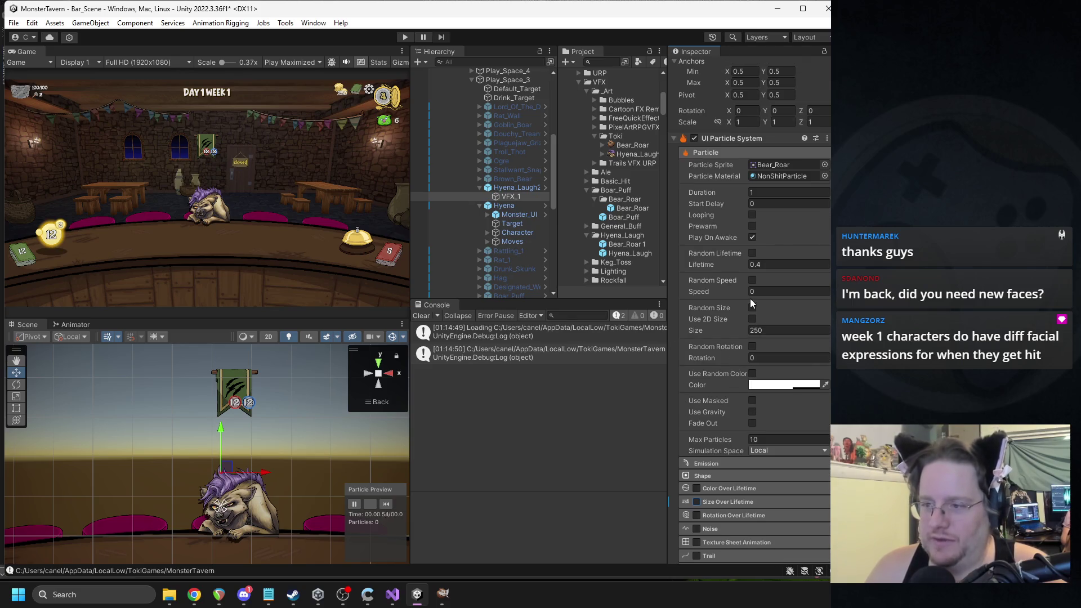
click(825, 165)
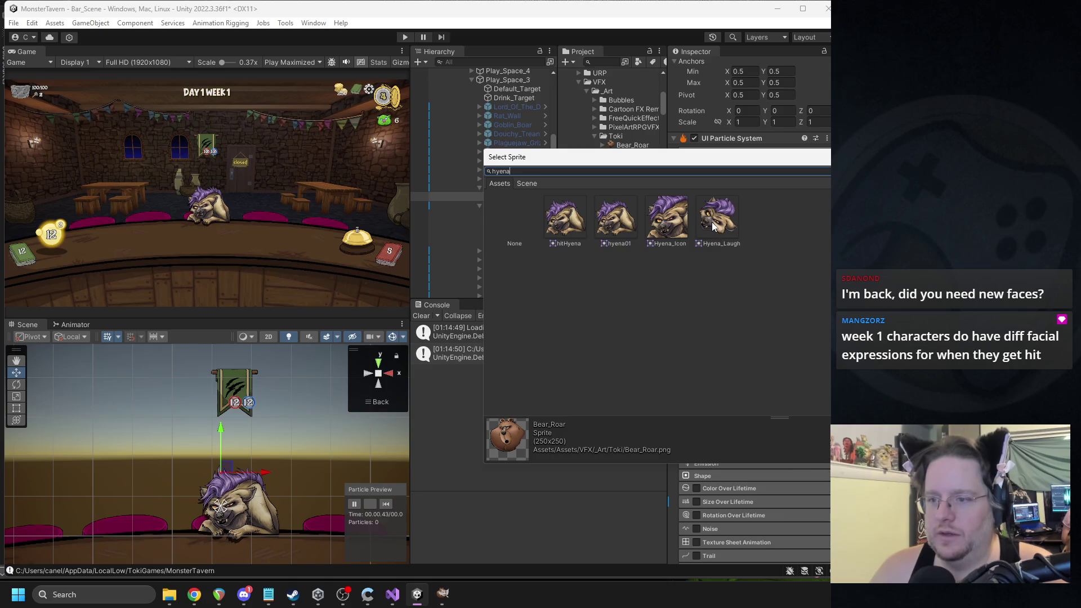
double_click(711, 222)
click(387, 507)
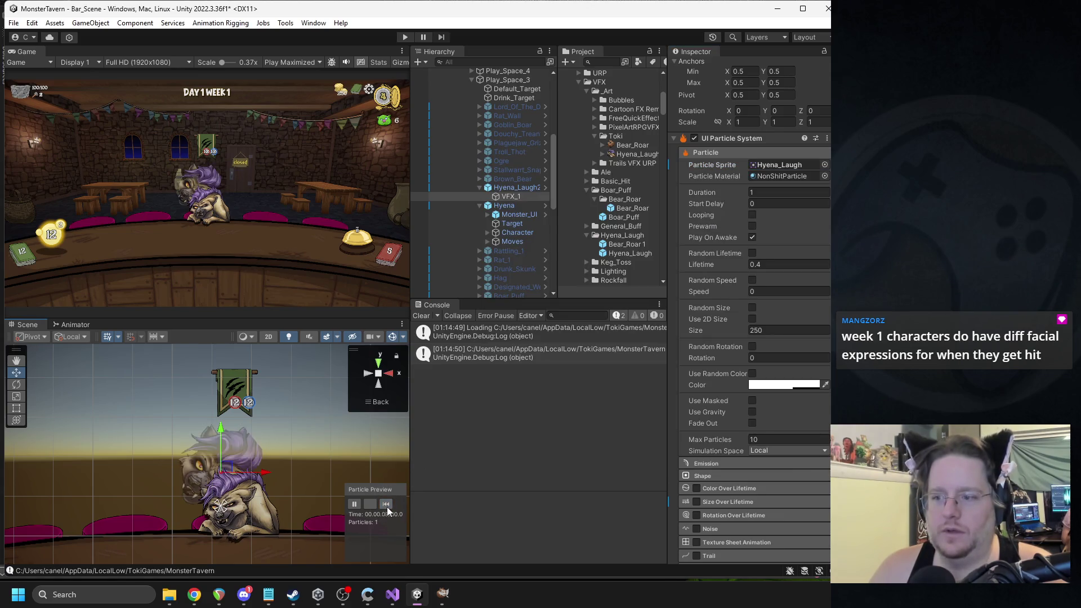
Set particle Rotation to 45 and Size to 175, restarting the preview to check.
text(45)
click(386, 505)
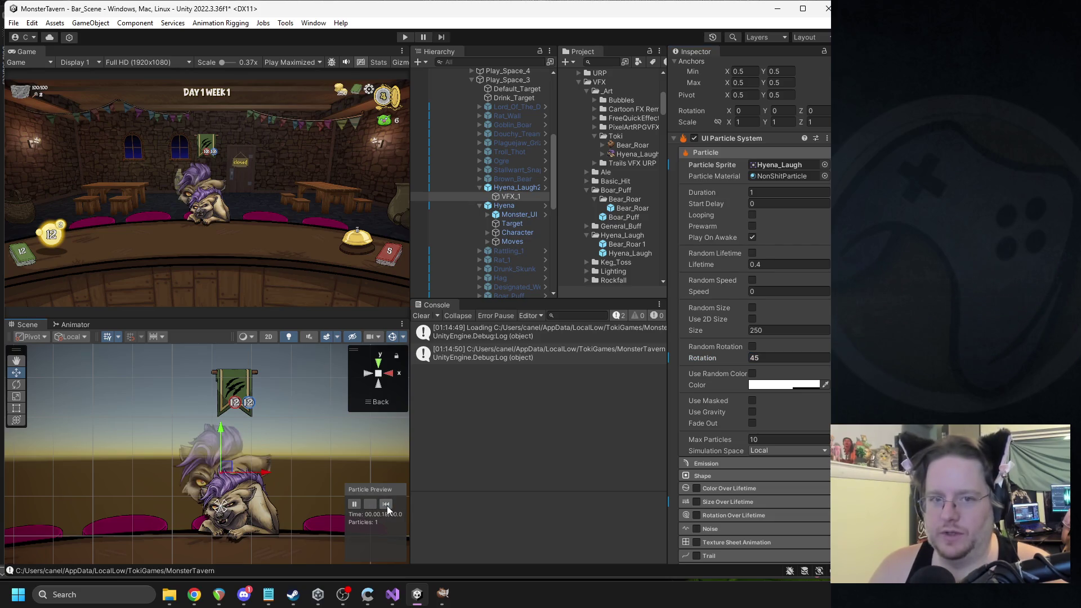
click(788, 330)
click(388, 505)
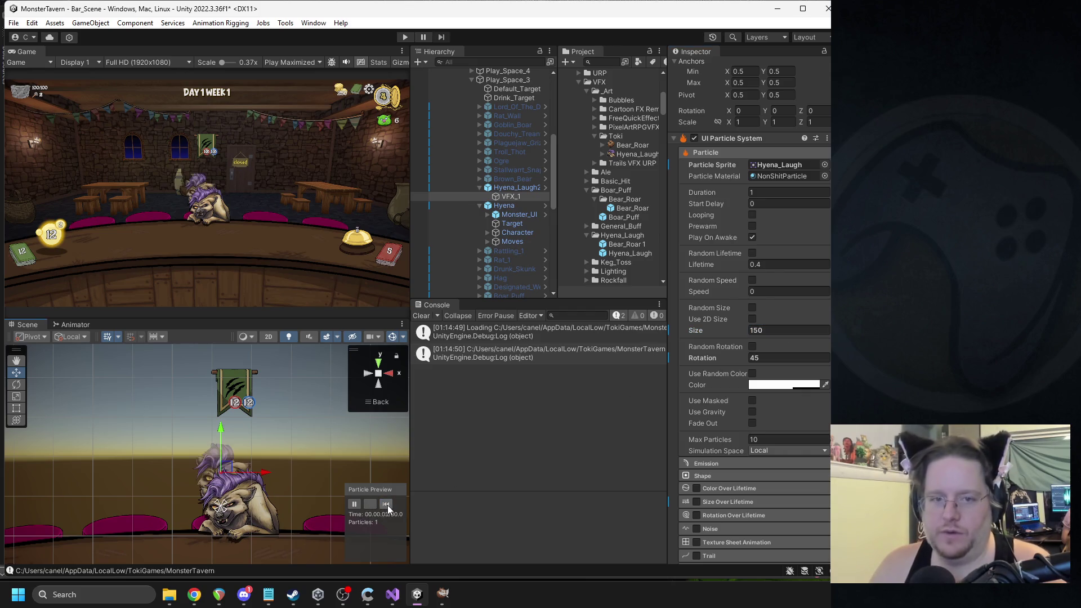
click(387, 505)
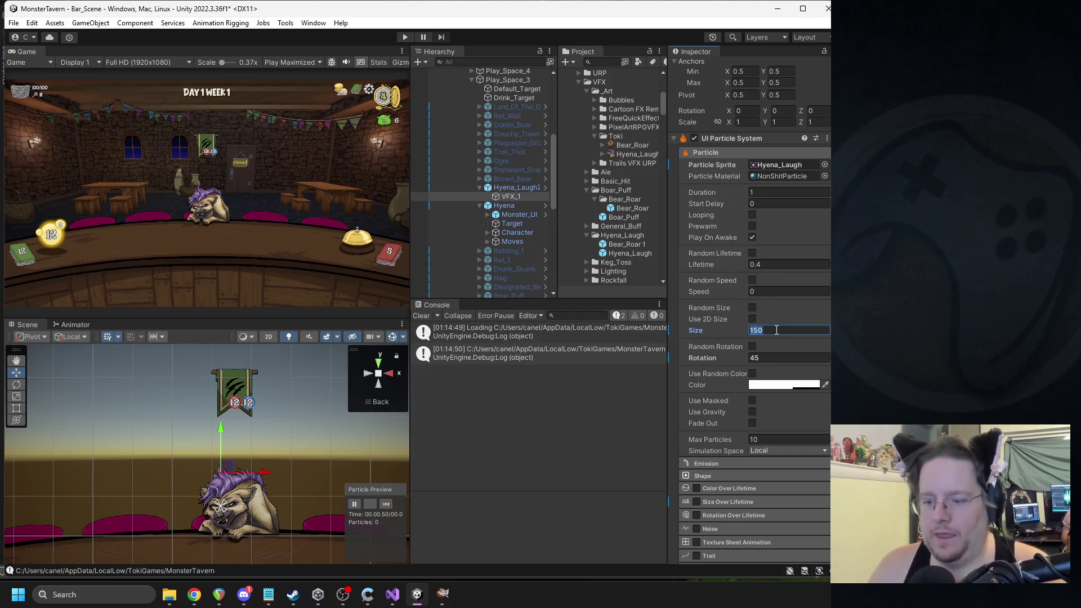
click(386, 505)
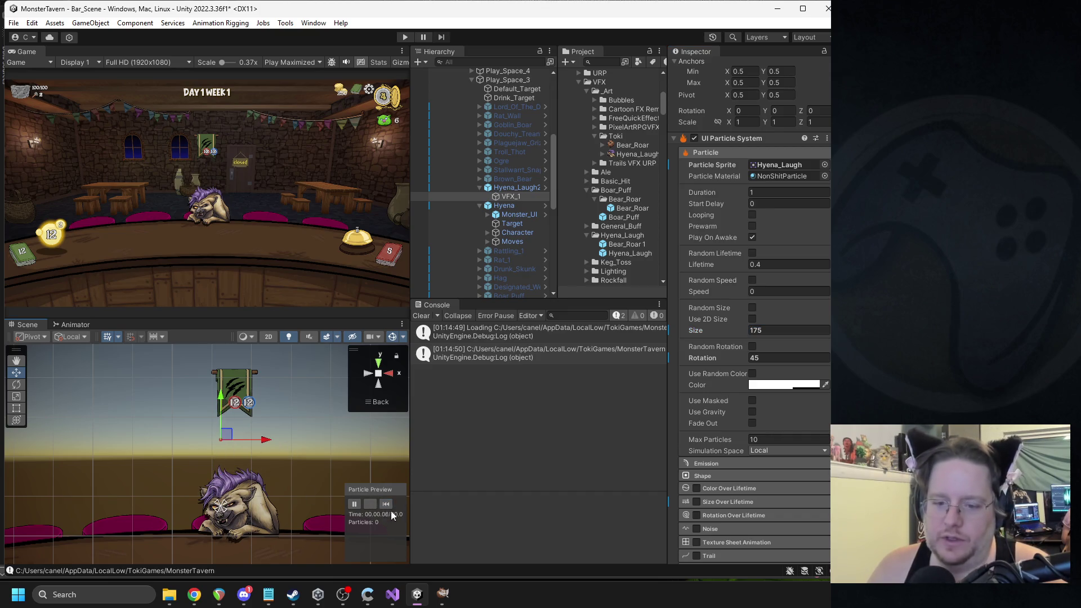
click(387, 505)
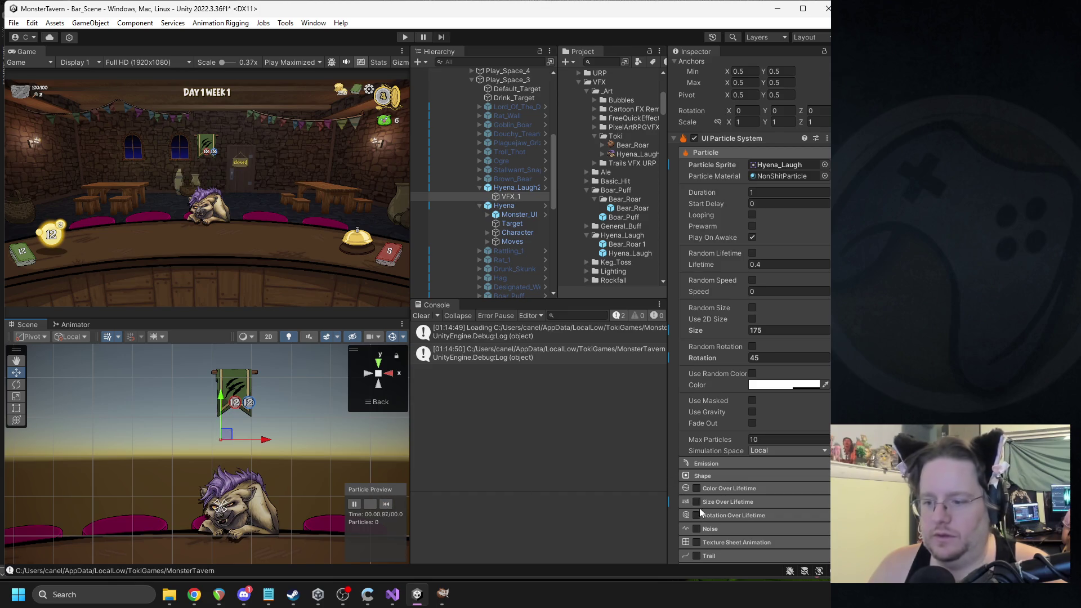
Drag the Bear_Roar folder out of Boar_Puff up to the VFX level.
click(628, 209)
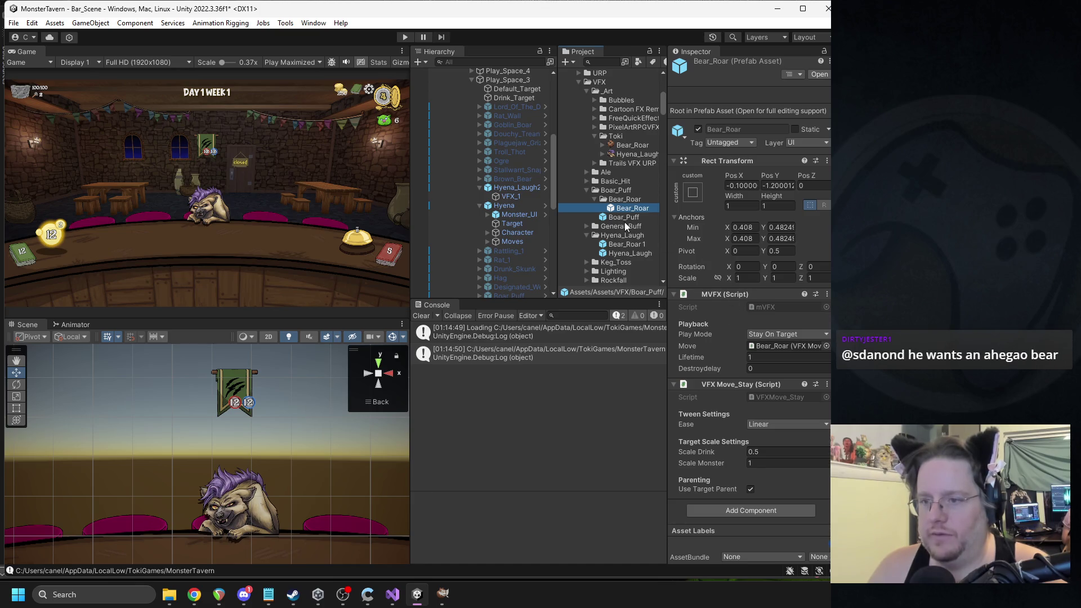
click(596, 199)
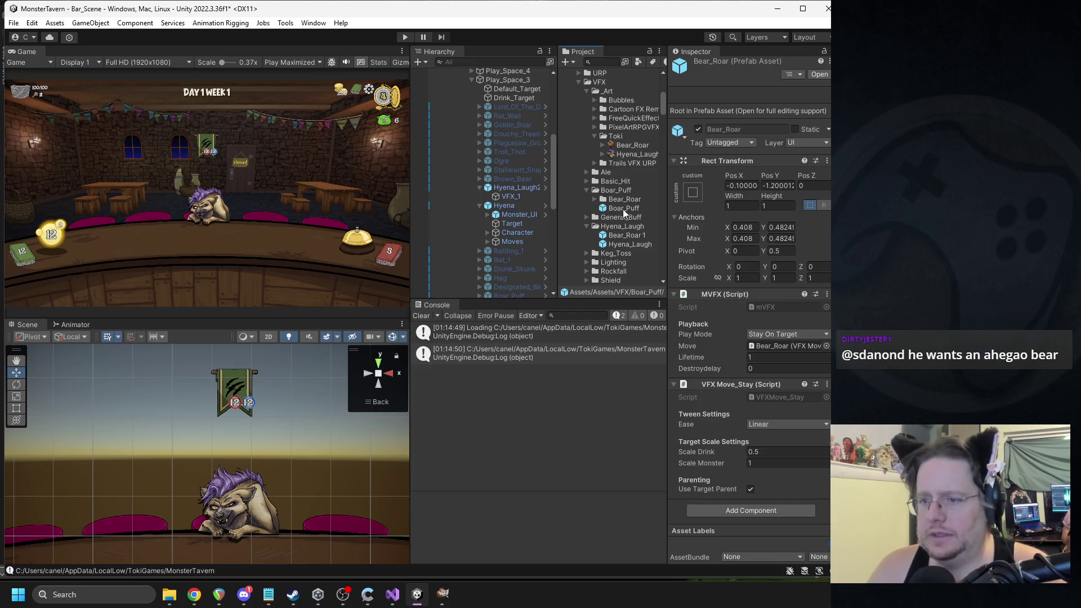
click(595, 200)
drag(616, 199, 615, 186)
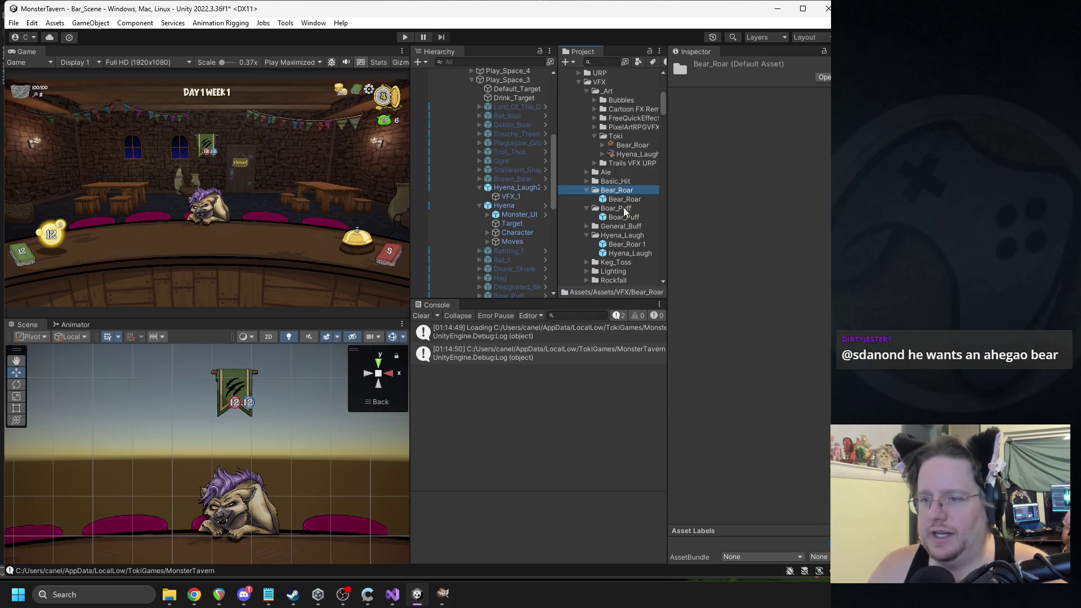
Open the Bear_Roar prefab, inspect VFX_1's particle settings, then return to the scene.
click(618, 201)
double_click(619, 199)
click(472, 96)
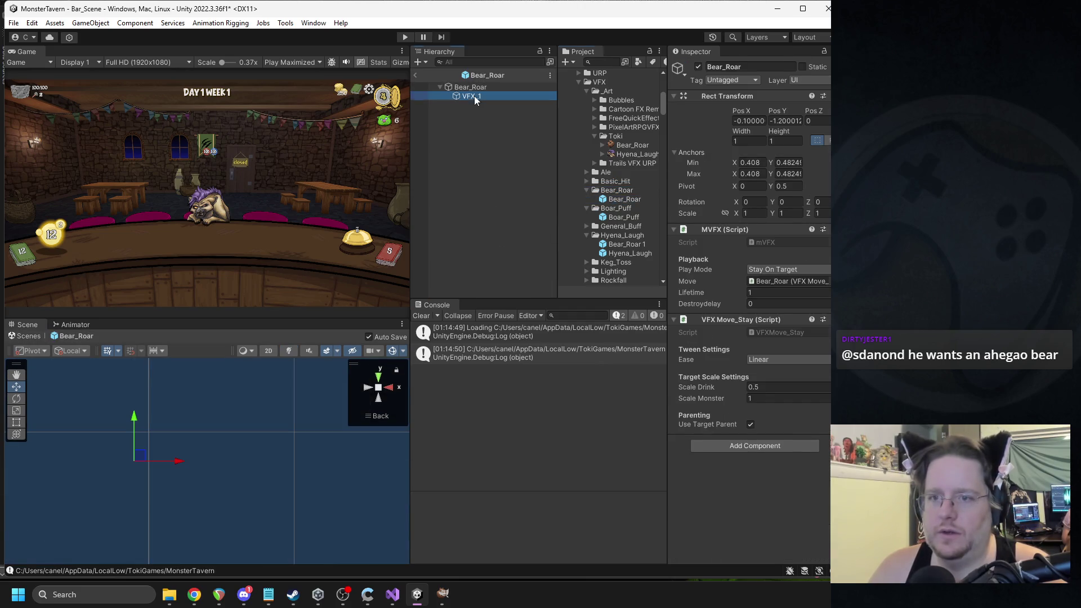
scroll(769, 440, down, 6)
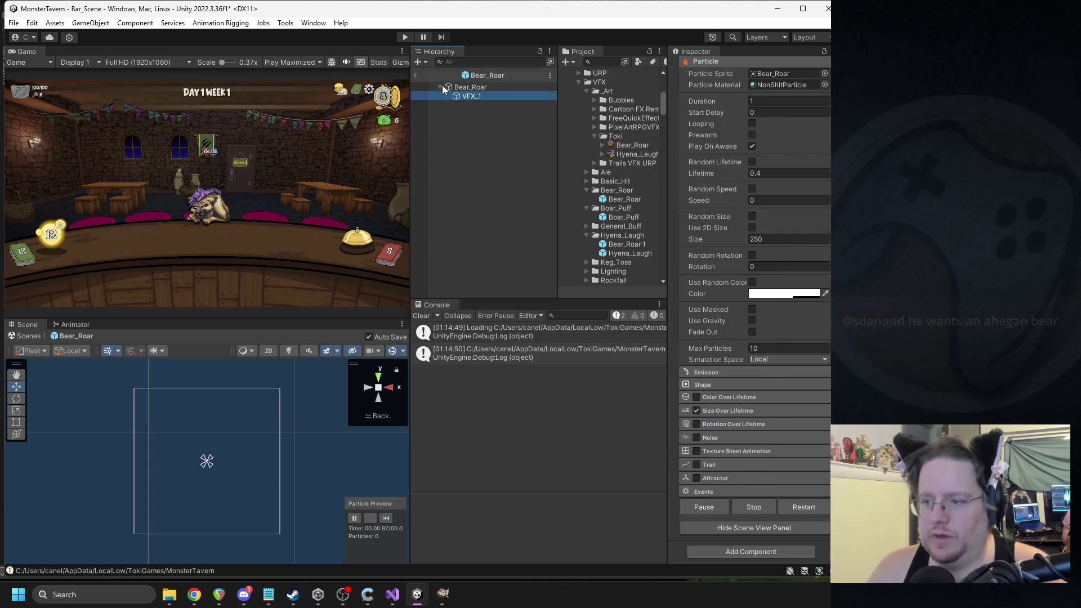
click(416, 77)
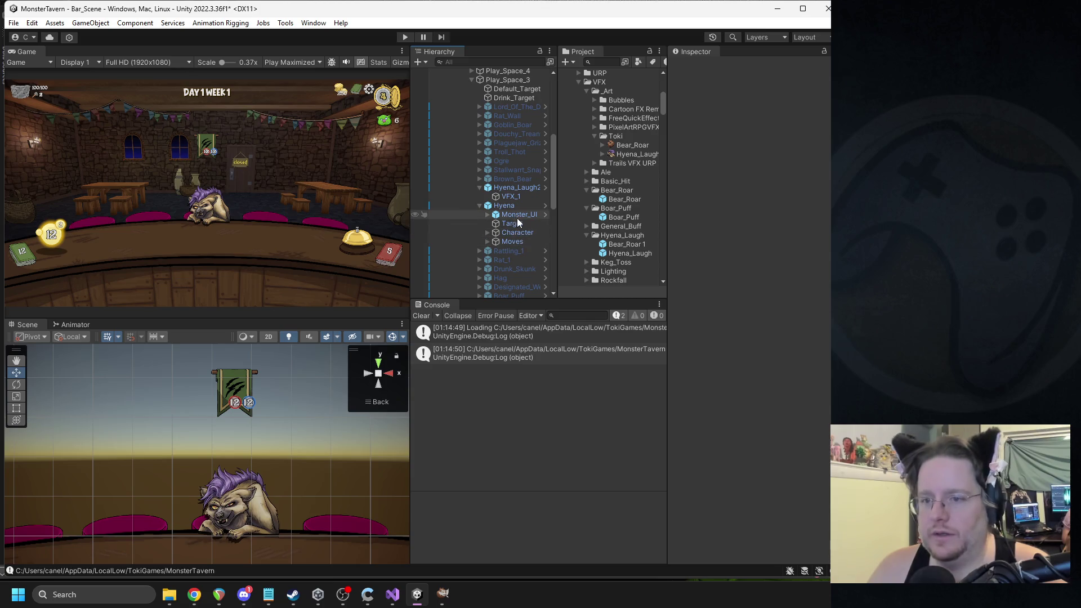
Enable Size Over Lifetime on VFX_1, move the laugh above the hyena, and replay the preview.
click(506, 196)
scroll(786, 486, down, 6)
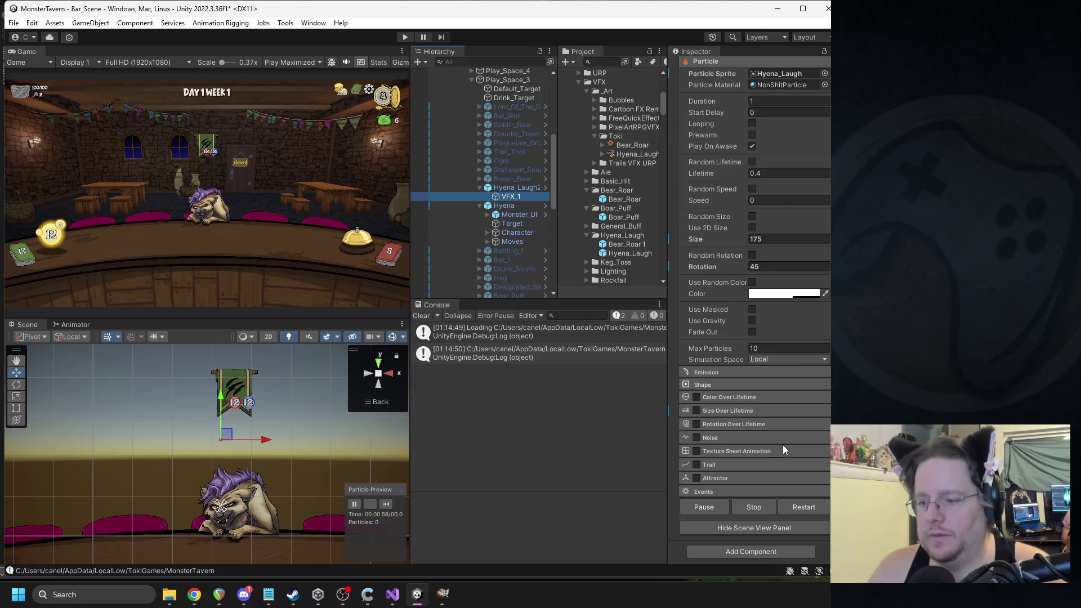
click(697, 411)
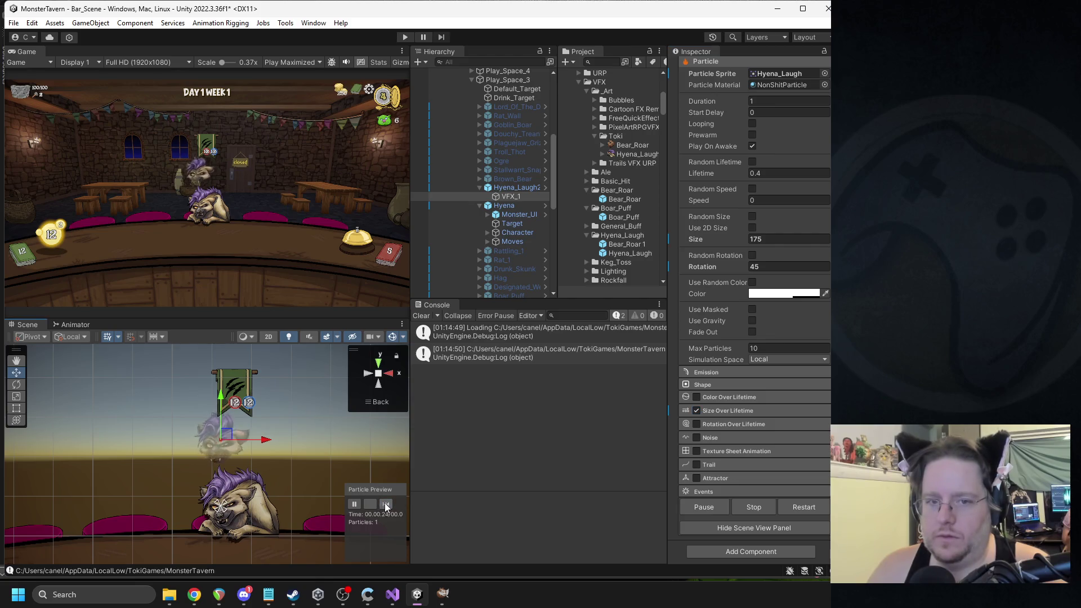
drag(228, 435, 238, 453)
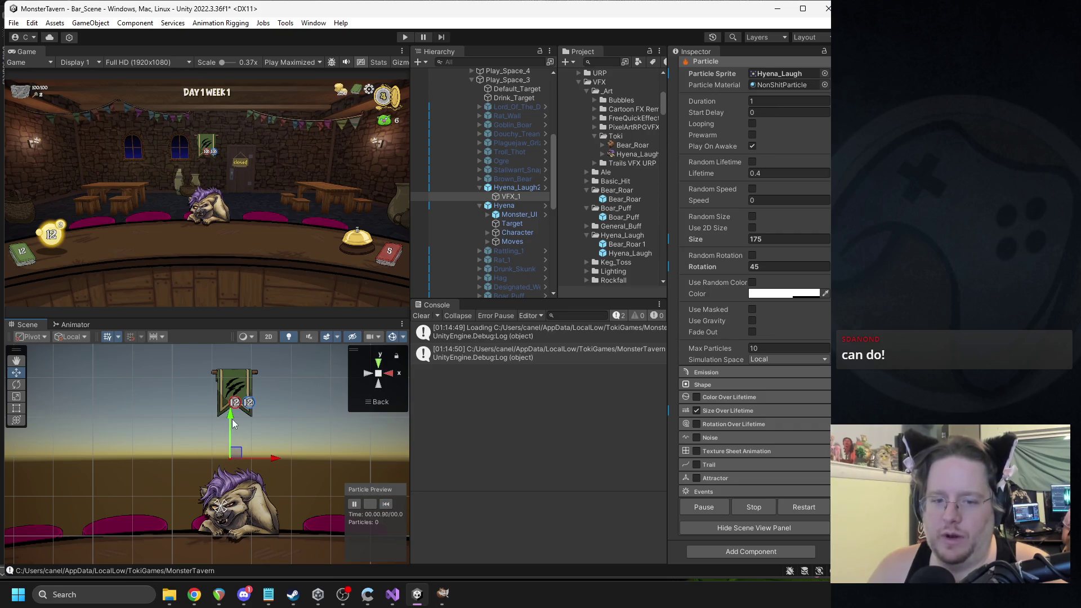
drag(231, 428, 231, 411)
click(386, 504)
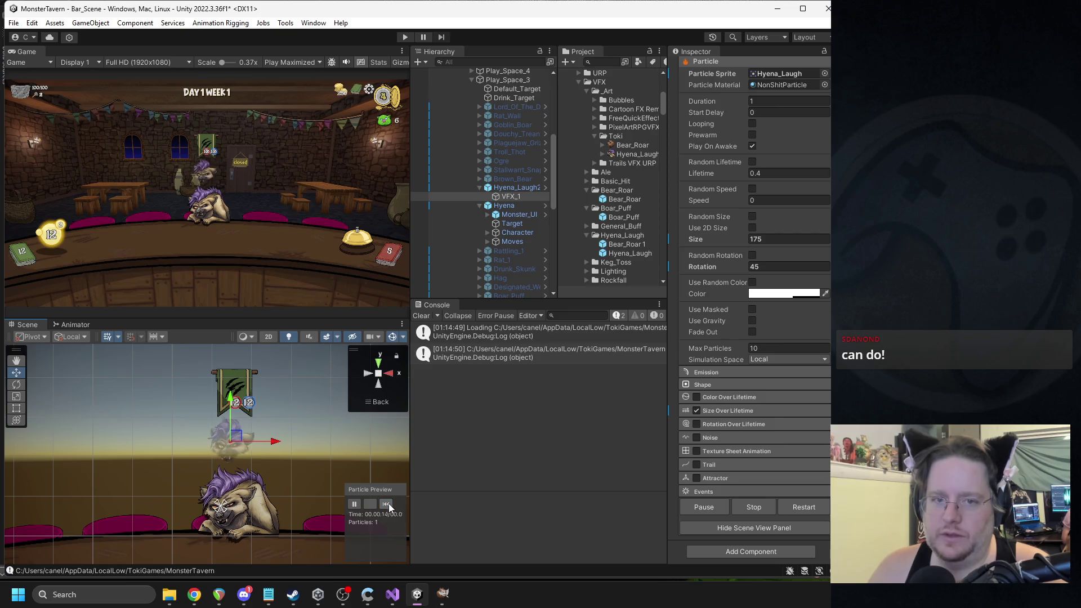
click(389, 503)
click(386, 504)
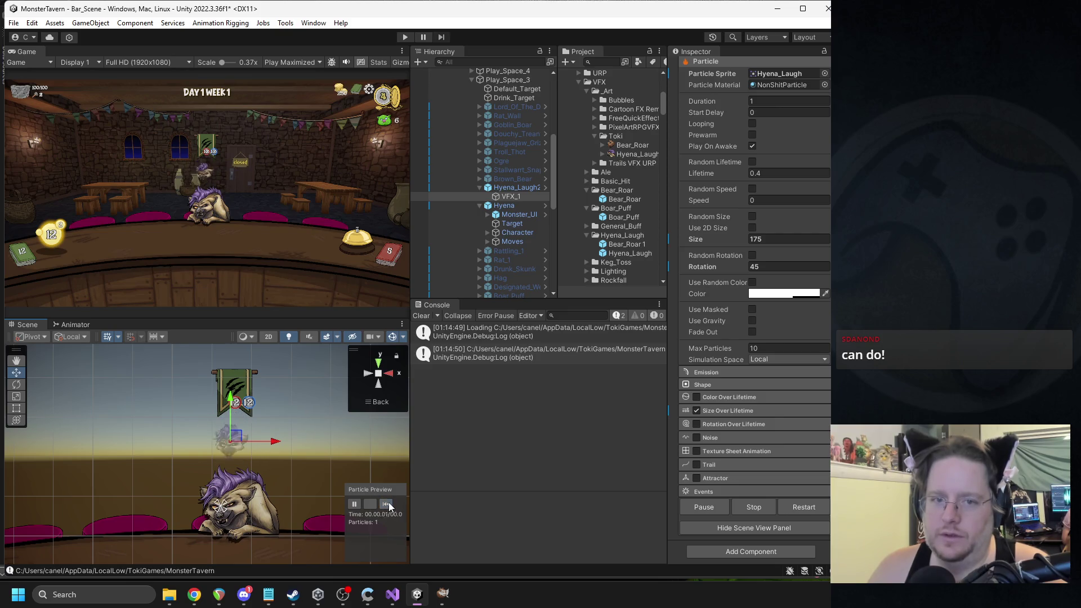
click(387, 503)
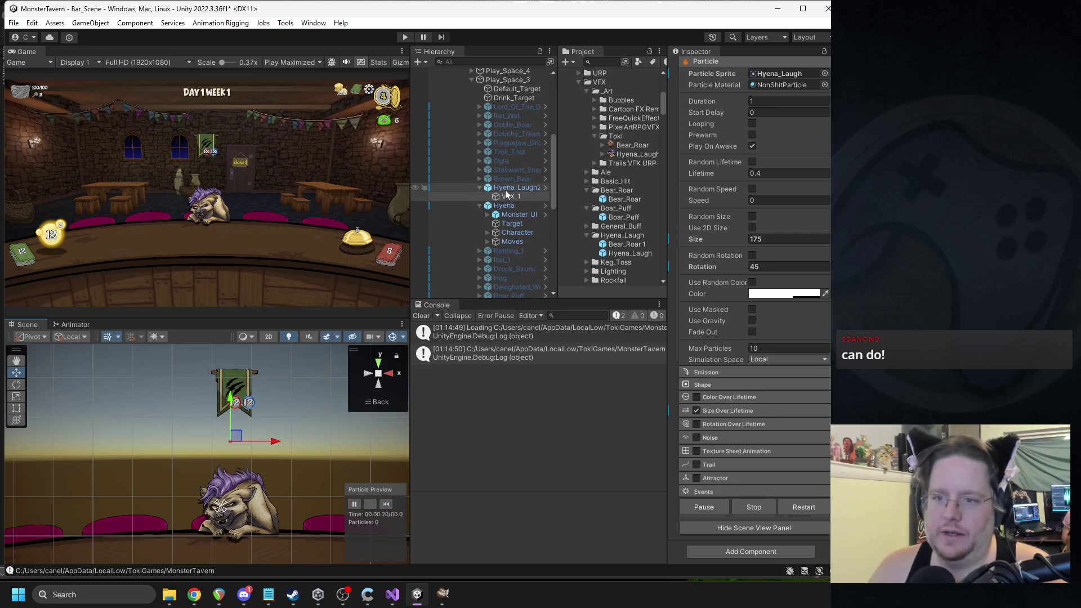
Review Hyena_Laugh2's prefab overrides without applying them.
click(508, 236)
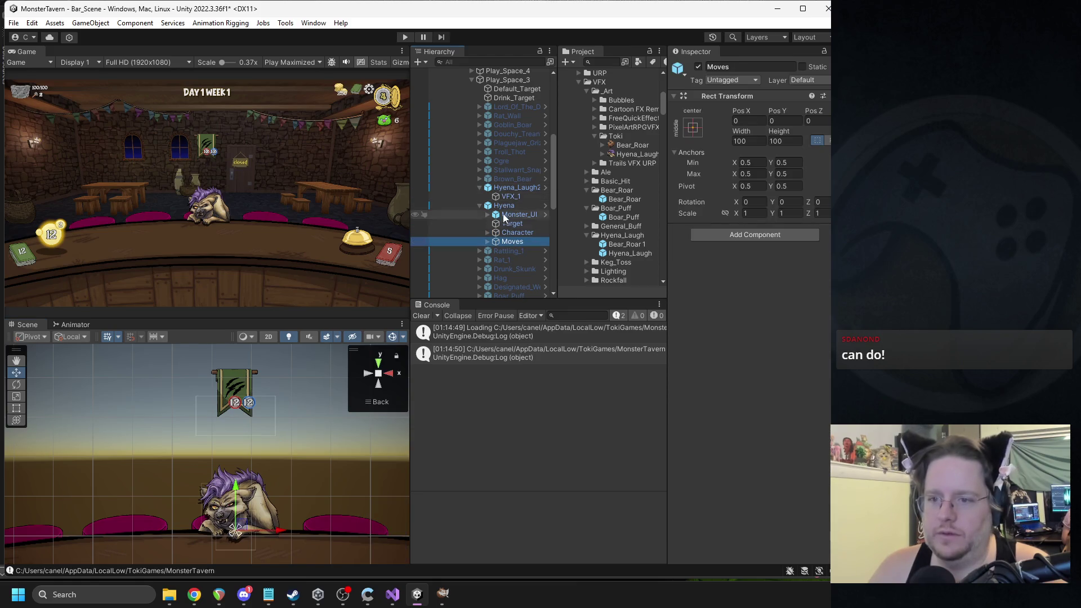
click(510, 187)
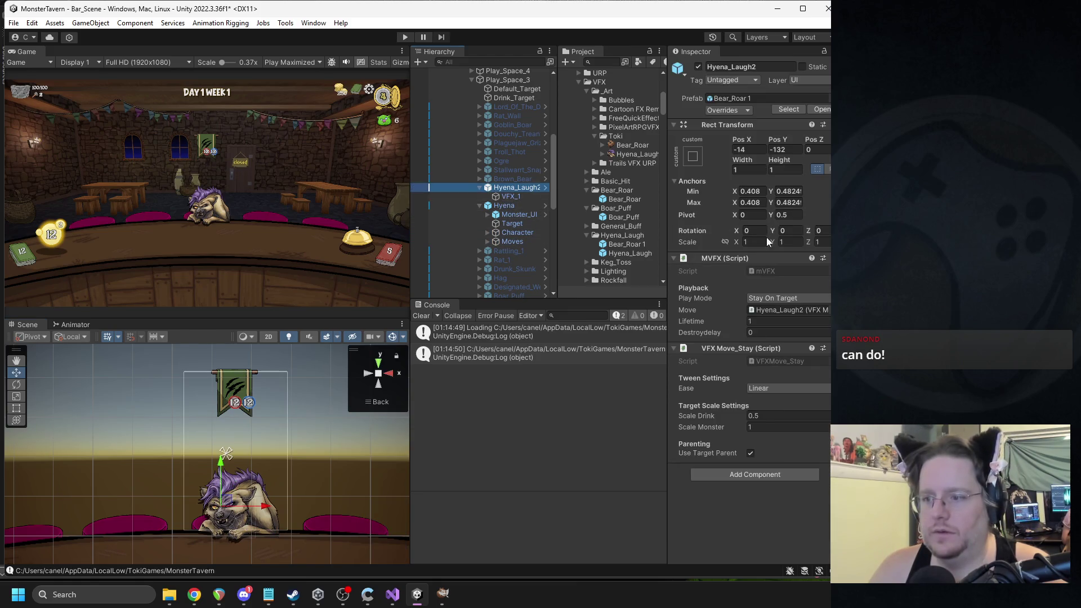
click(728, 109)
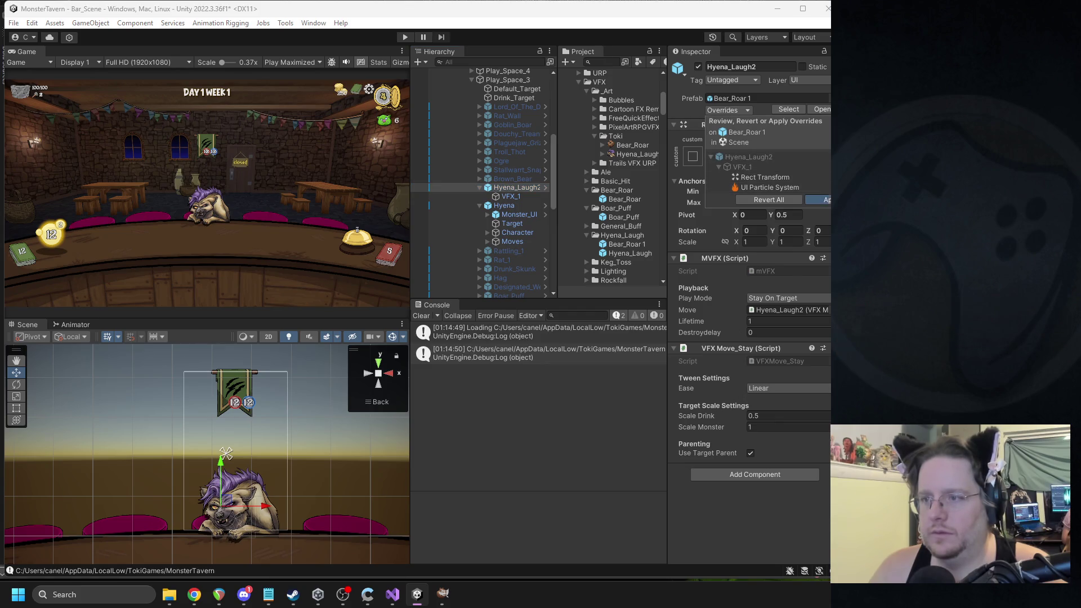
click(611, 316)
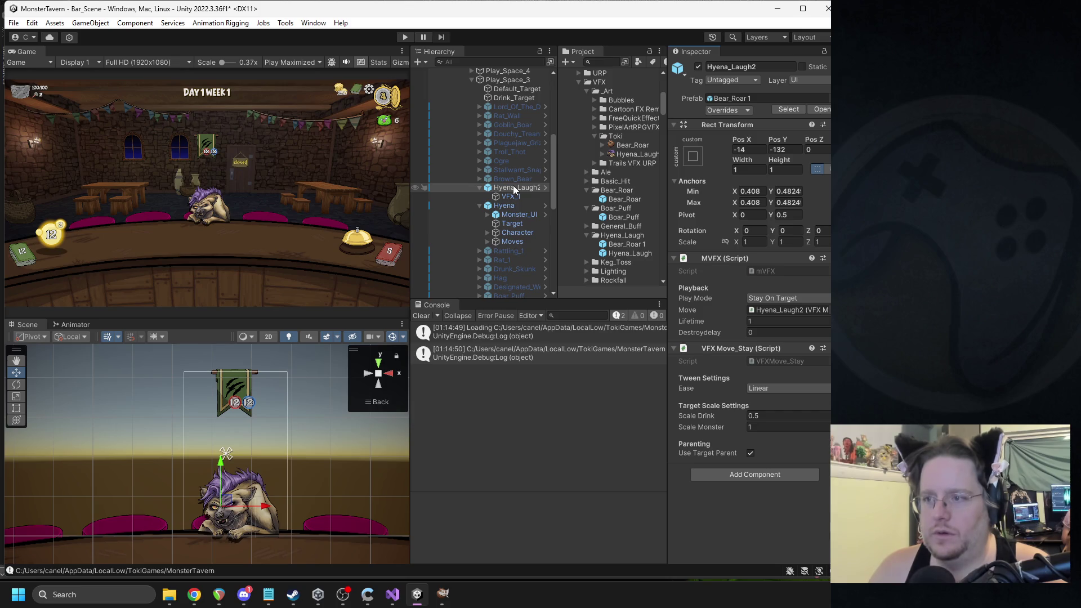
Unpack Hyena_Laugh2 and save it as a new prefab in the Hyena_Laugh folder.
right_click(514, 187)
mouse_move(566, 280)
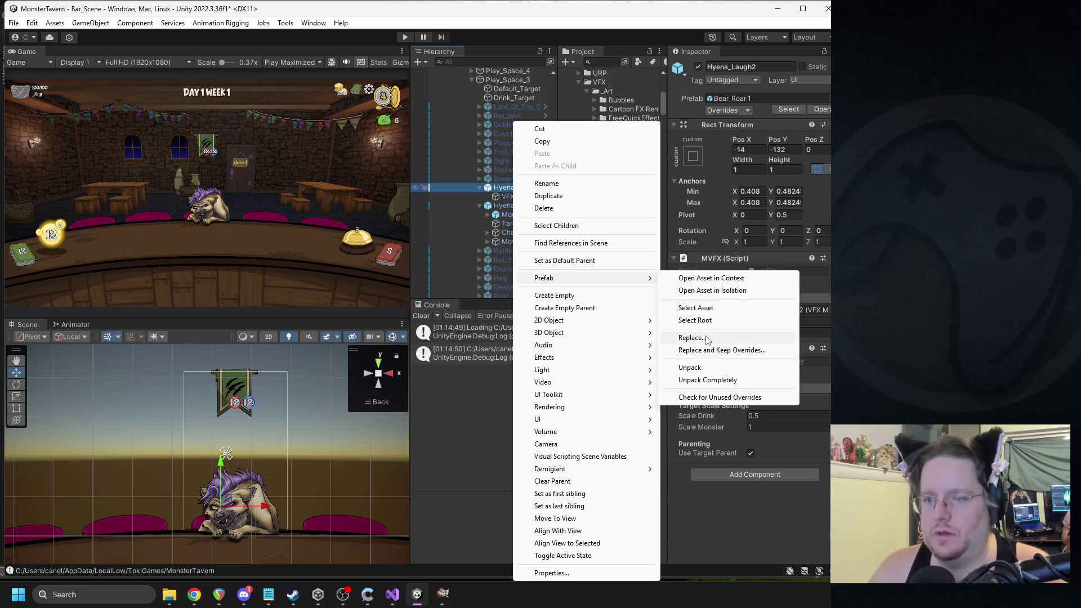
click(707, 380)
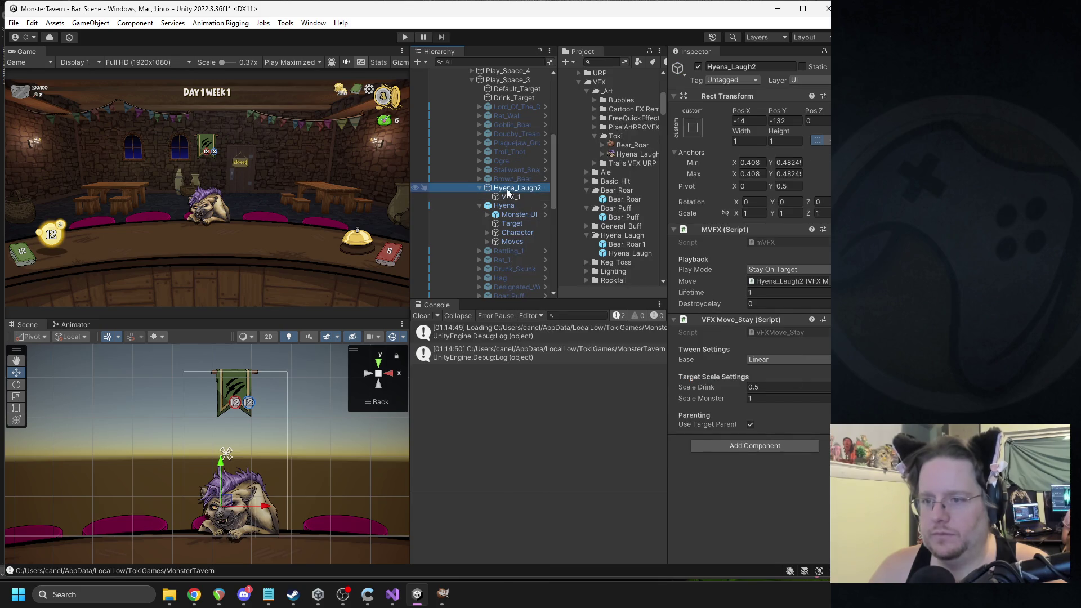
drag(512, 188, 631, 248)
Delete the old Bear_Roar 1 prefab and select the Hyena monster in the scene.
click(629, 245)
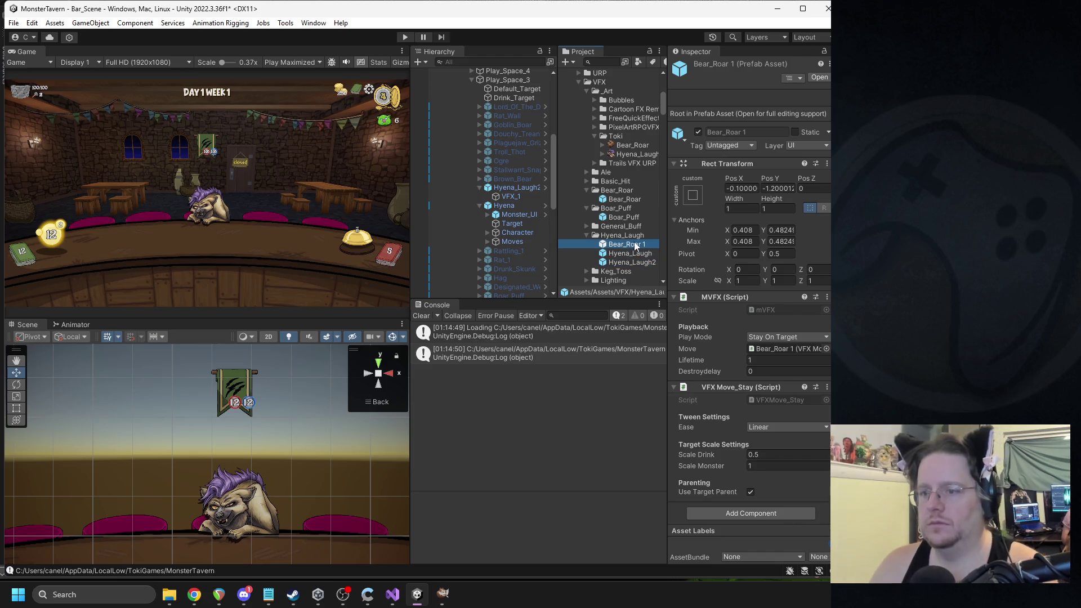
key(Delete)
key(Return)
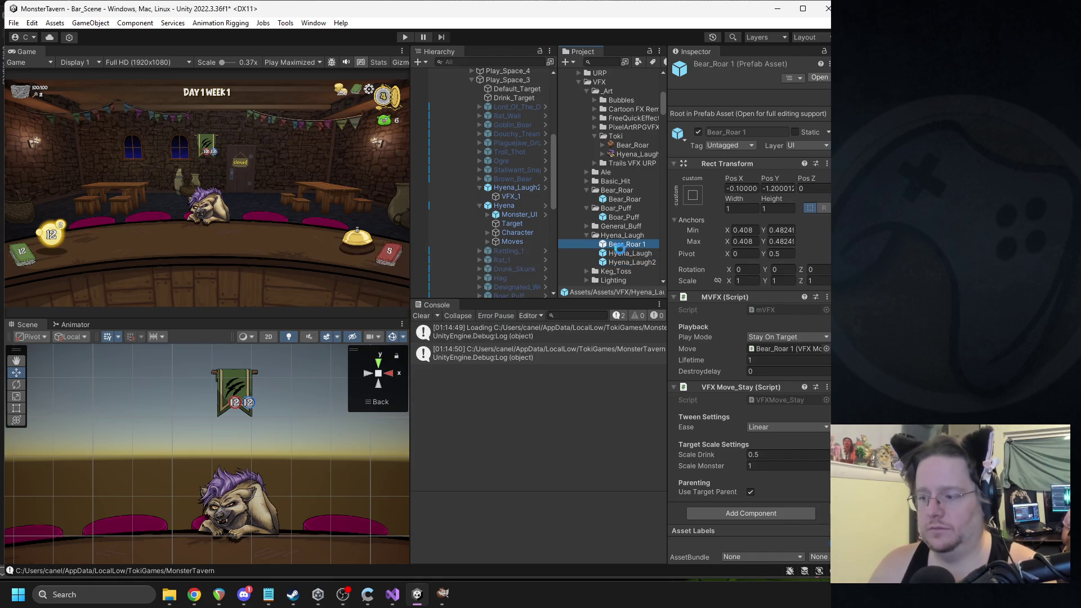
click(621, 254)
click(504, 206)
scroll(765, 315, down, 10)
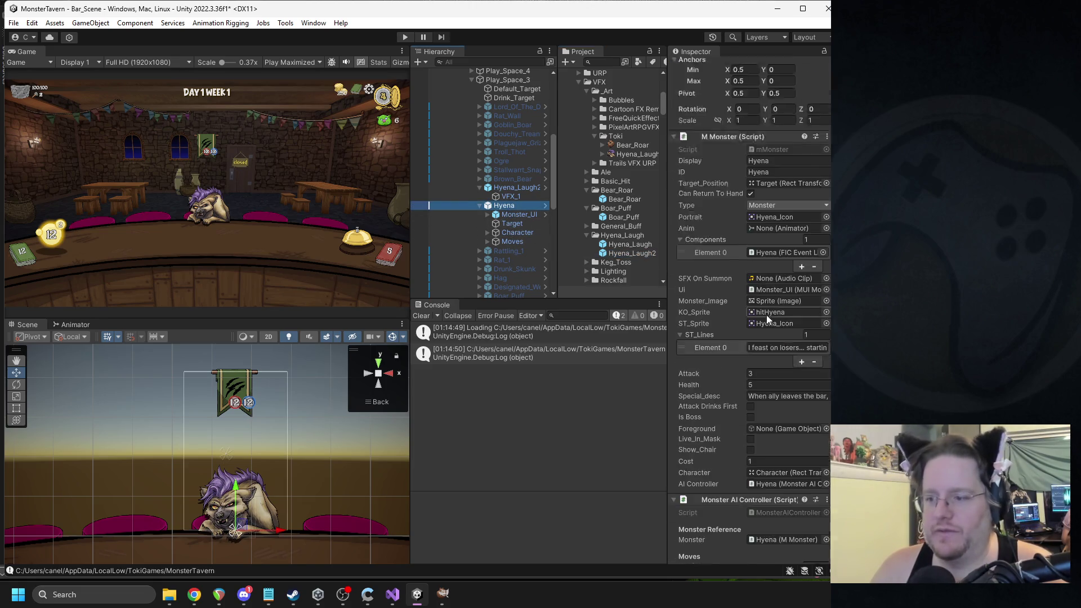
Assign the Hyena_Laugh effect to the VFX field of the Hyena's BadJoke move.
click(488, 242)
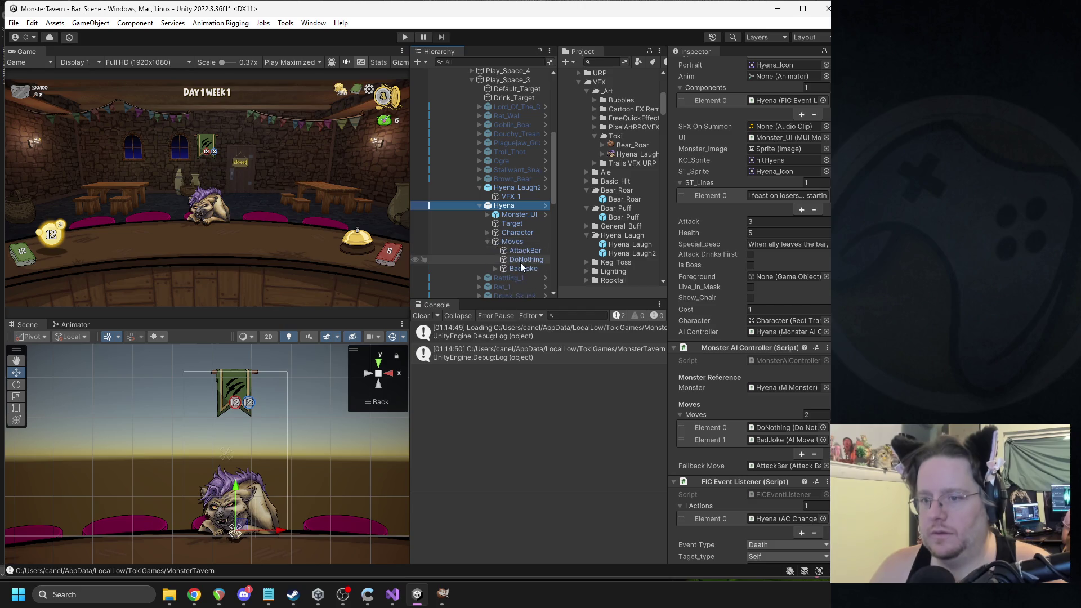
click(522, 270)
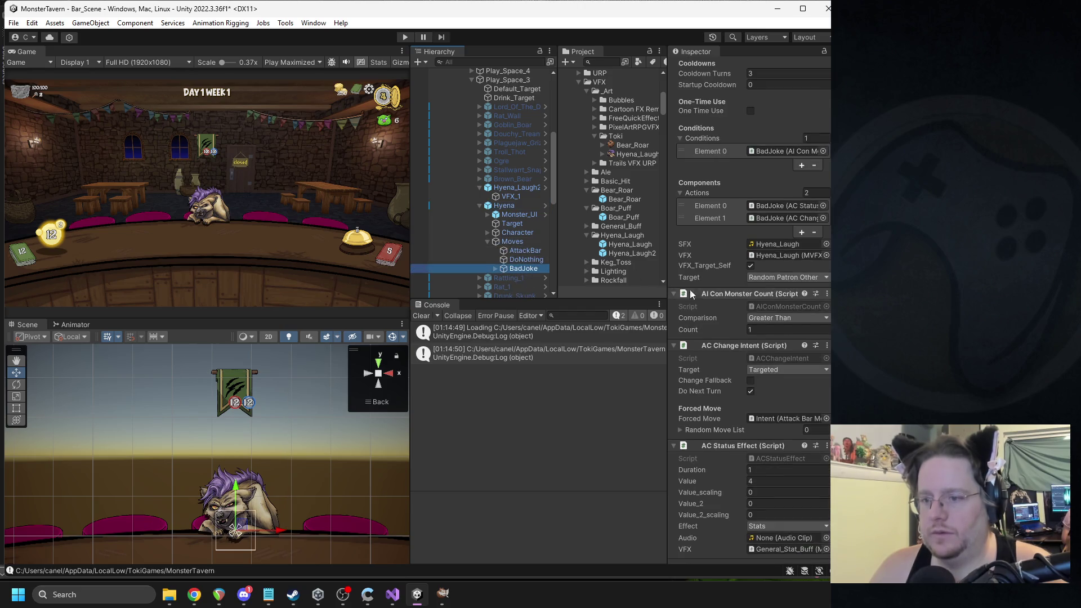
drag(629, 244, 781, 239)
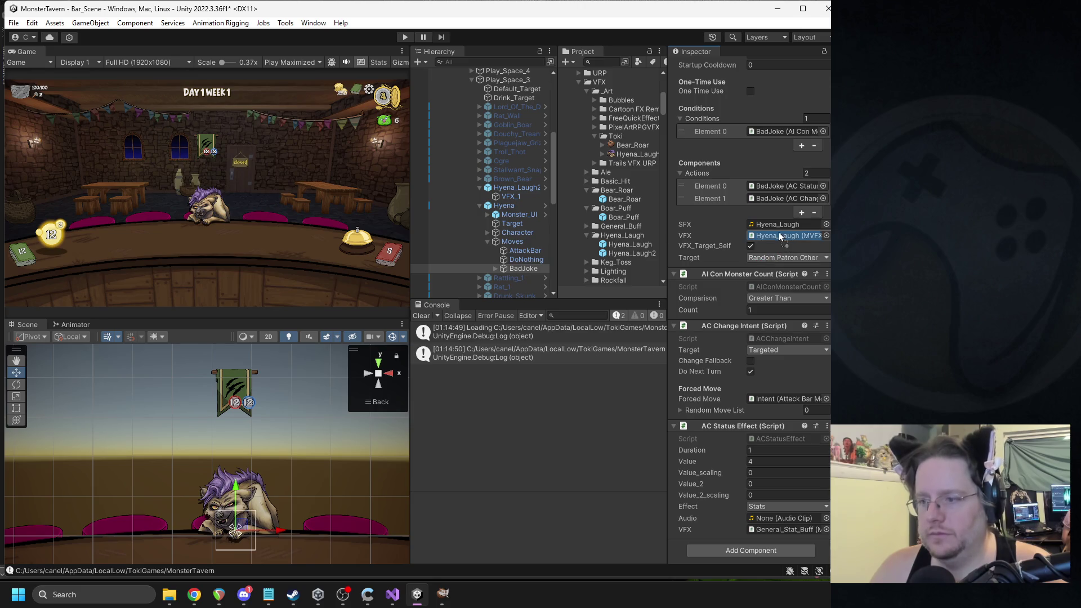
click(502, 188)
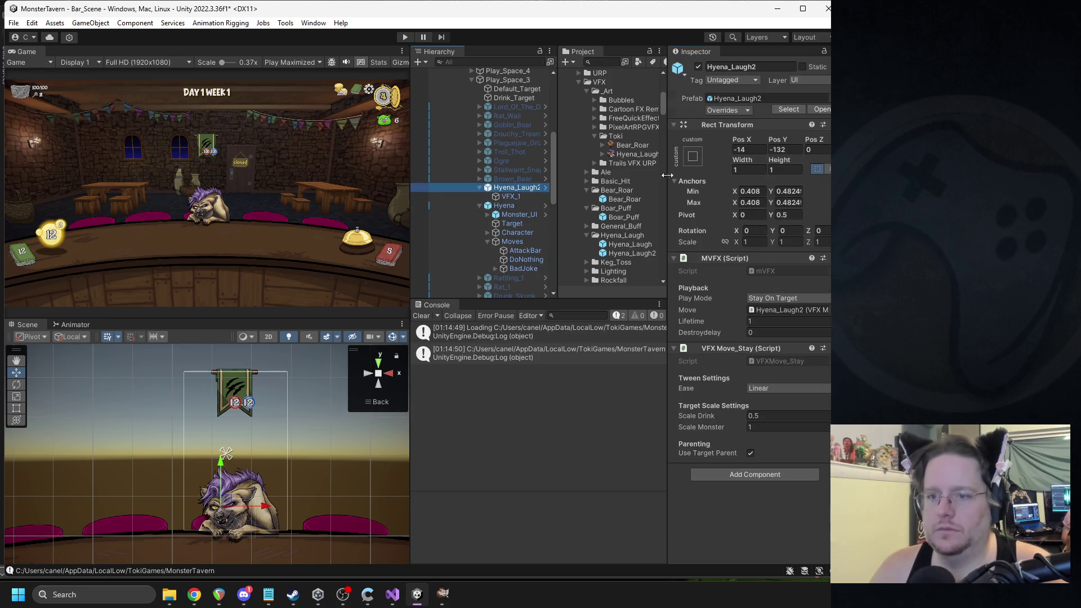
Apply all Hyena prefab overrides, deactivate the scene Hyena, and start a playtest.
click(496, 206)
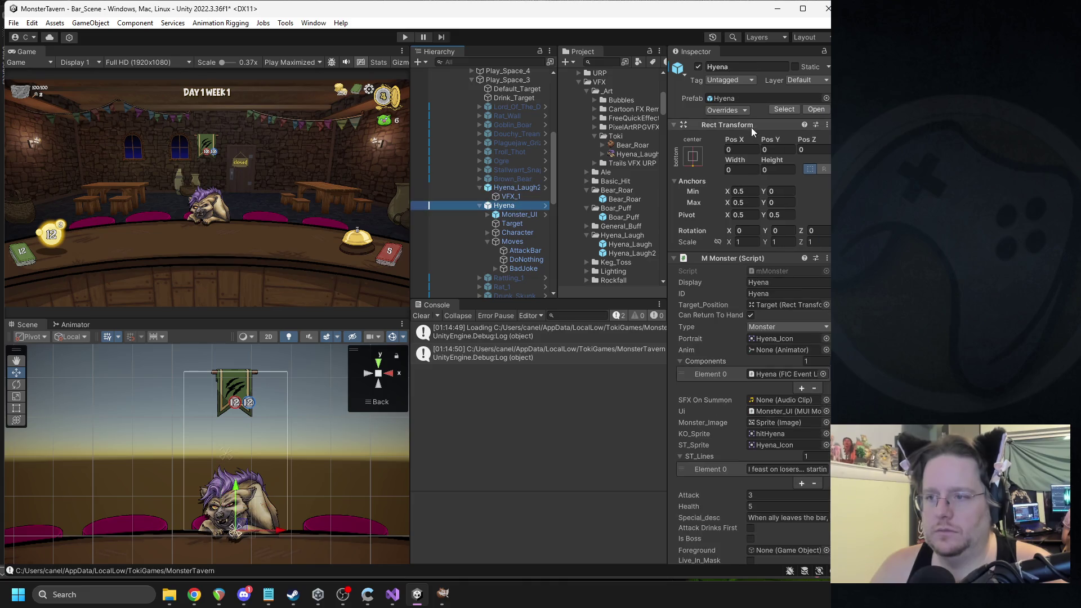
click(731, 111)
click(819, 219)
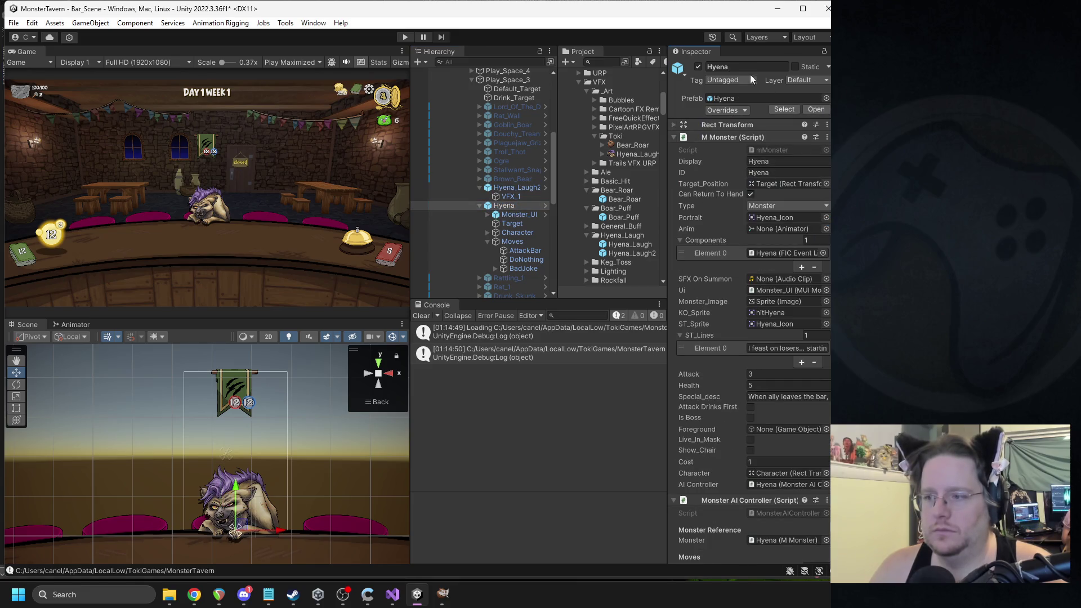
click(698, 67)
click(512, 187)
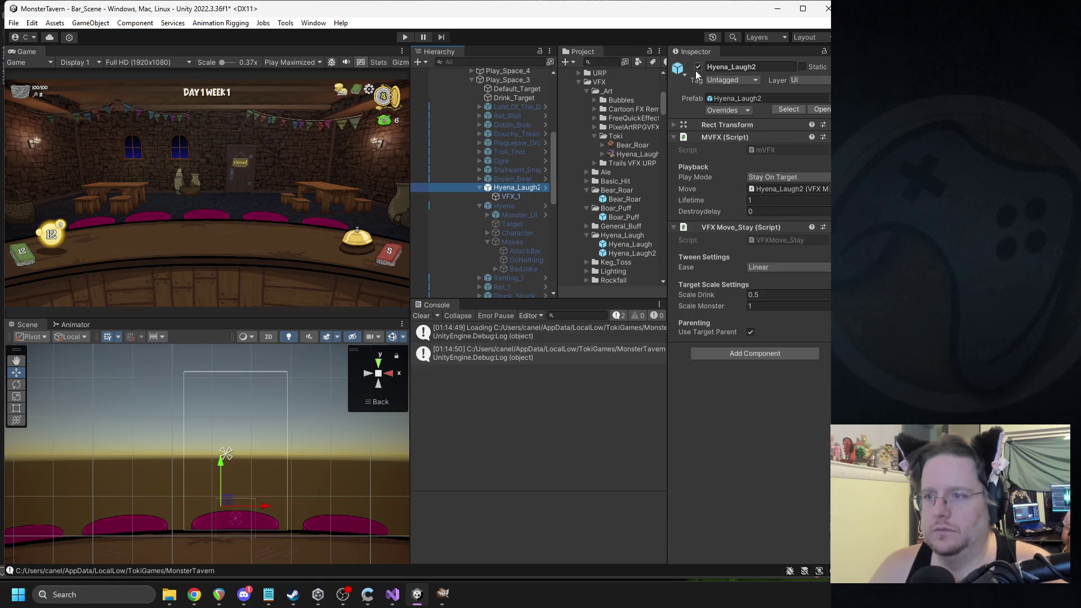
click(405, 37)
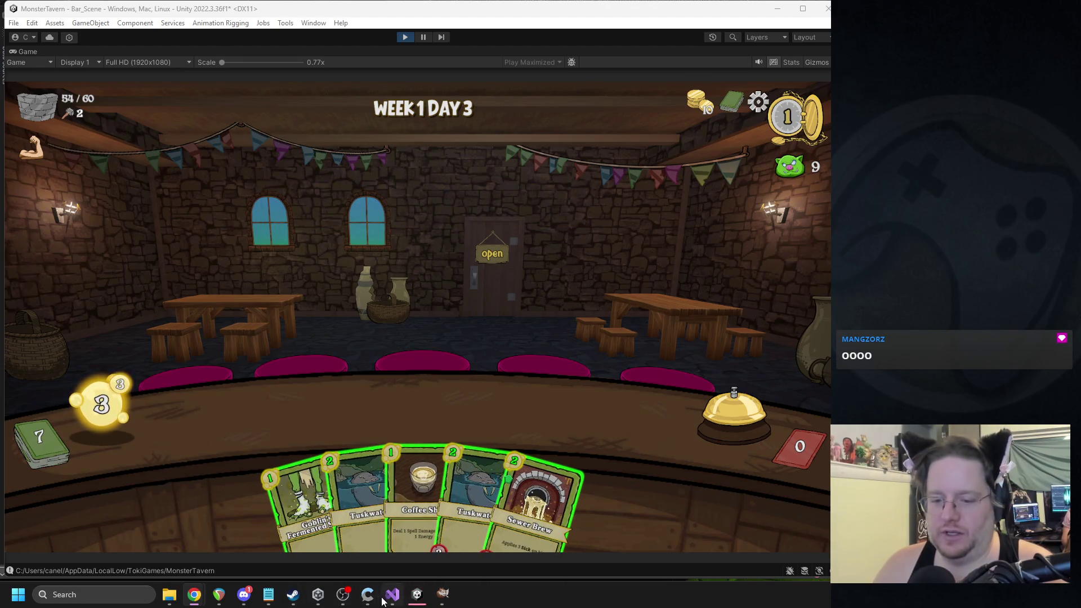
Place Goblin's Fermented and Tuskwater, open the tavern, and serve the bear and turtle.
drag(315, 490, 265, 413)
drag(349, 495, 344, 409)
click(703, 357)
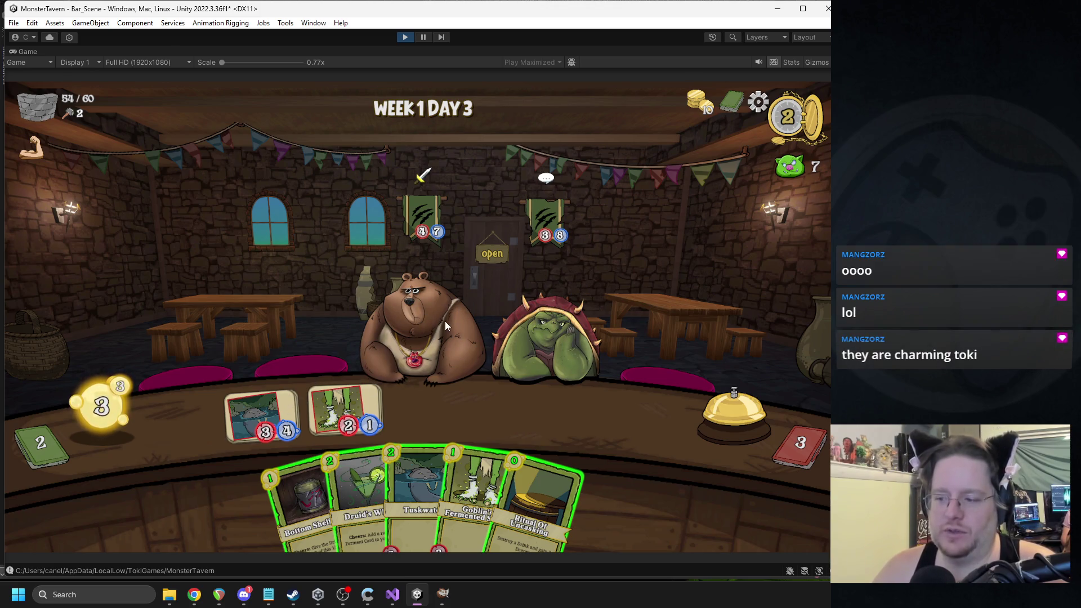
drag(272, 404, 392, 331)
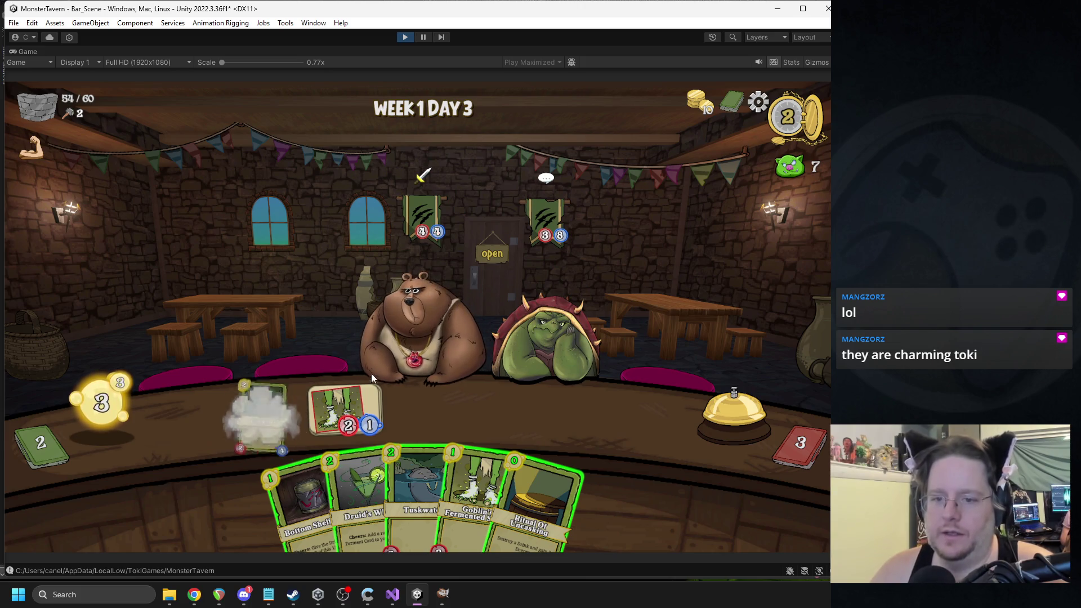
drag(371, 410, 570, 341)
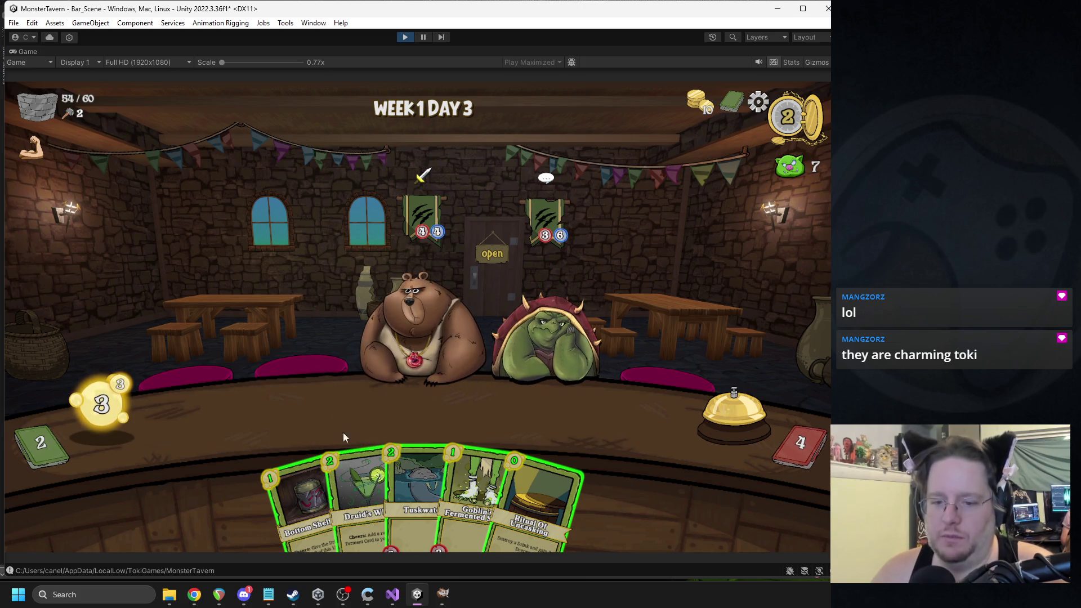
Build drinks with Bottom Shelf Buzz, Goblin's Fermented and Ironbark Ferment, then end the round.
mouse_move(348, 451)
mouse_down()
mouse_move(352, 459)
mouse_move(302, 393)
mouse_move(332, 411)
mouse_up()
mouse_move(473, 495)
mouse_down()
mouse_move(388, 403)
mouse_move(341, 421)
mouse_up()
drag(409, 487, 428, 408)
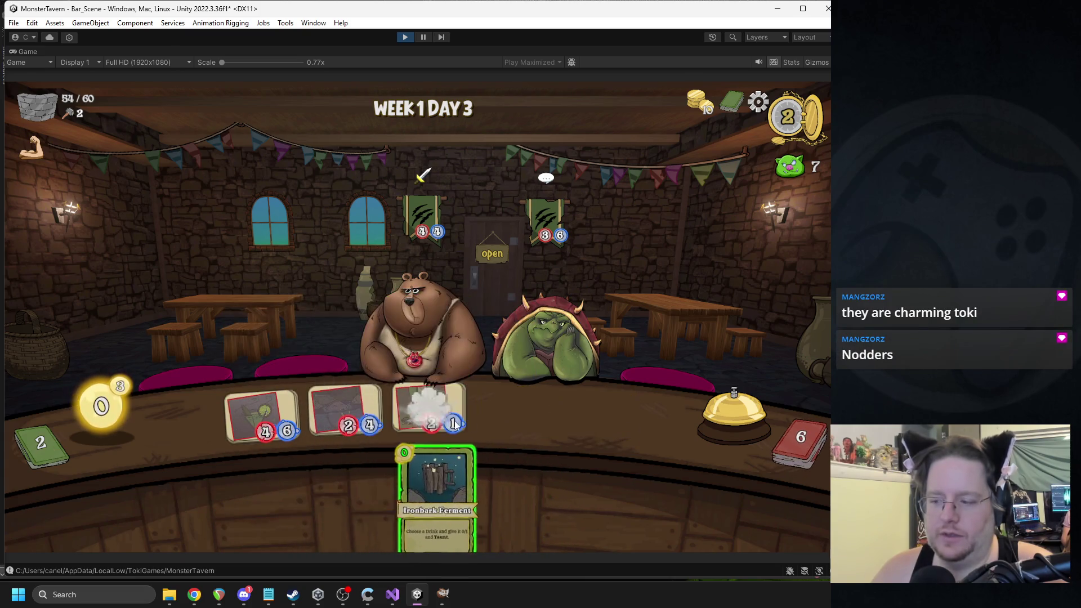
drag(451, 475, 324, 423)
click(733, 415)
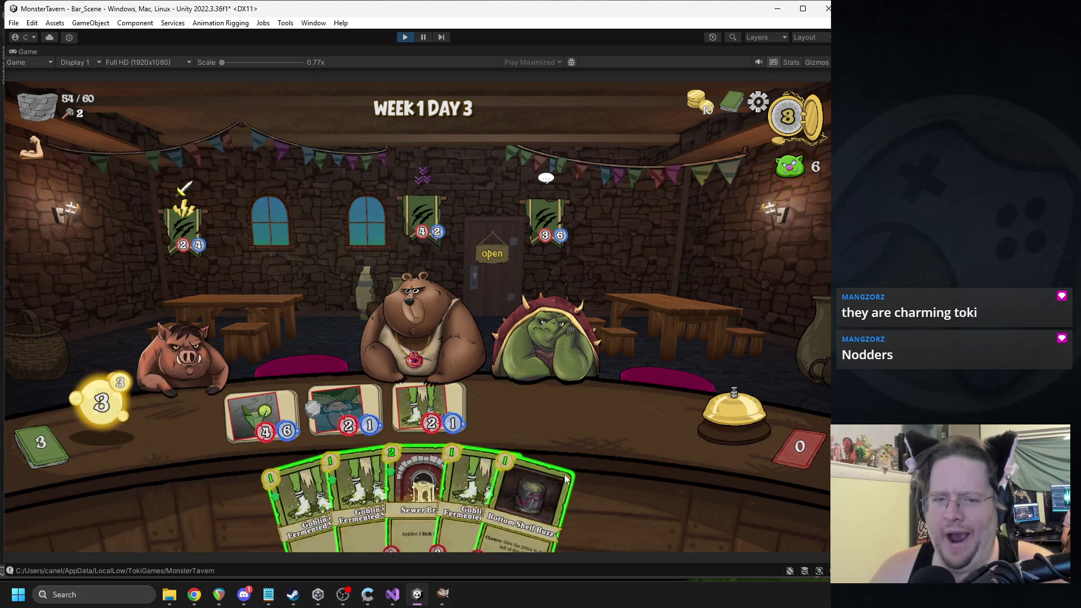
Serve Tuskwater drinks to the hyena and rat, finish two more rounds, then stop playing.
drag(537, 507, 512, 414)
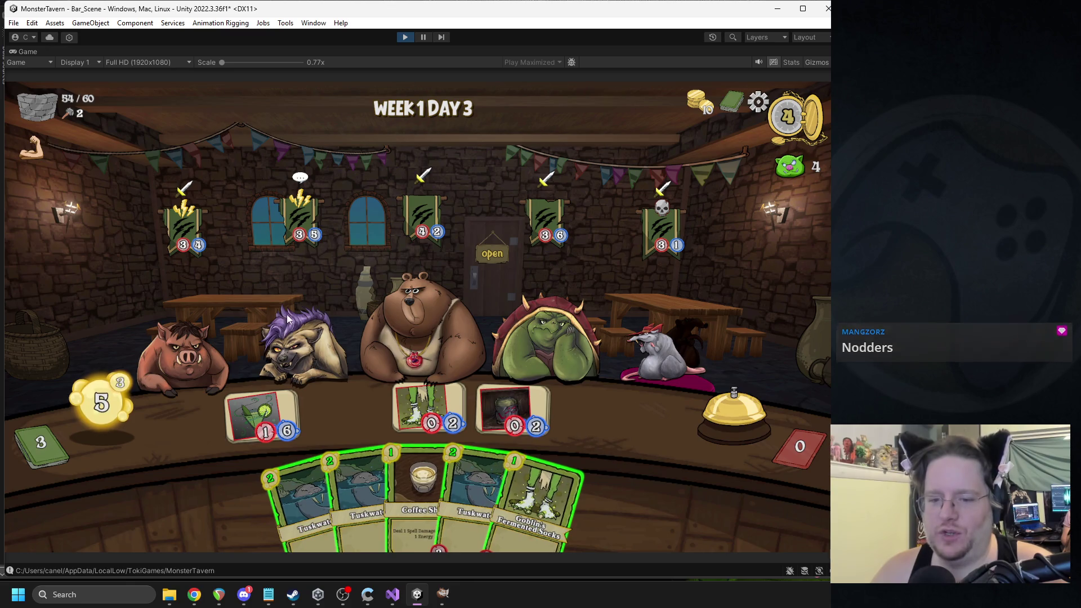
drag(354, 470, 346, 417)
drag(398, 457, 596, 421)
click(709, 421)
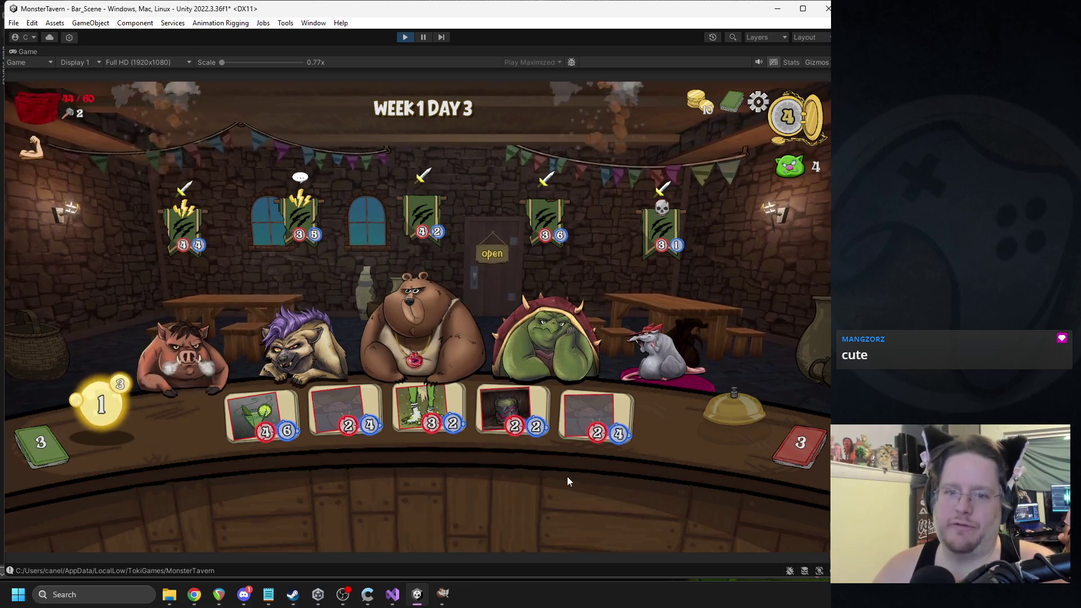
click(757, 434)
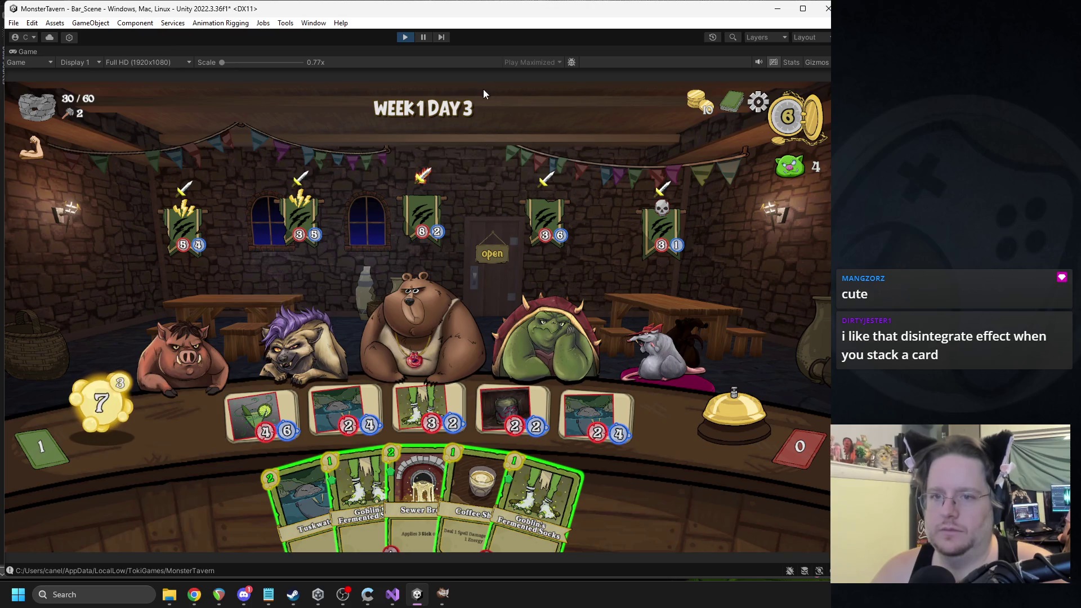
click(405, 37)
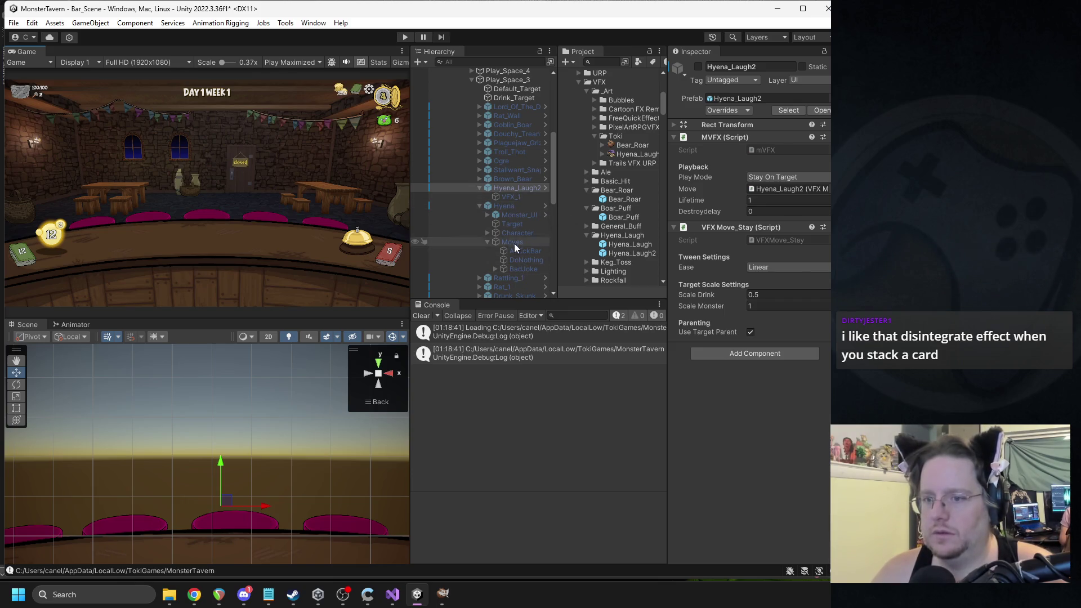
Open the Hyena prefab and inspect the BadJoke move and its Intent child.
click(504, 207)
click(825, 109)
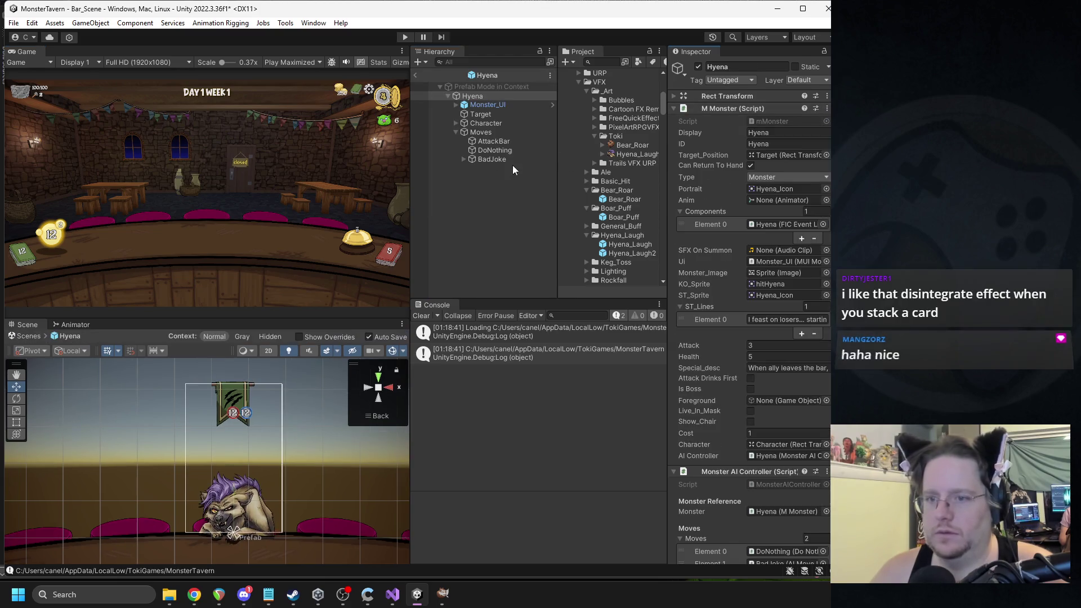
click(505, 159)
scroll(736, 248, down, 5)
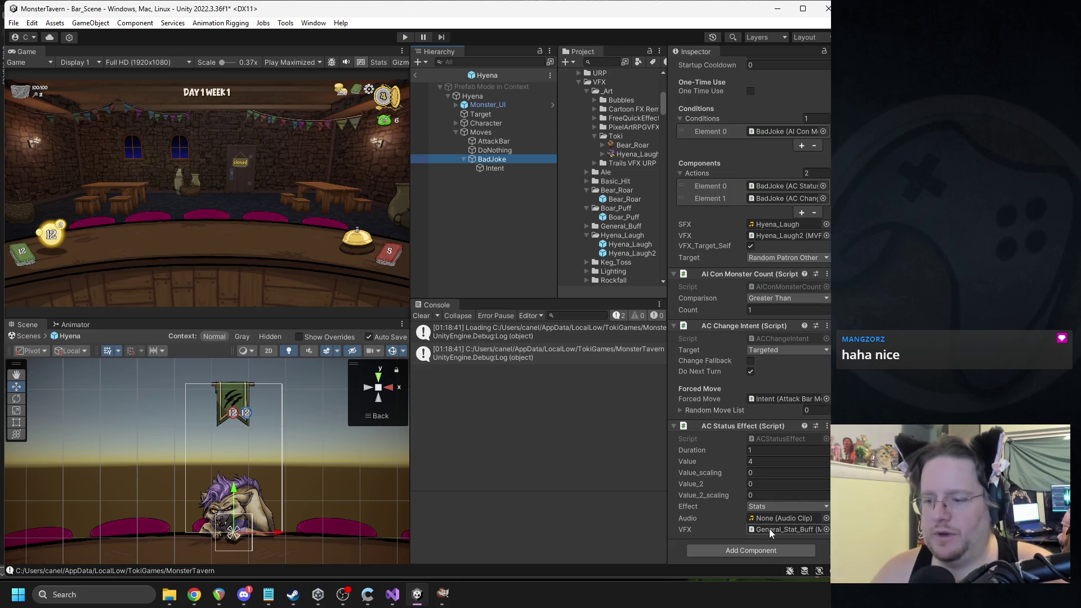
click(488, 168)
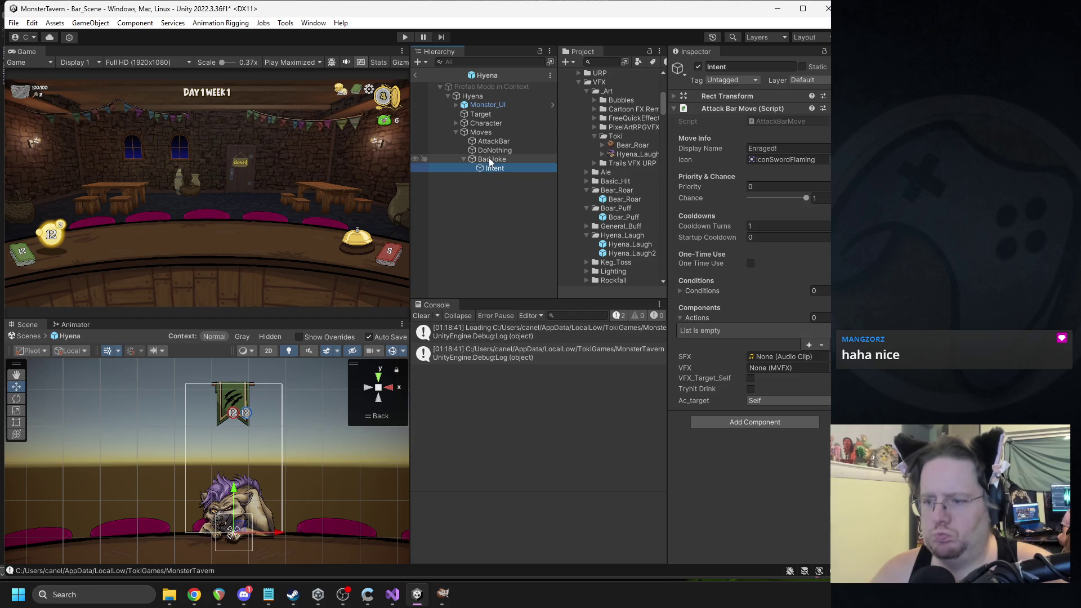
click(490, 160)
scroll(755, 401, down, 5)
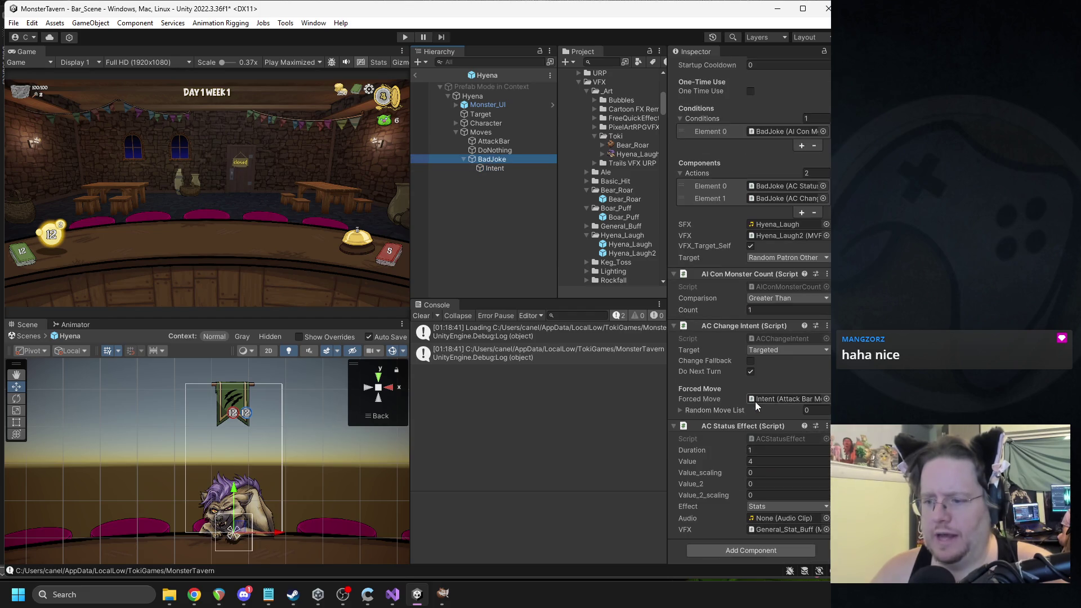
Open ACStatusEffect.cs in Visual Studio via Edit Script and select the _VFX field.
right_click(738, 427)
click(774, 563)
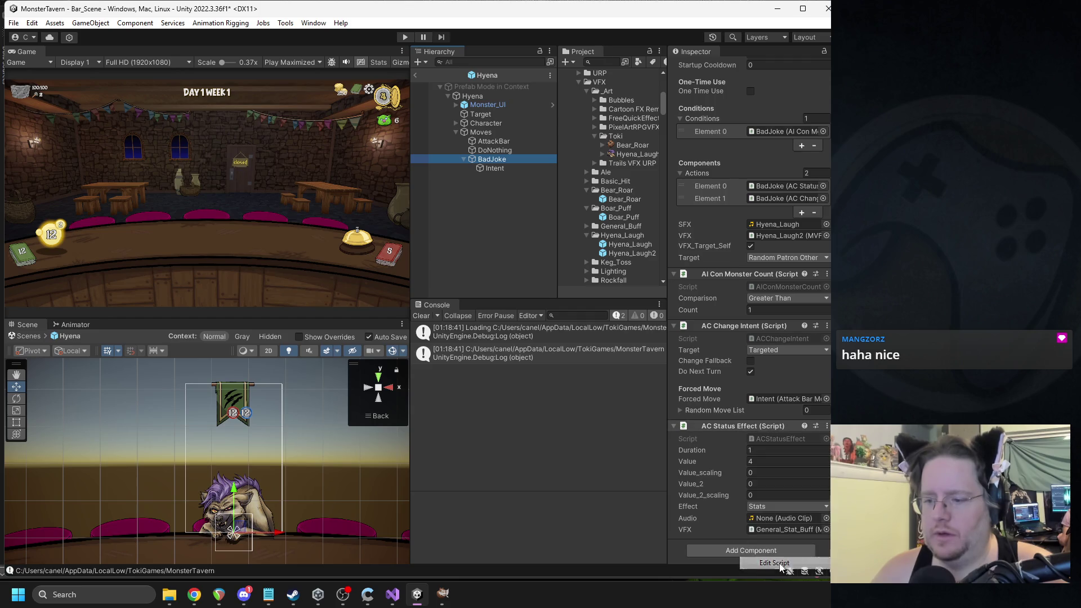
double_click(169, 308)
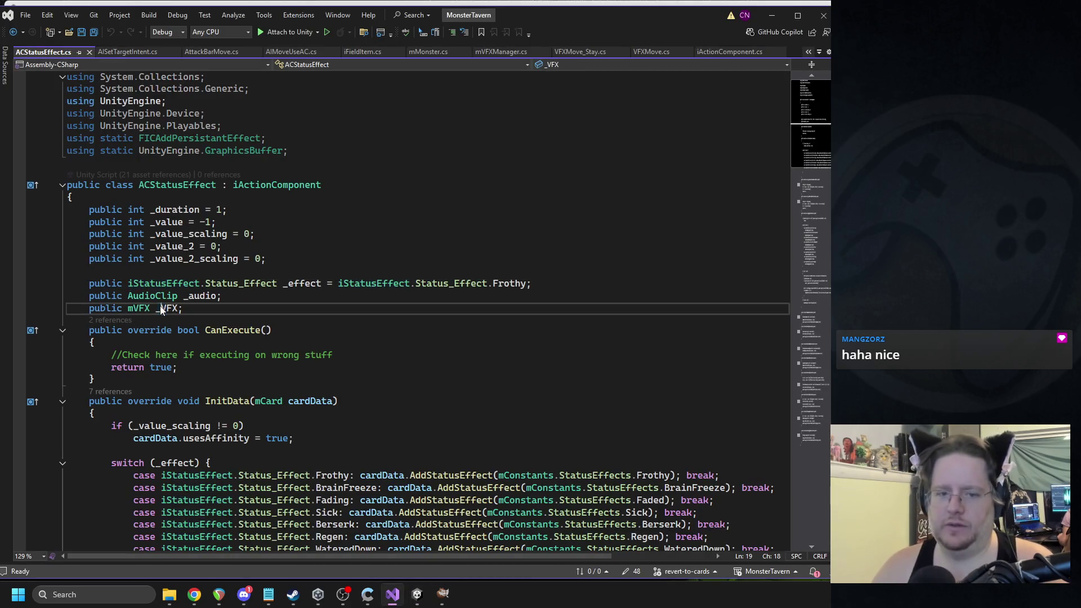
Search for _VFX to reach its null-check, then return to Unity and exit the Hyena prefab.
key(ctrl+f)
key(Return)
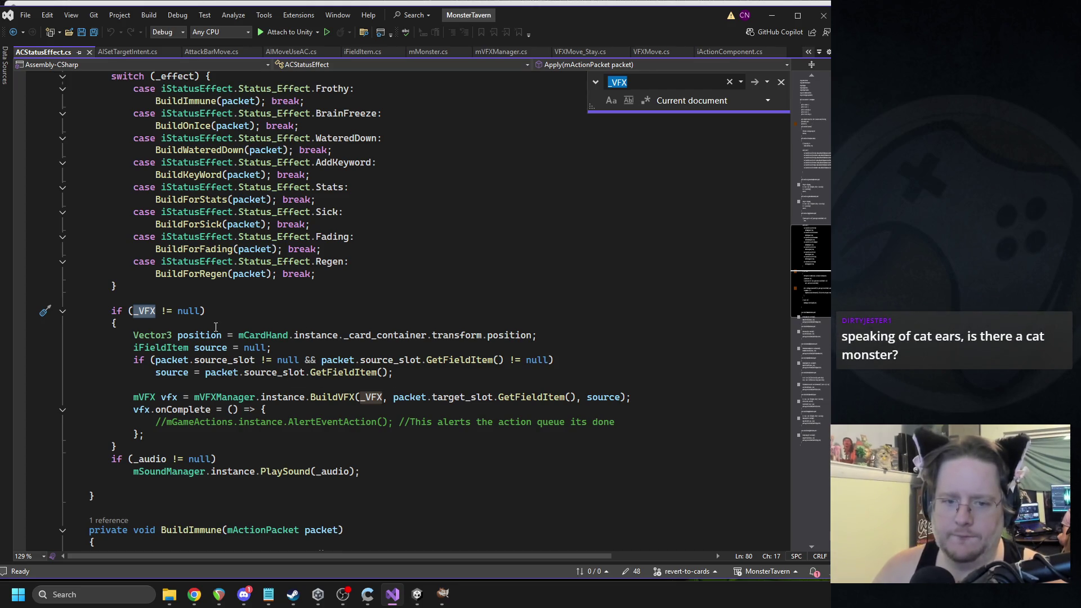
click(282, 322)
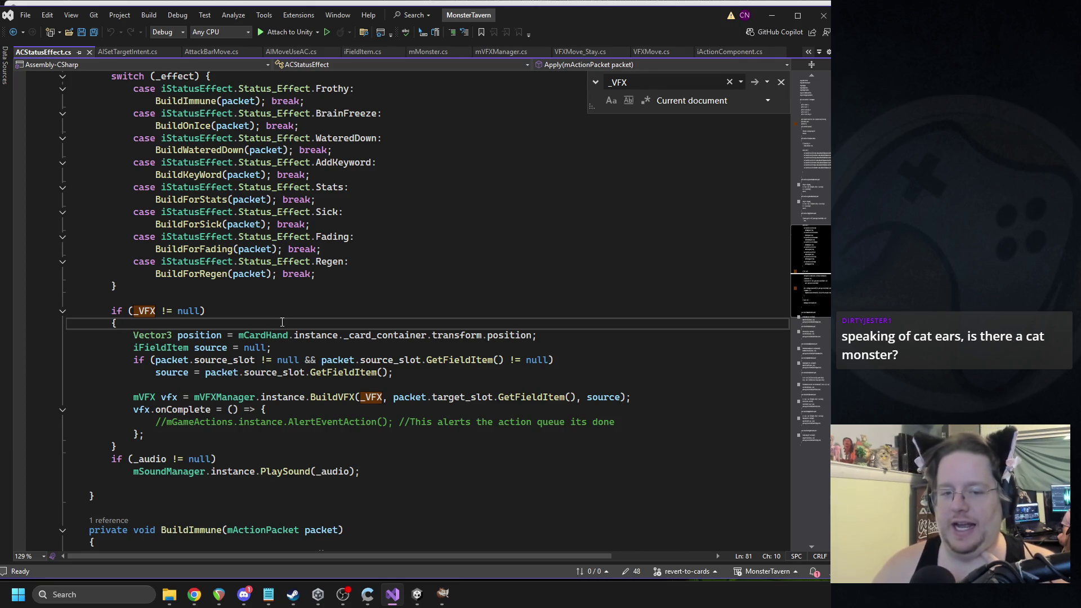
click(417, 595)
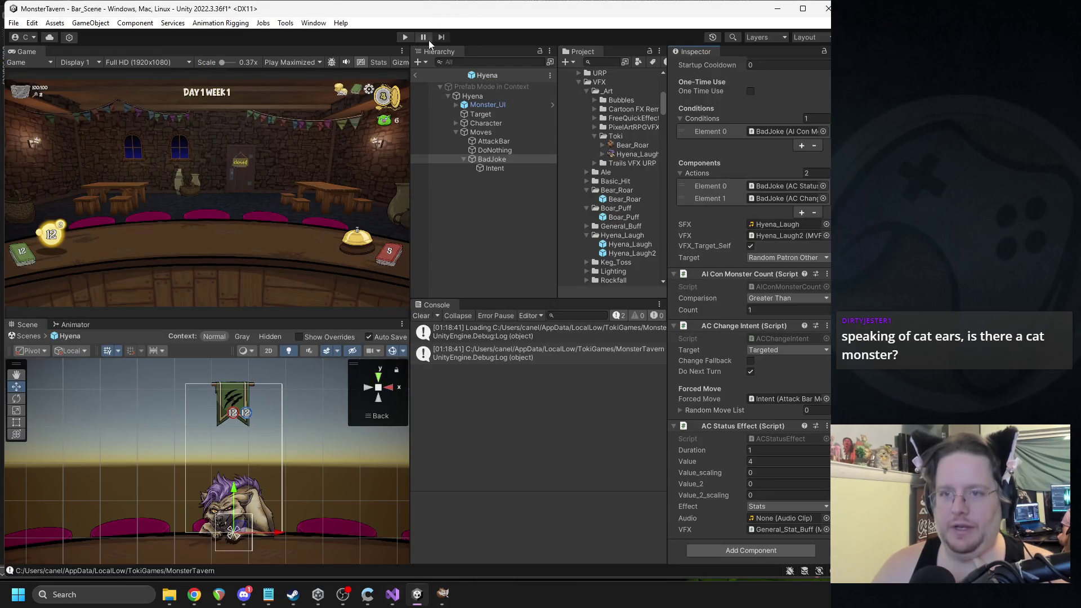
click(415, 75)
Start a new playtest, put two drinks on the bar, and serve the bear and rat.
click(401, 37)
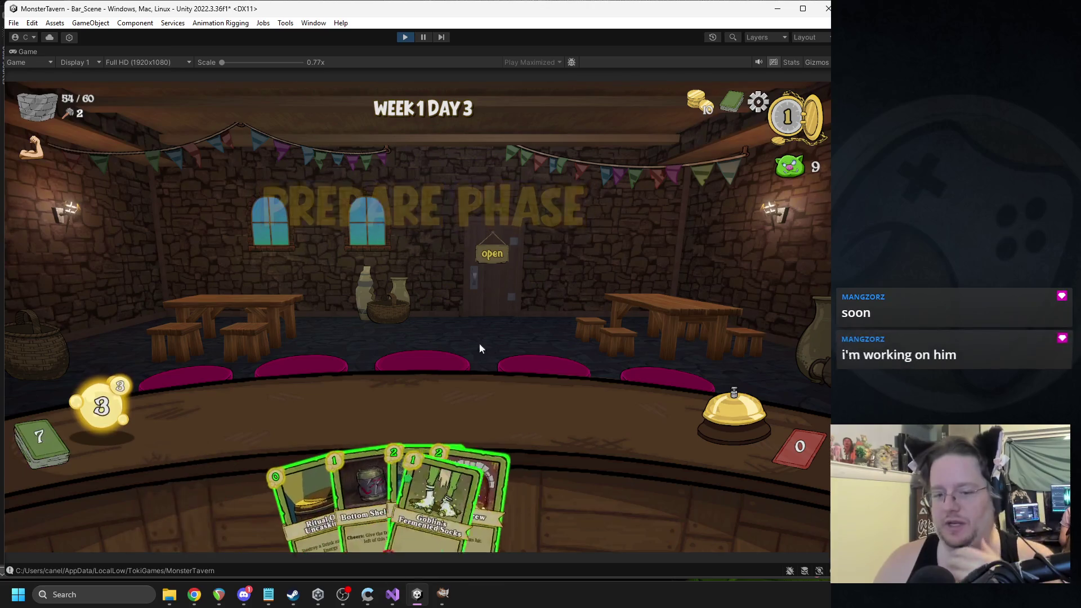
mouse_move(478, 501)
mouse_down()
mouse_move(323, 417)
mouse_move(271, 417)
mouse_up()
drag(372, 489, 353, 413)
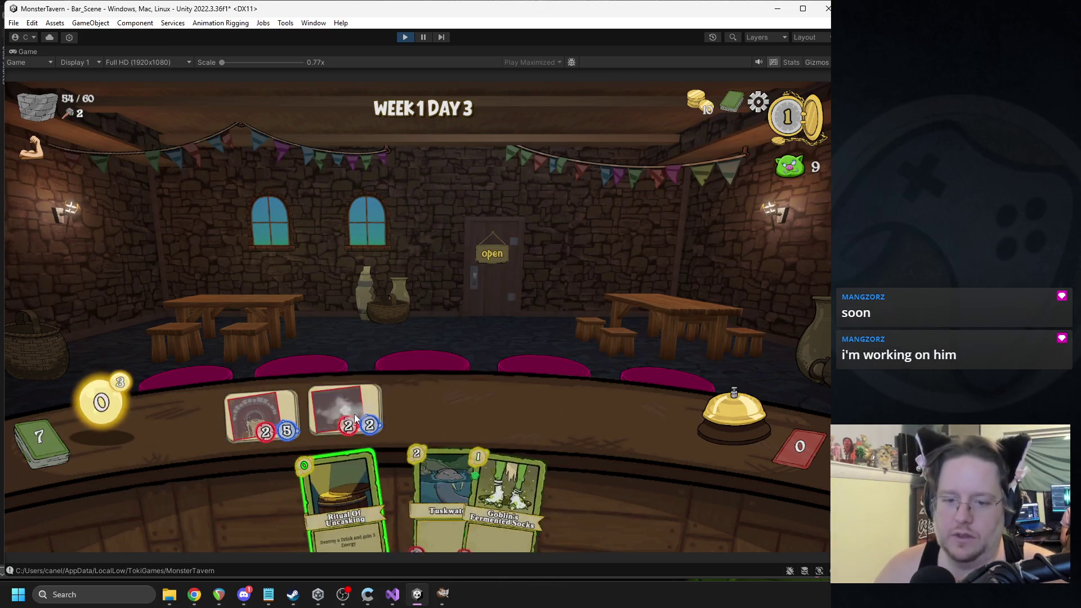
click(734, 391)
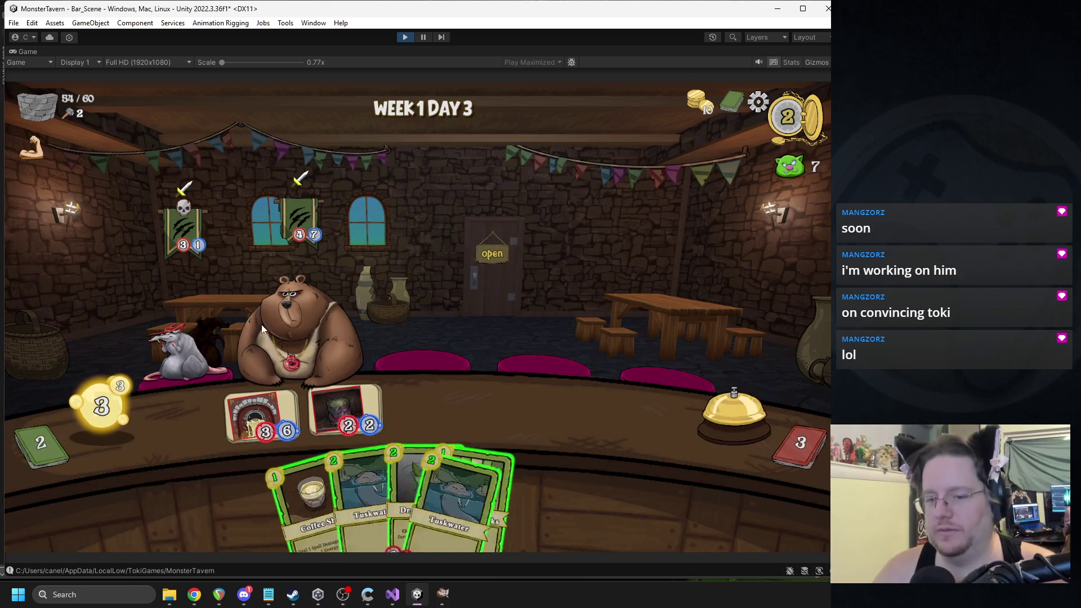
drag(294, 322, 294, 322)
drag(304, 506, 179, 341)
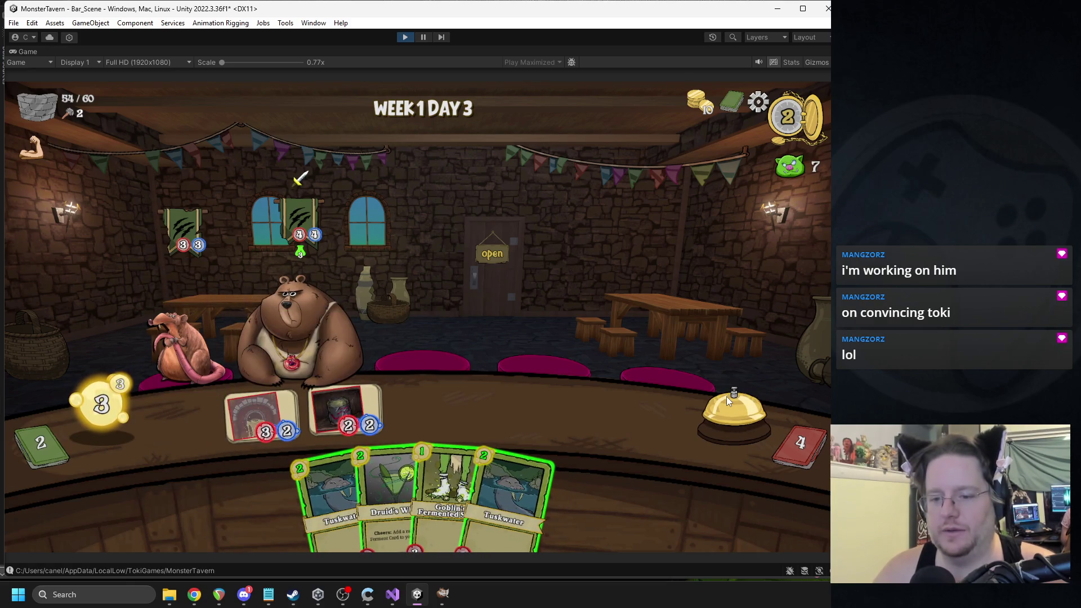
Ring the bell through three rounds, then pause the running game.
click(726, 396)
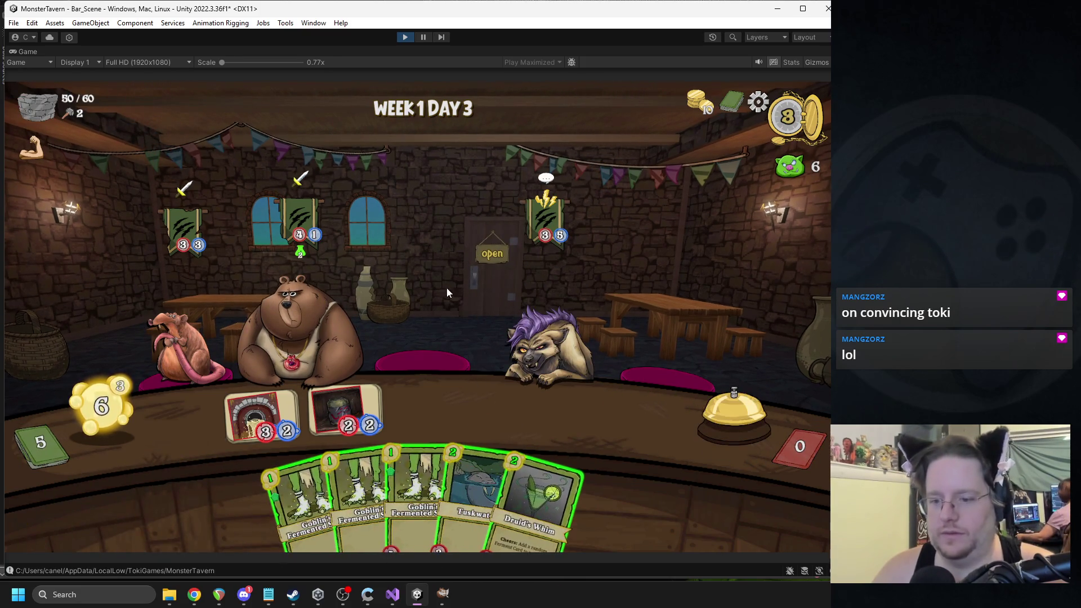
click(701, 402)
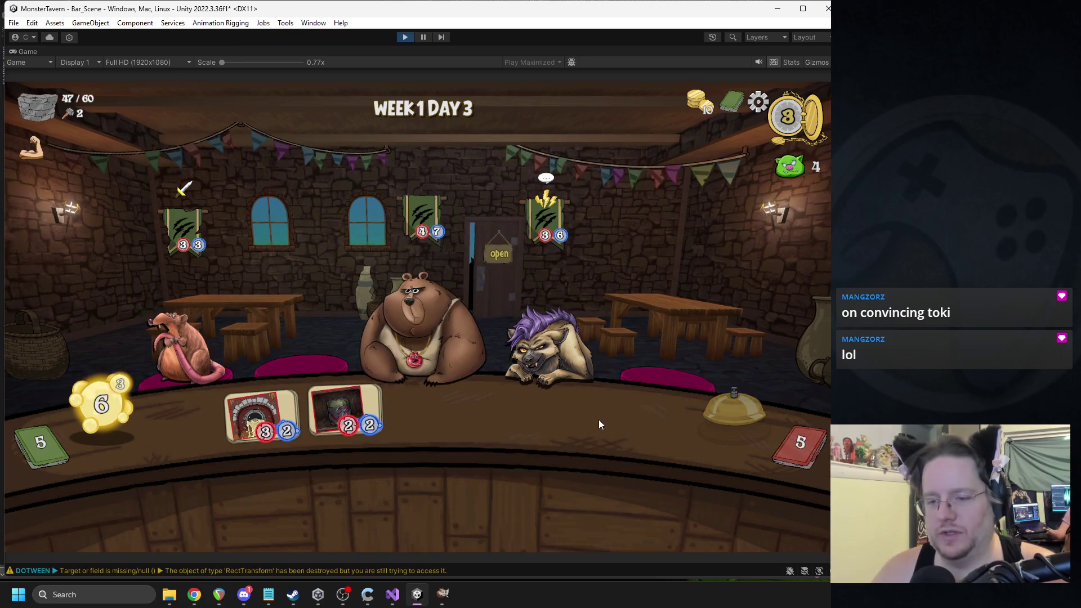
click(734, 406)
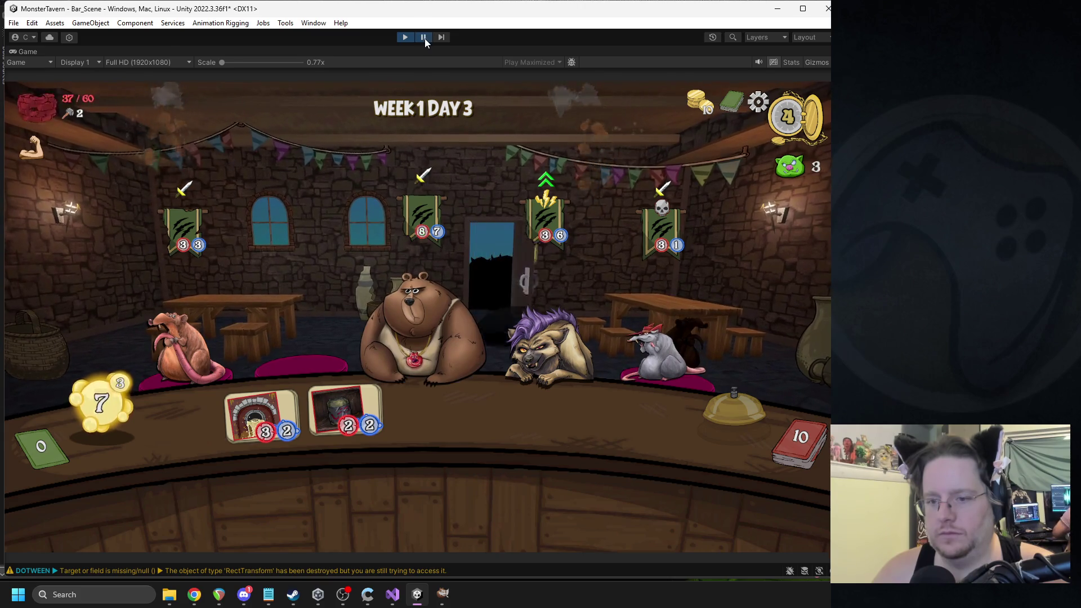
click(424, 38)
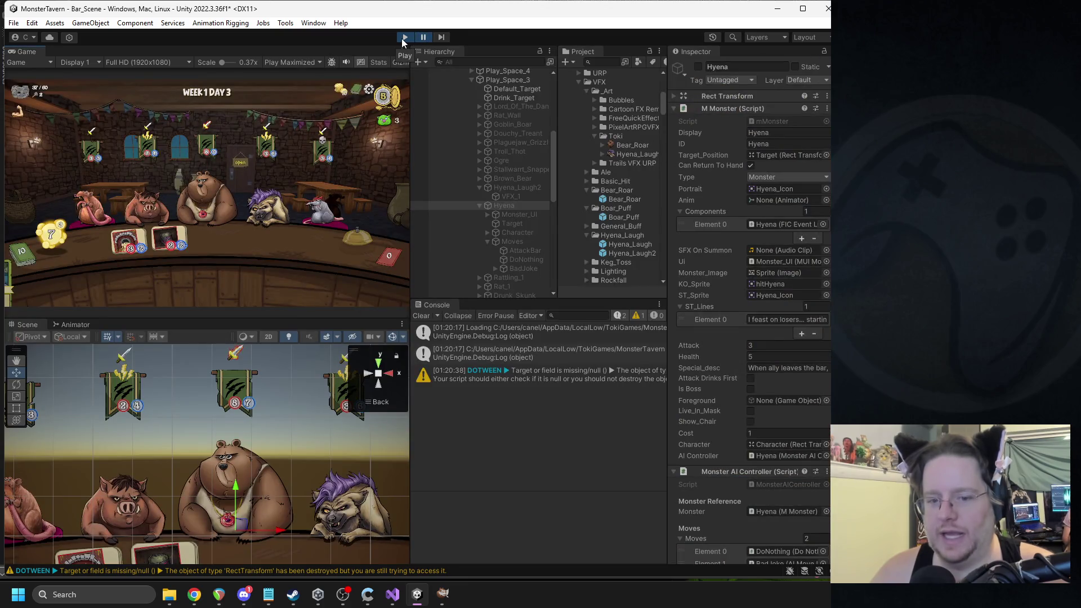
click(405, 37)
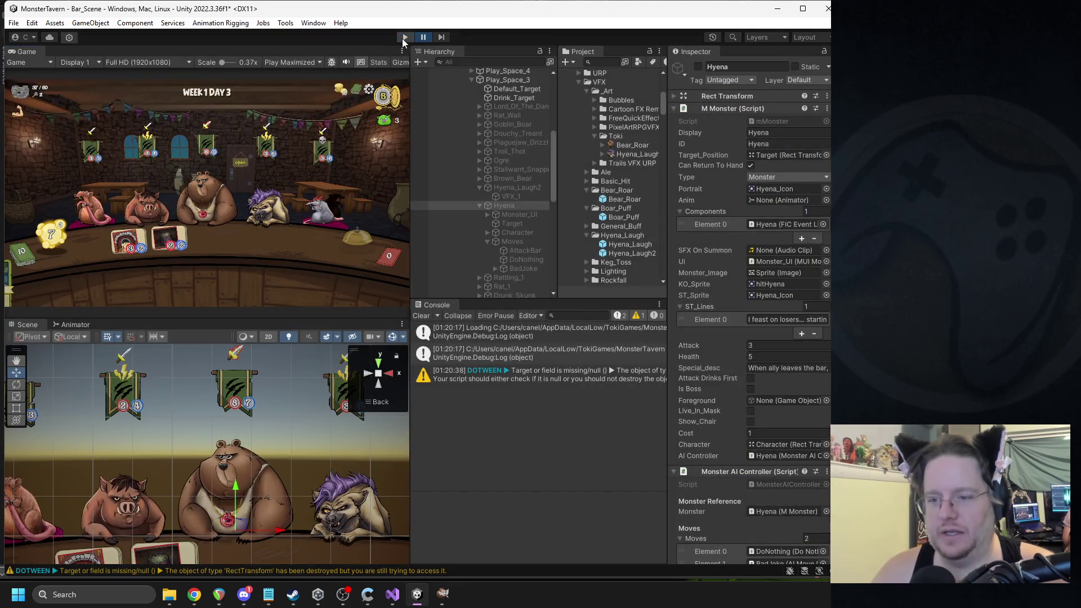
Open the Hyena prefab and inspect its Intent object and BadJoke move settings.
scroll(708, 383, down, 10)
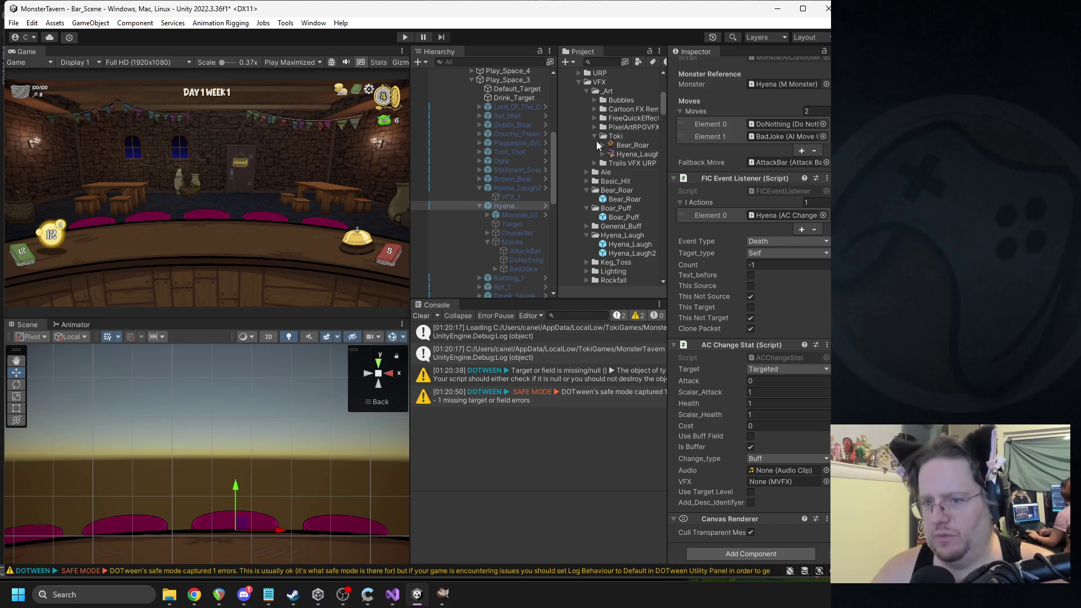
scroll(798, 98, up, 15)
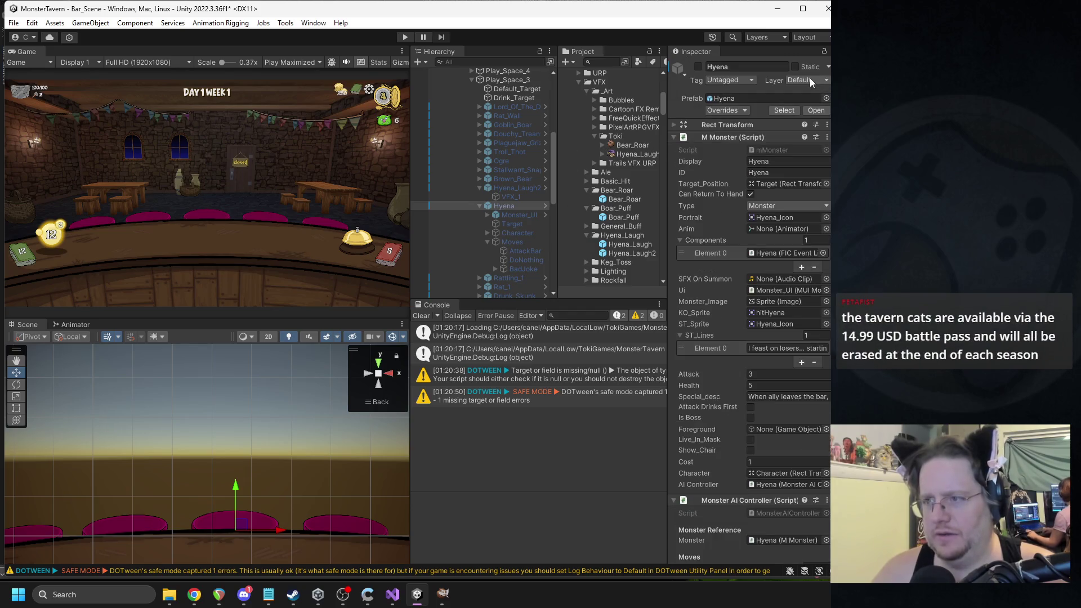
click(817, 110)
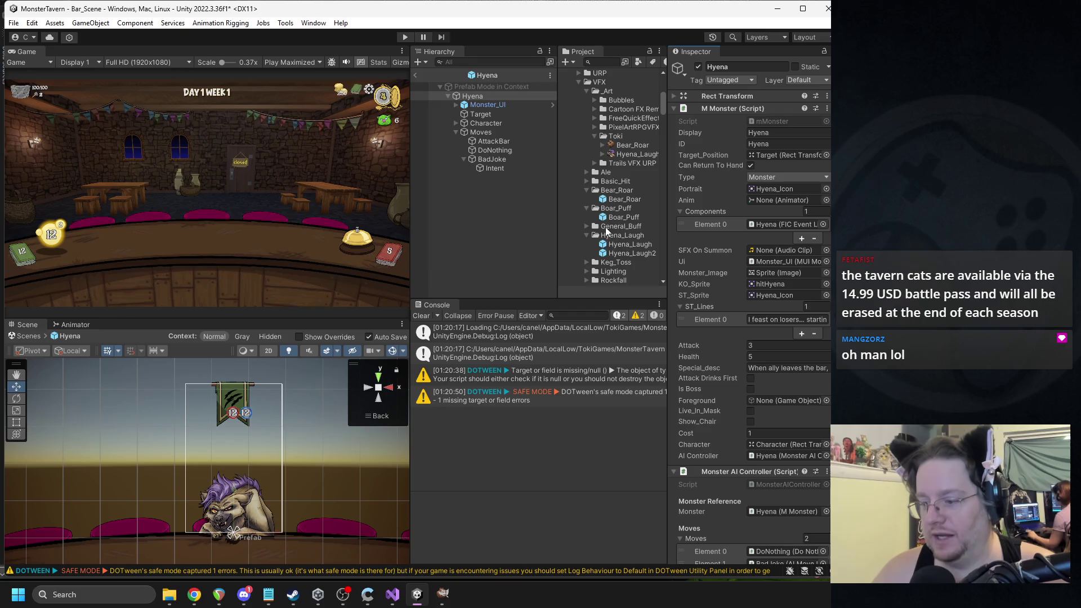
click(494, 170)
click(471, 161)
scroll(738, 289, down, 5)
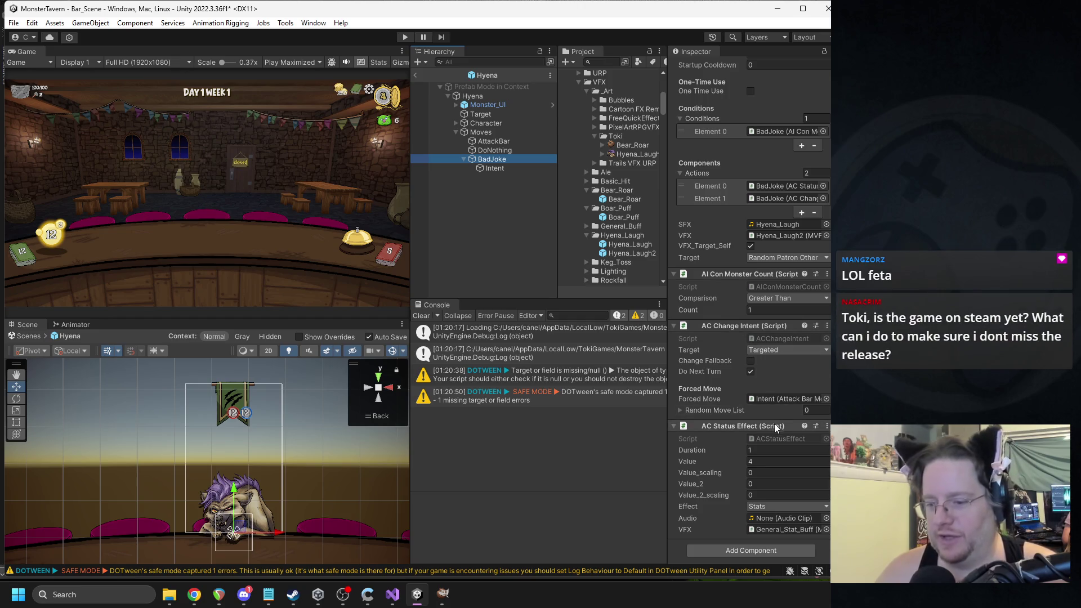
Check the status effect's General_Stat_Buff VFX and open the AC Status Effect script.
click(803, 531)
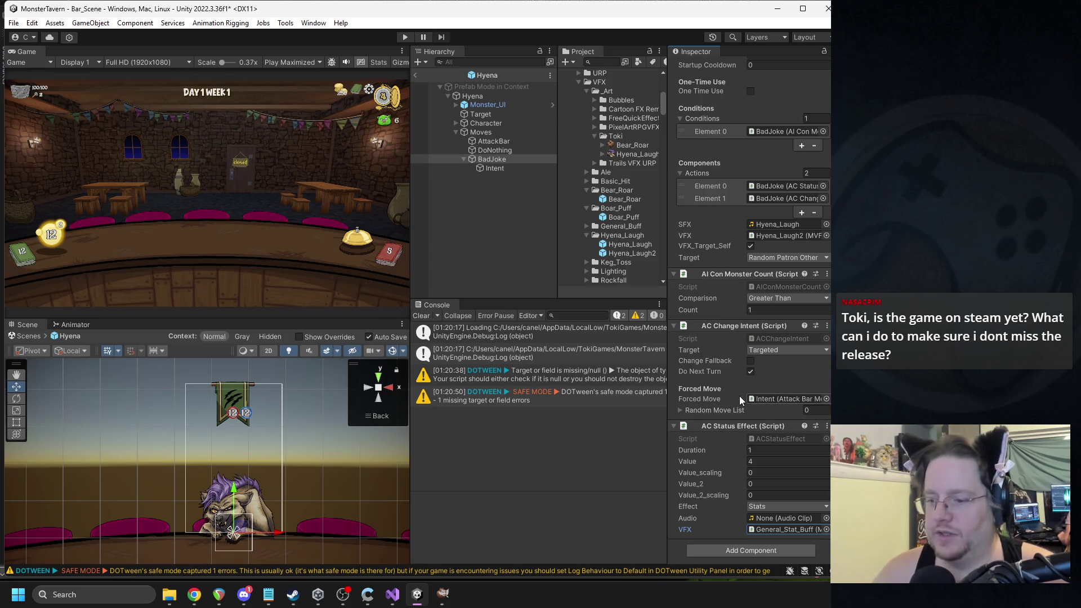
right_click(742, 428)
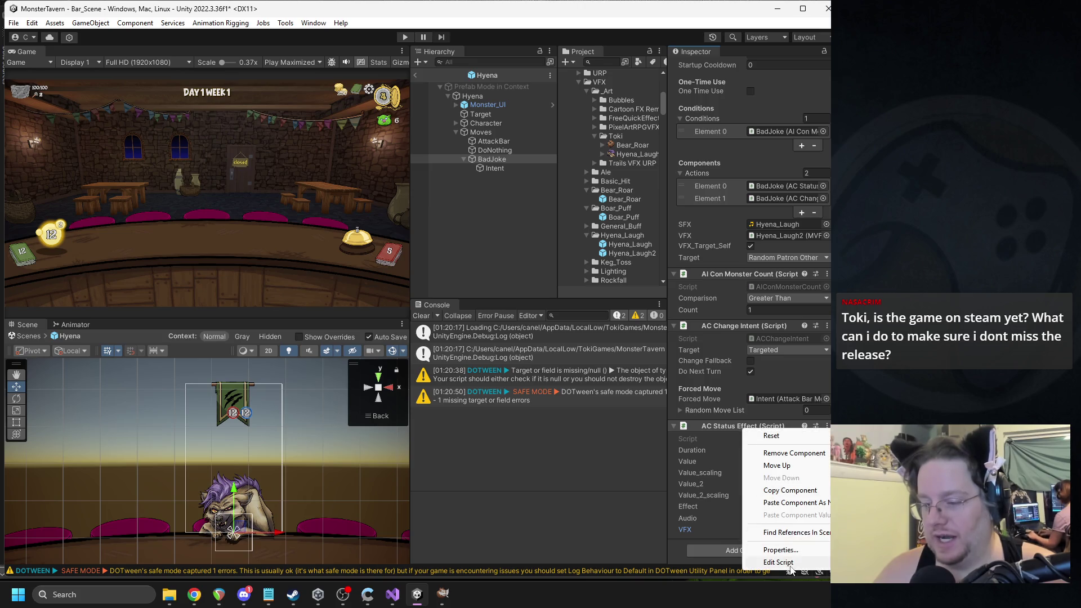
click(760, 562)
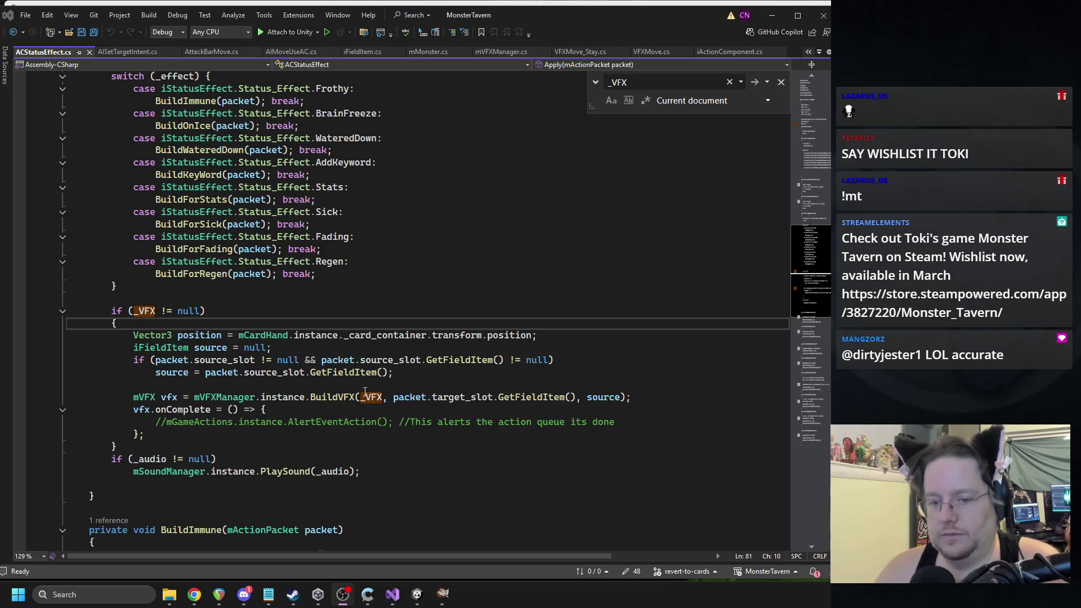
Add Debug.Log("WHY GOD"); above the BuildVFX call in ACStatusEffect.cs, save, and return to Unity.
double_click(147, 311)
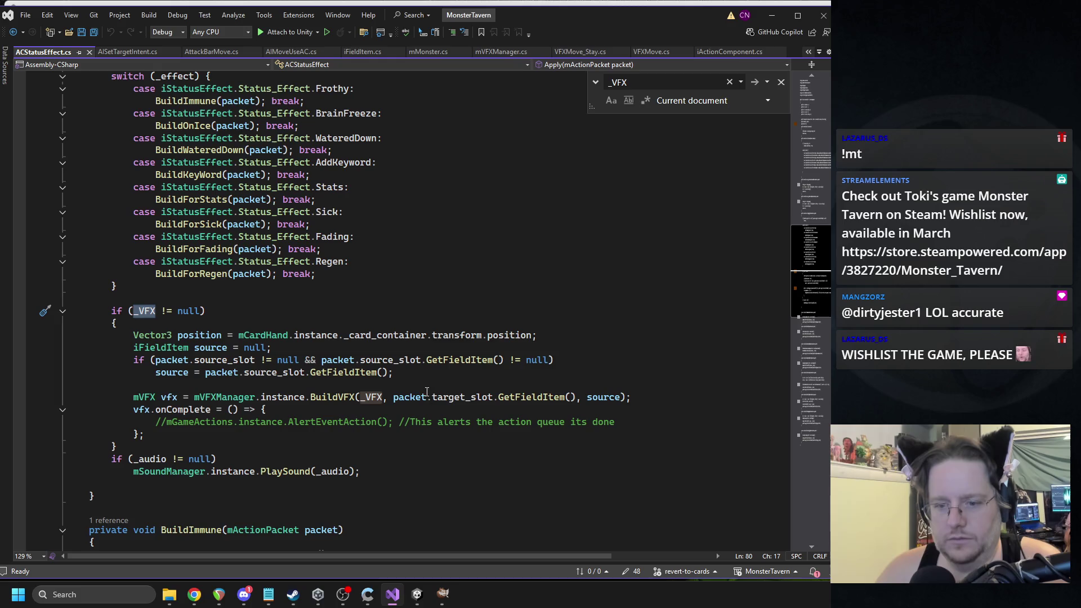
click(309, 390)
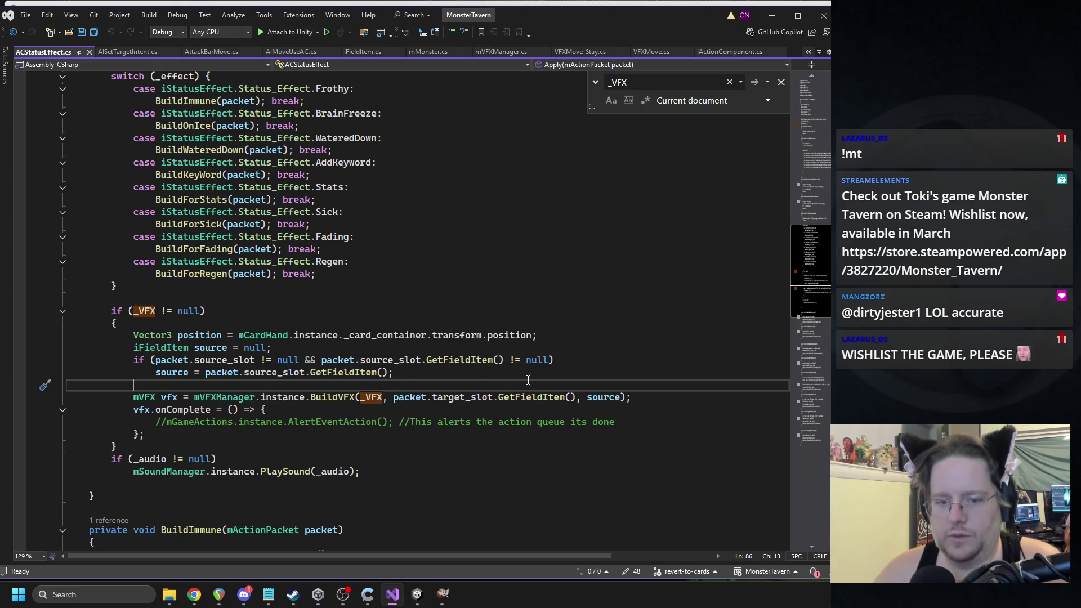
text(Debug.Log()
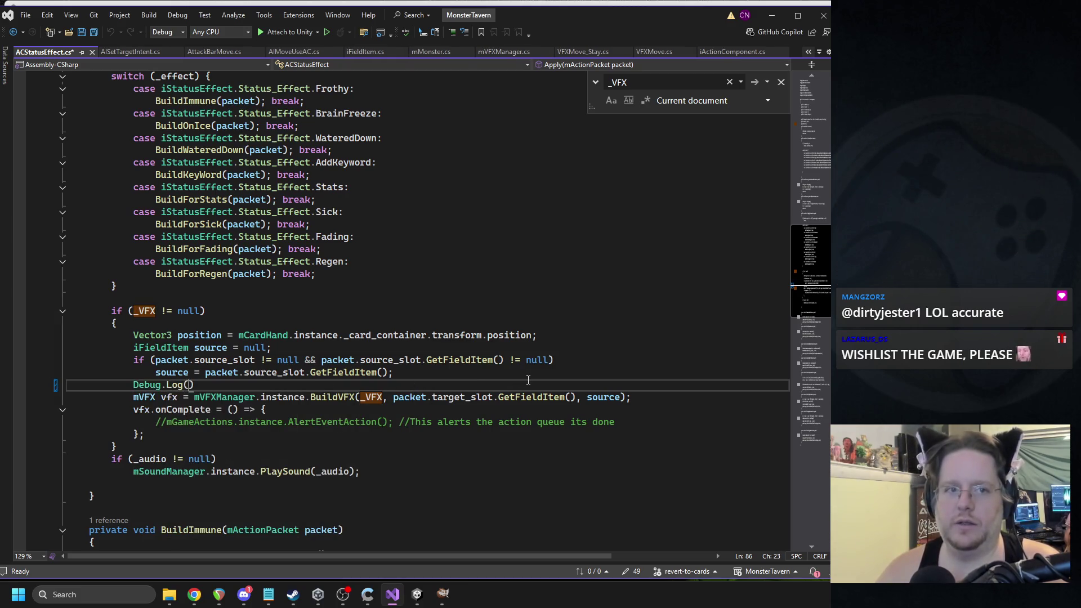
key(BackSpace)
key(BackSpace)
text(Y GOD)
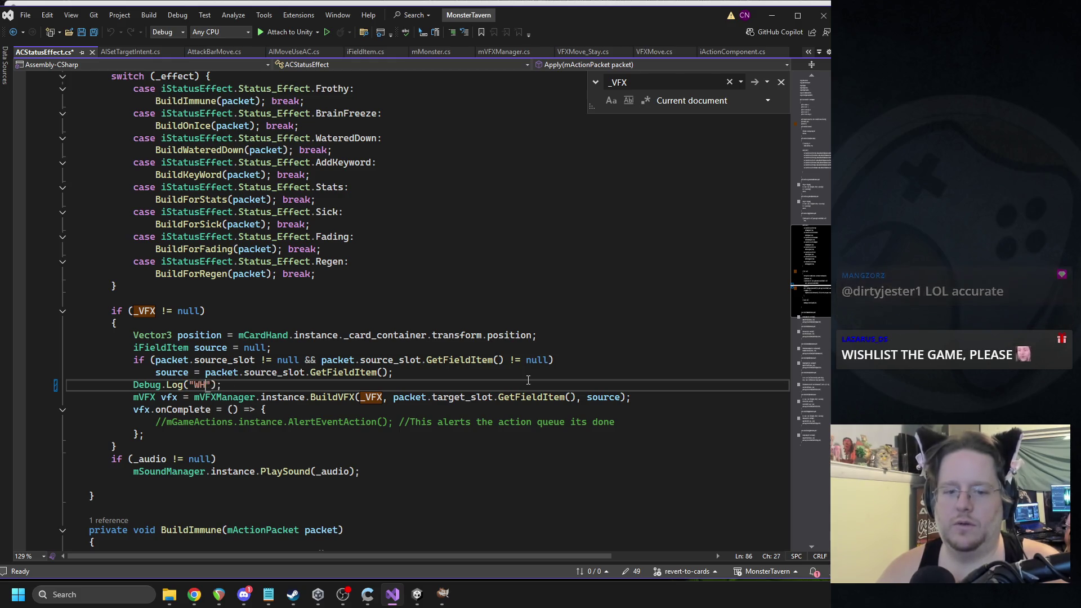
key(ctrl+s)
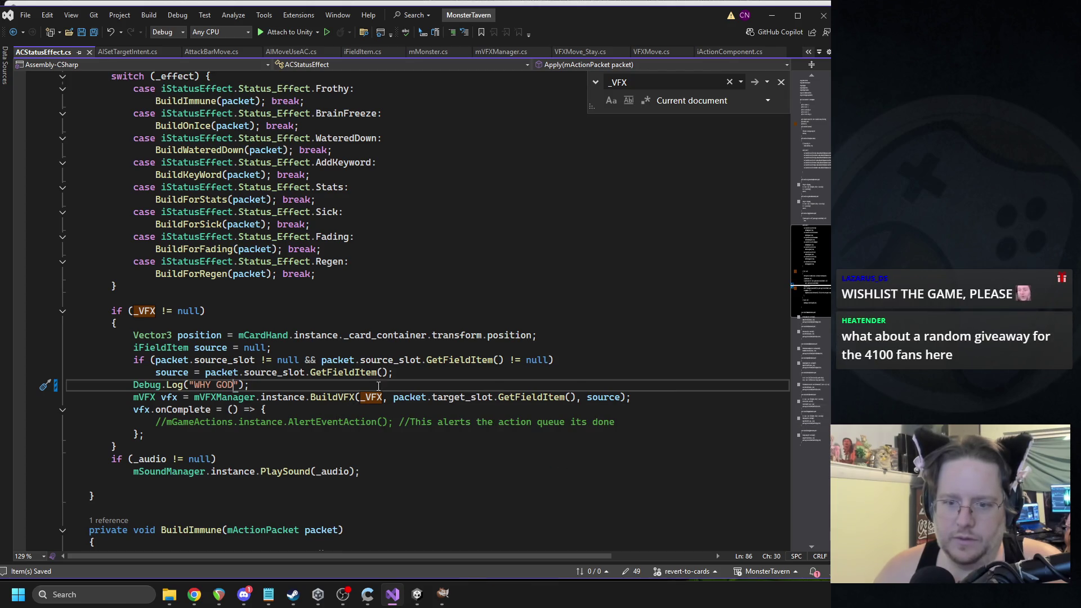
click(417, 594)
mouse_move(443, 595)
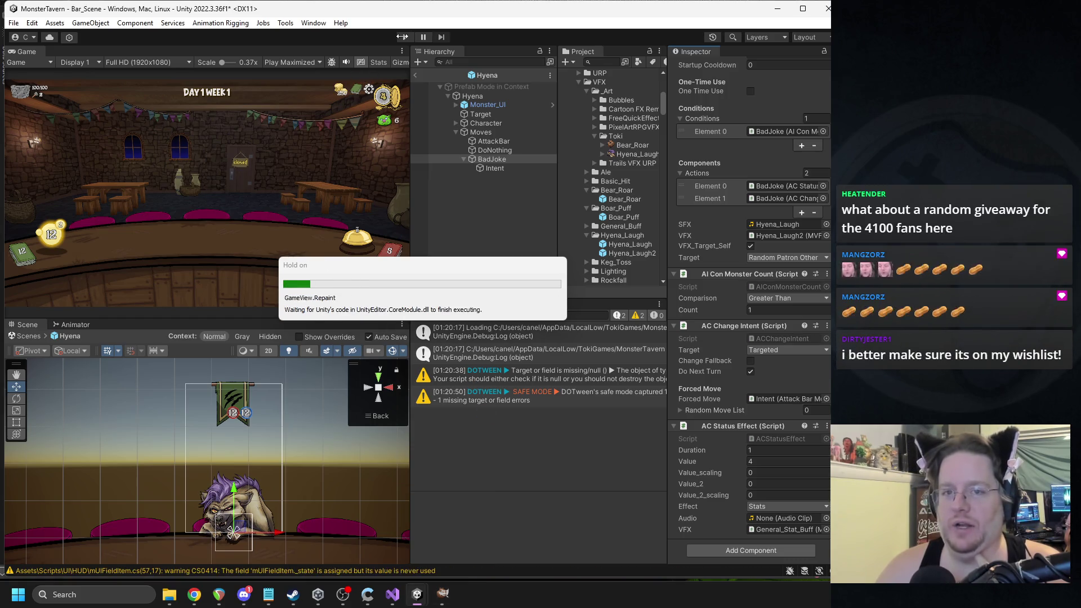
Start Play and serve Fermented Socks to the rat, then place Sewer Brew and Bottom Shell and end the turn.
click(402, 37)
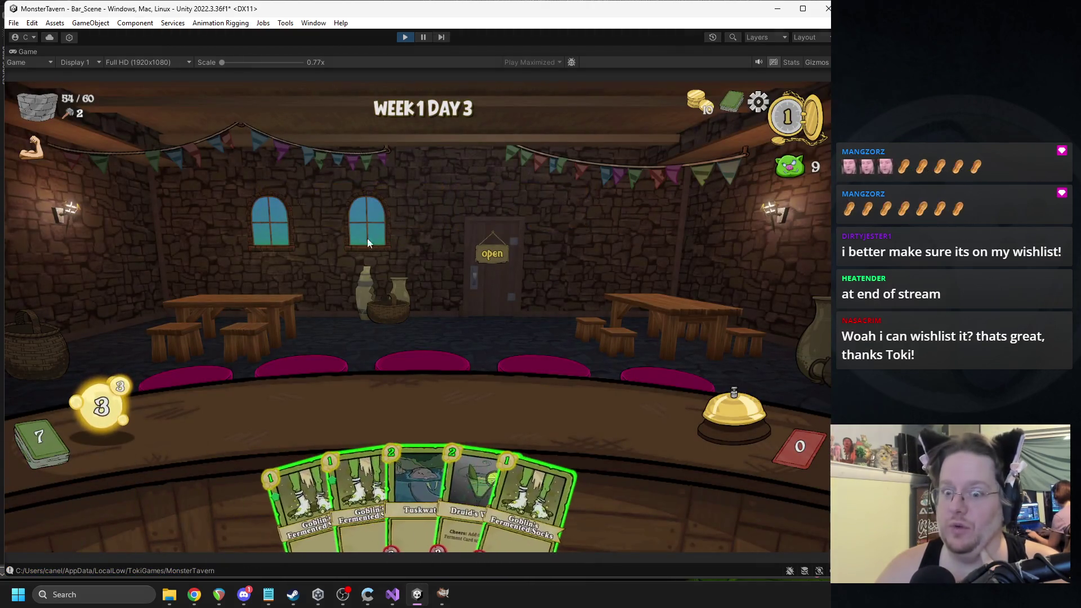
mouse_move(289, 494)
mouse_down()
mouse_move(261, 420)
mouse_move(299, 433)
mouse_move(344, 417)
mouse_up()
drag(471, 480, 430, 411)
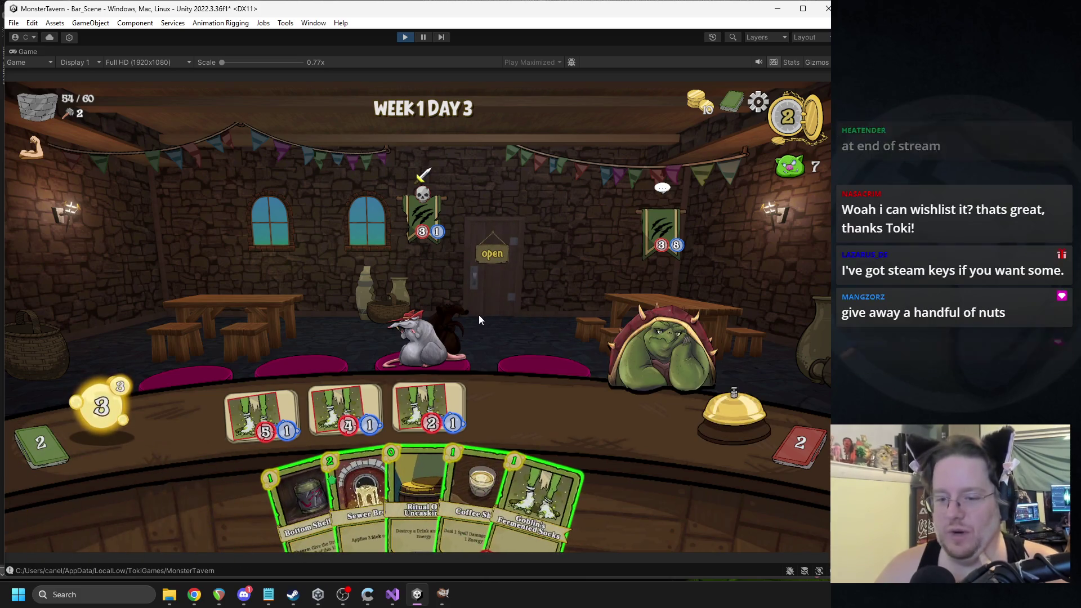
drag(431, 413, 424, 360)
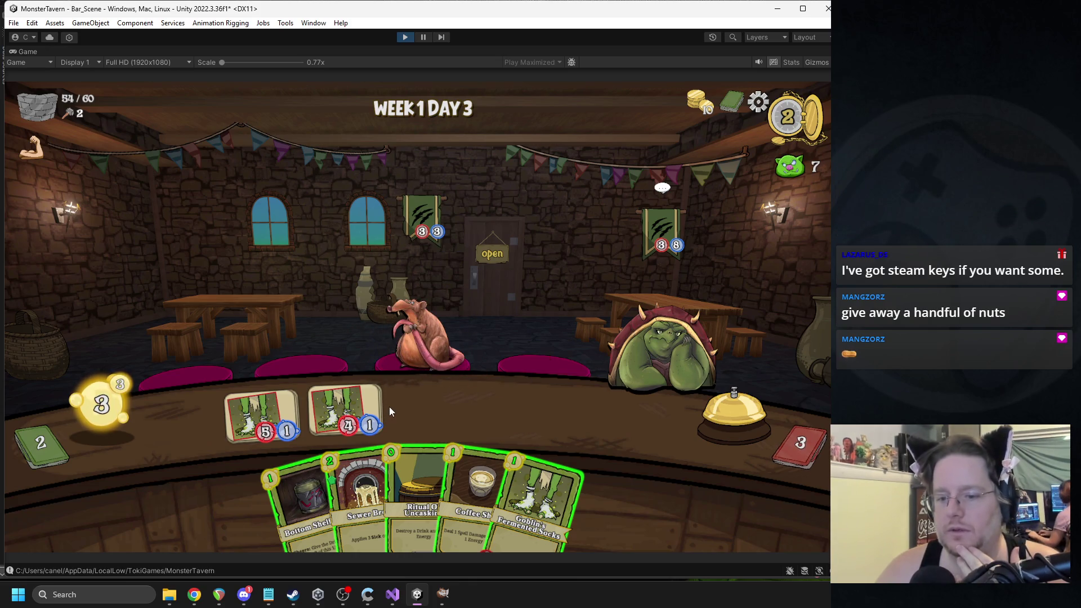
drag(360, 495, 430, 416)
mouse_move(304, 501)
mouse_down()
mouse_move(323, 466)
mouse_move(496, 403)
mouse_up()
click(685, 448)
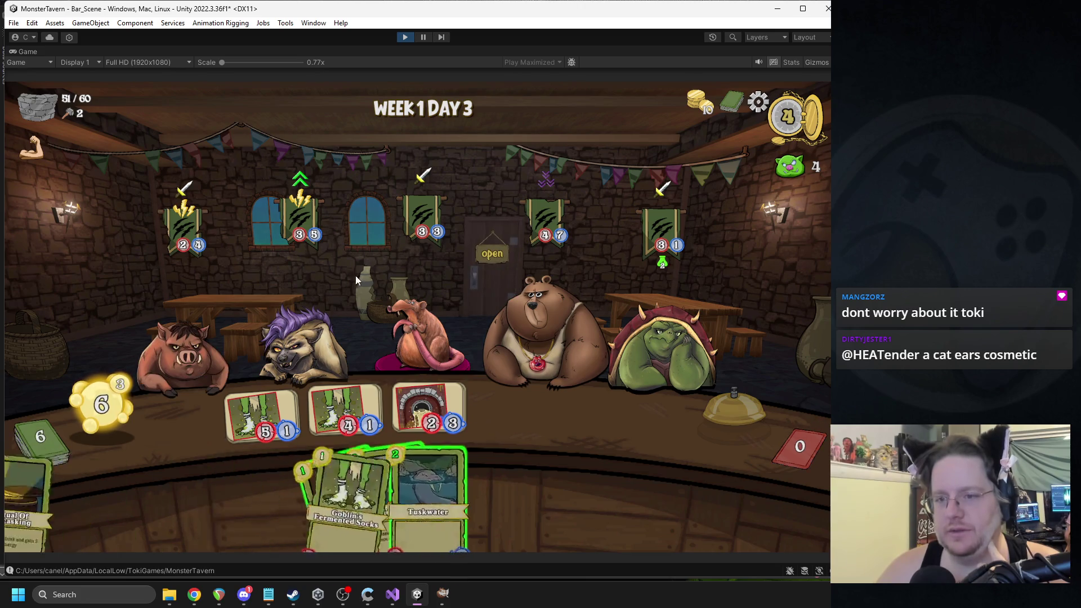
Pause, jump from the WHY GOD Console entry to its code, then stop the playtest.
click(423, 38)
double_click(486, 395)
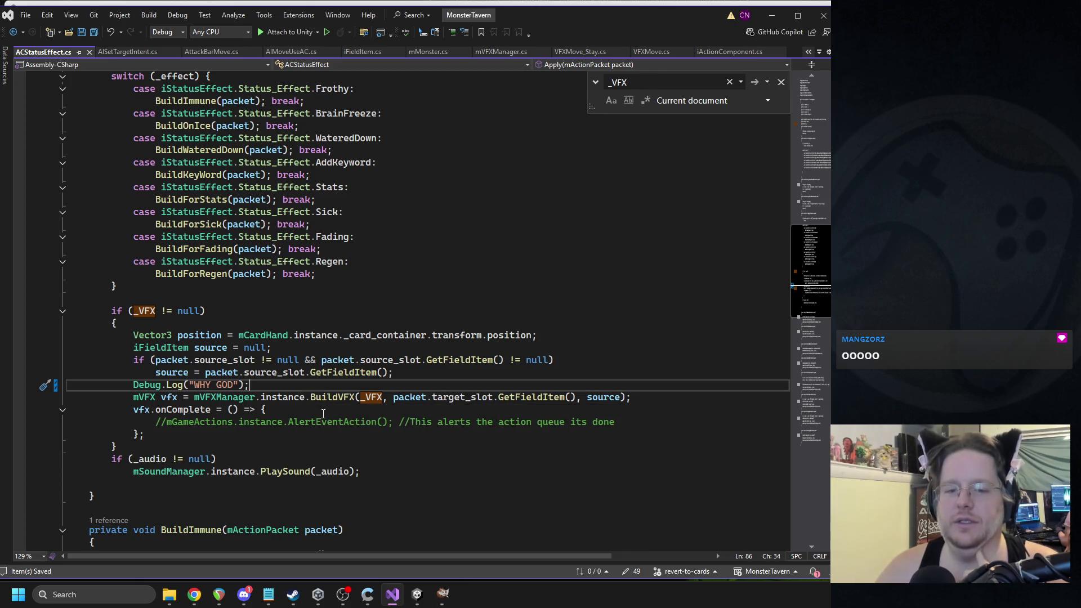
click(416, 594)
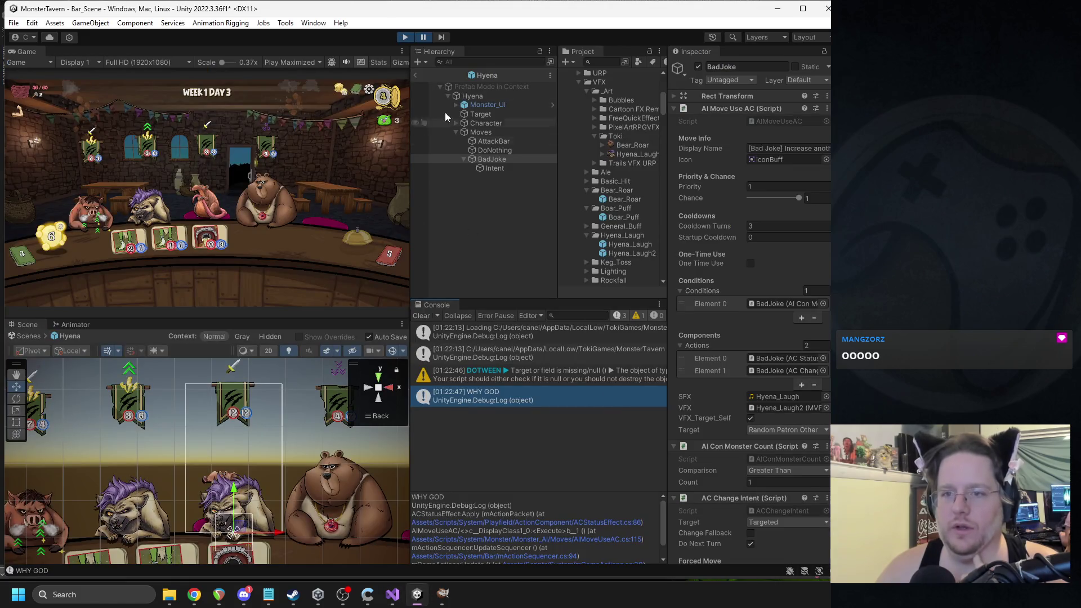
click(404, 38)
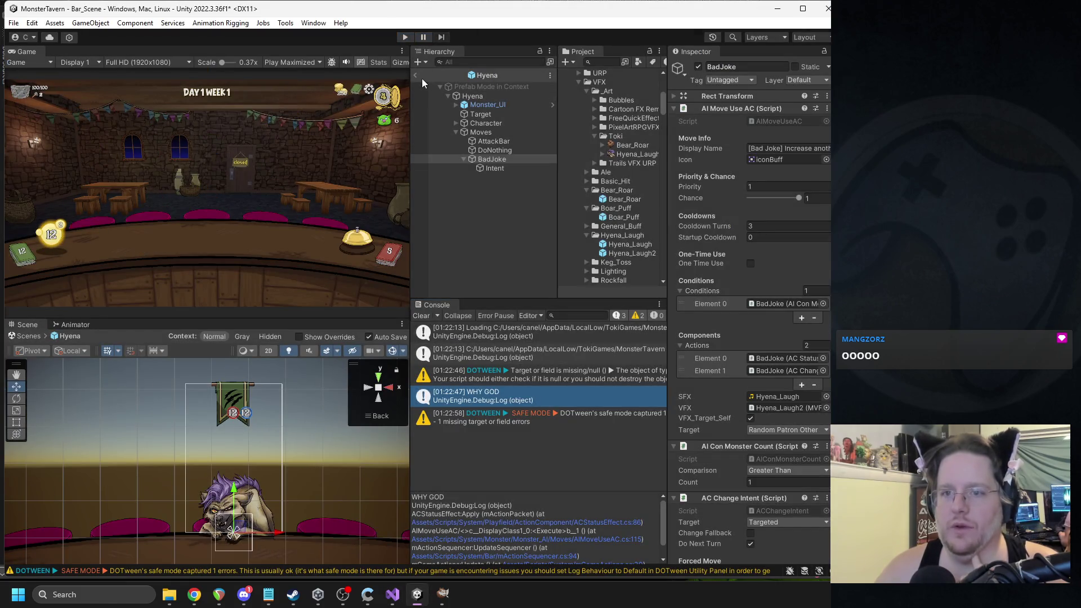
Exit Prefab Mode, enable the Hyena in the scene, and inspect the BadJoke move's components.
click(417, 78)
click(514, 186)
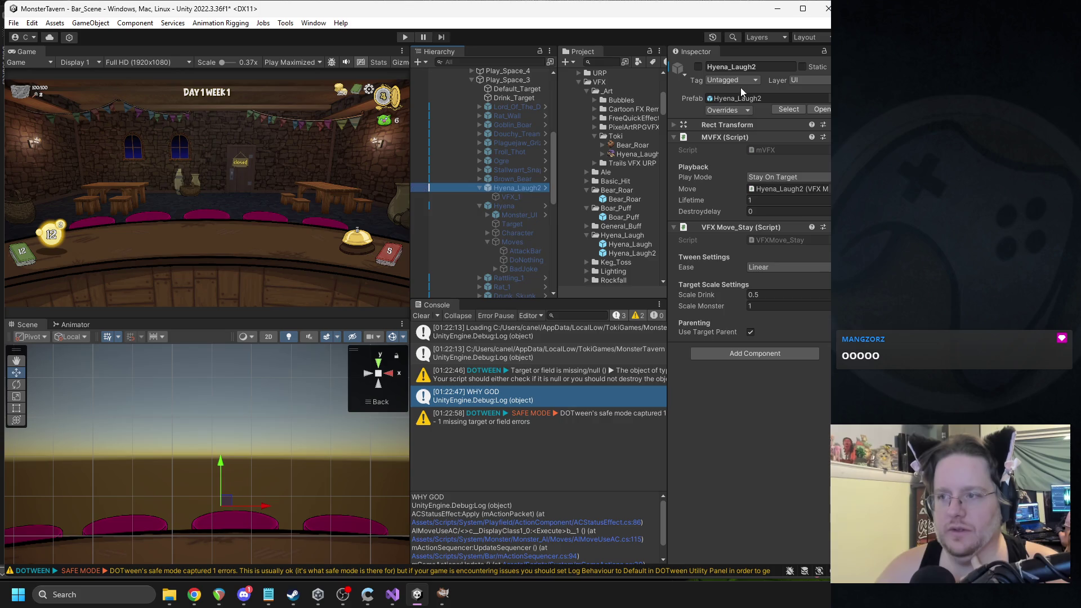
click(521, 203)
click(698, 67)
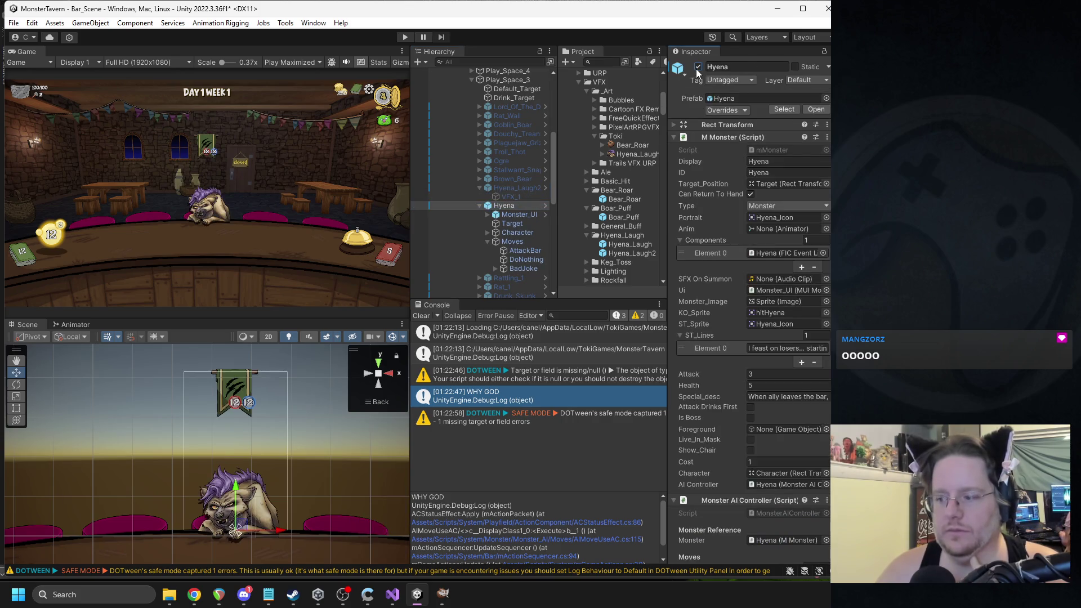
scroll(750, 472, down, 10)
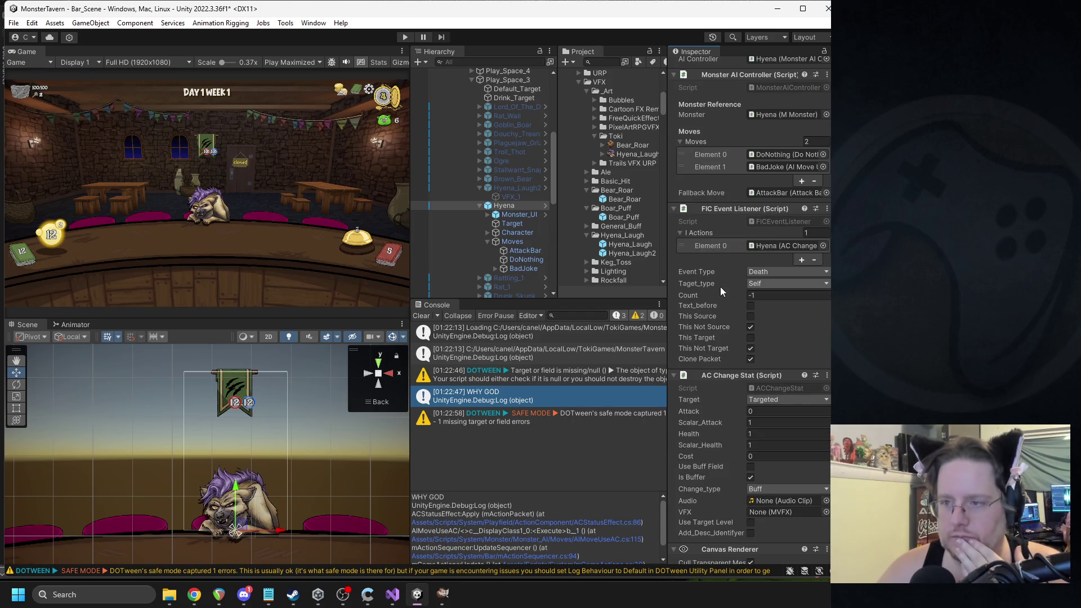
scroll(720, 286, up, 10)
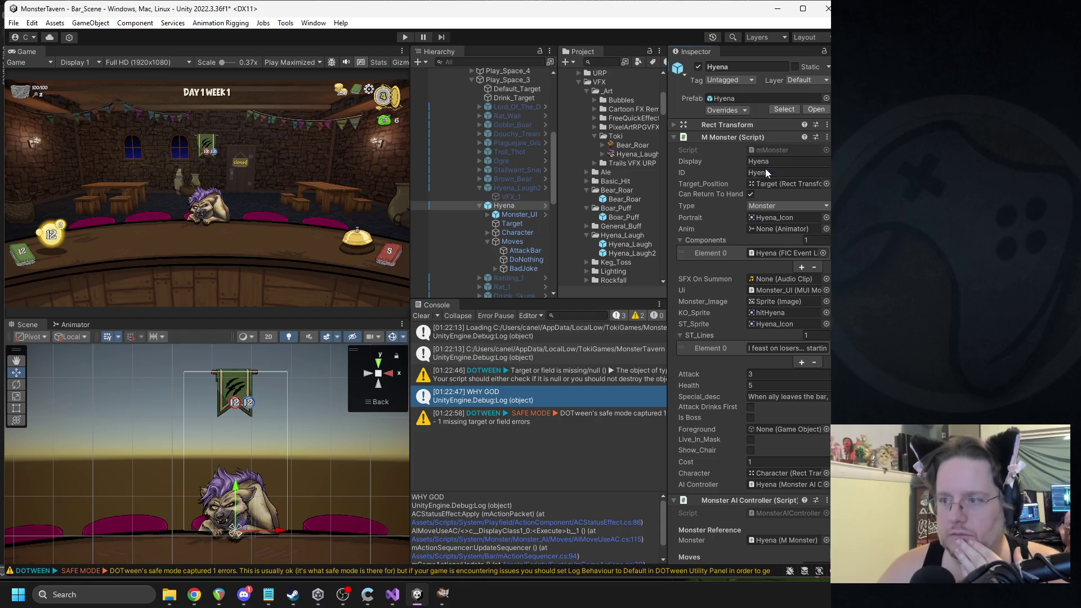
scroll(754, 214, down, 11)
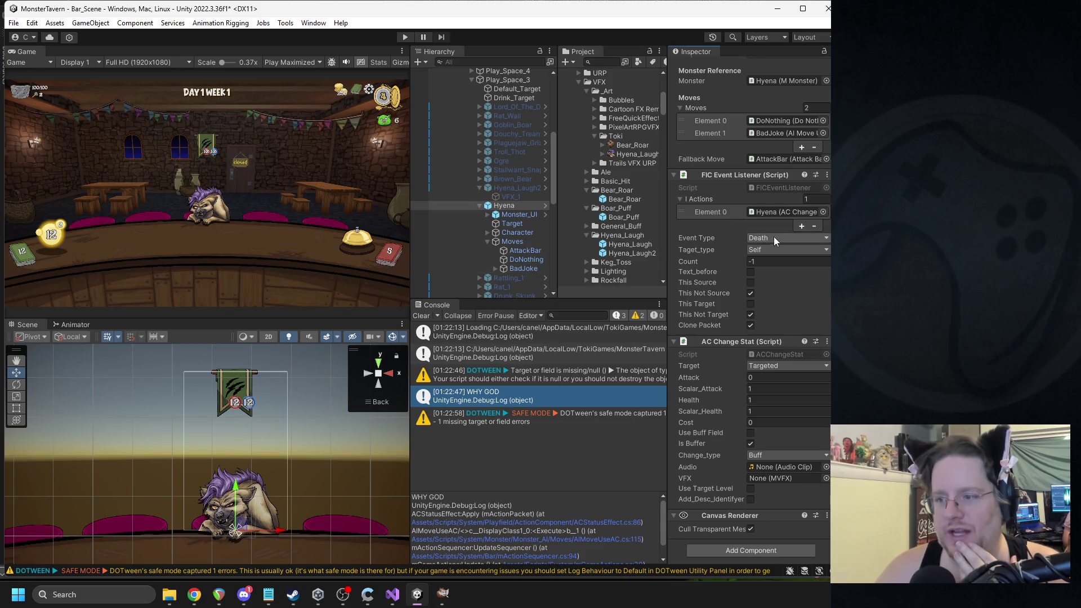
click(523, 268)
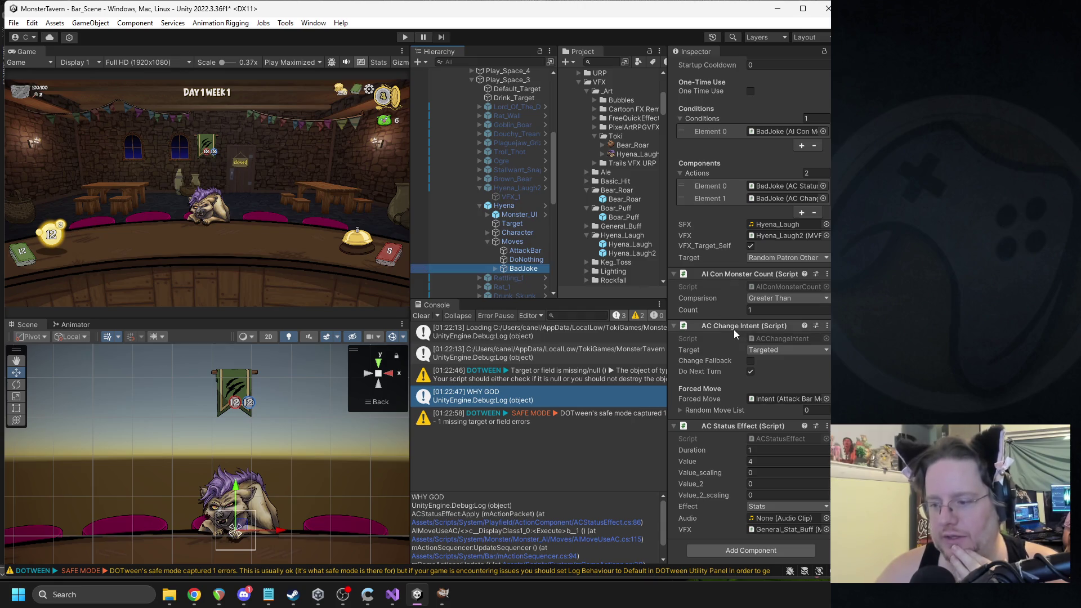
Locate the General_Stat_Buff prefab and review its MVFX script in Visual Studio.
click(769, 529)
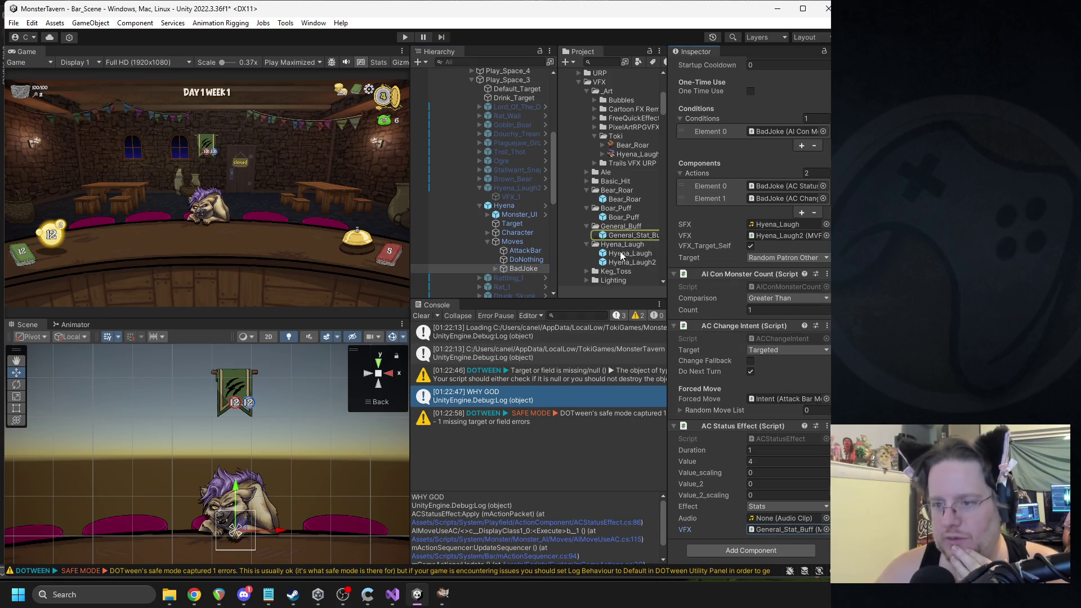
click(630, 236)
right_click(716, 177)
click(732, 310)
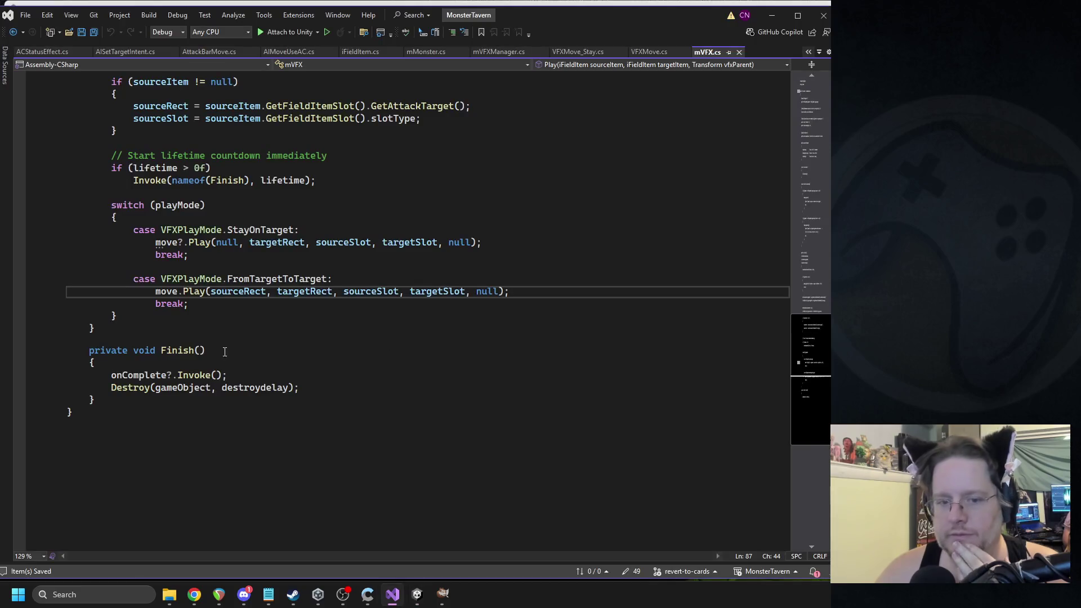
click(417, 594)
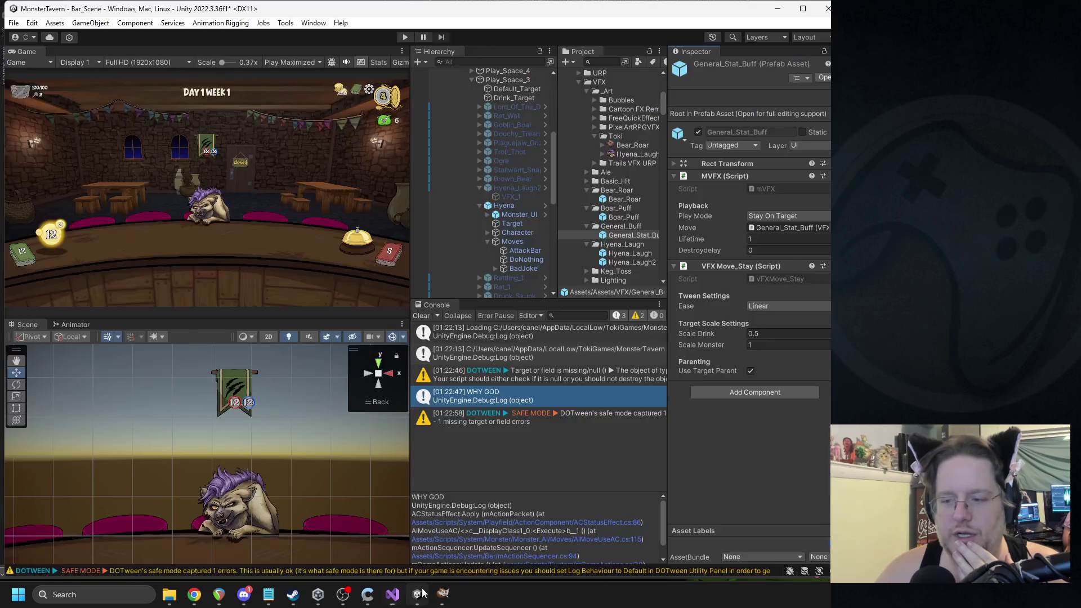
Review the VFXMove_Stay script code, then return to Unity and select the Hyena object.
right_click(734, 266)
click(760, 401)
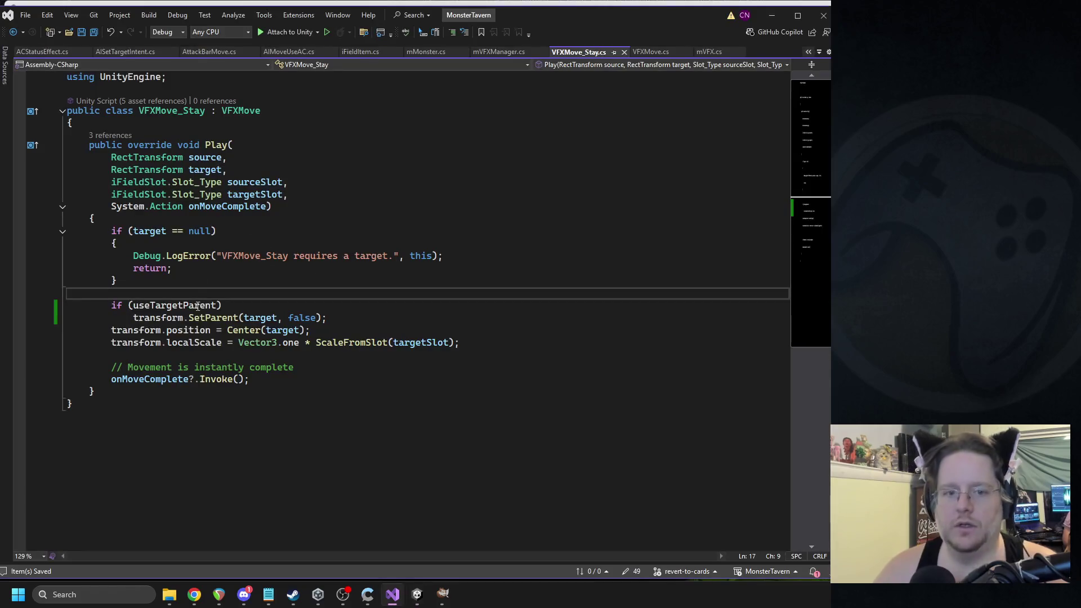
click(419, 594)
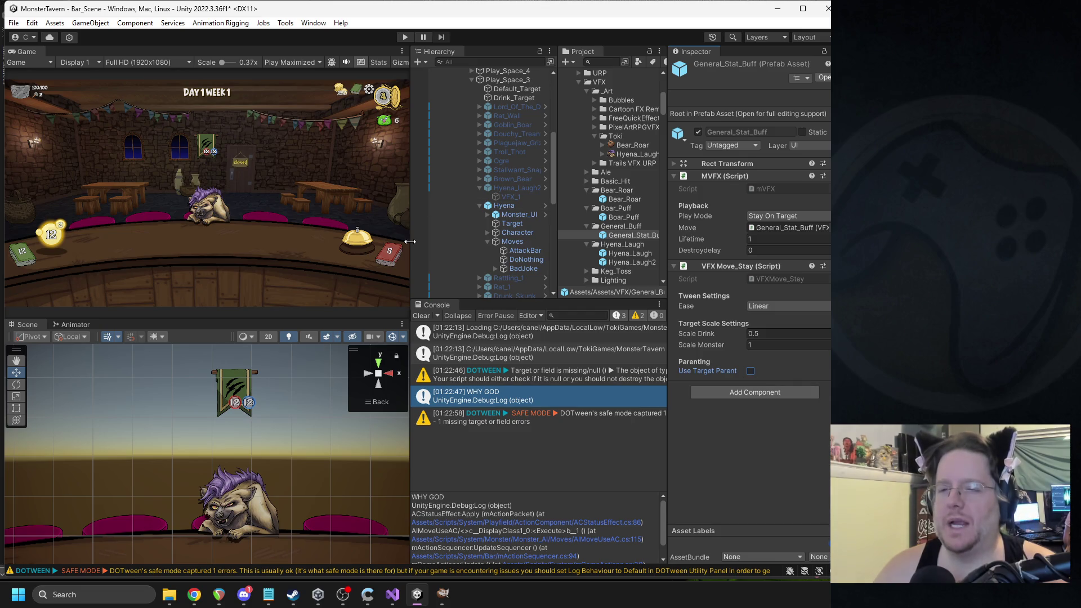
click(488, 205)
Deactivate the Hyena, start Play, and place Fermented Socks, the ritual and two Tuskwaters before ending the turn.
click(698, 67)
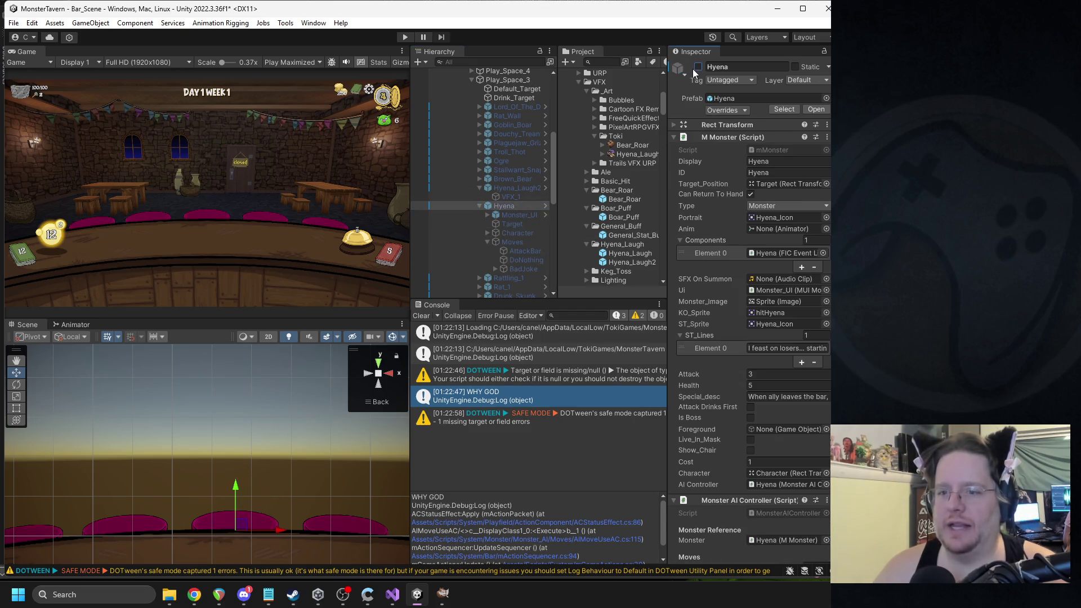
click(403, 37)
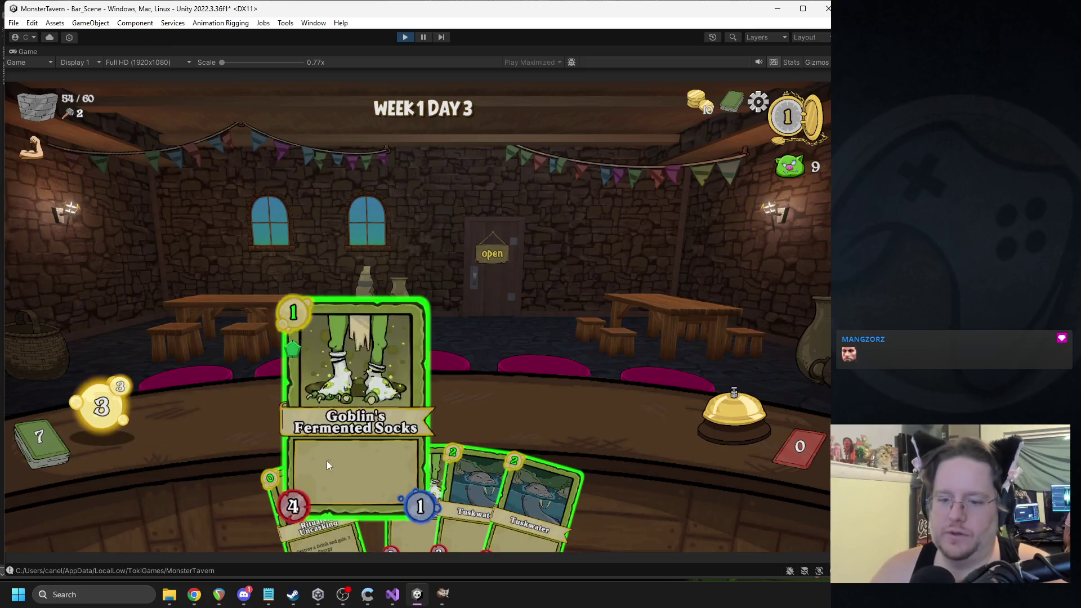
click(390, 432)
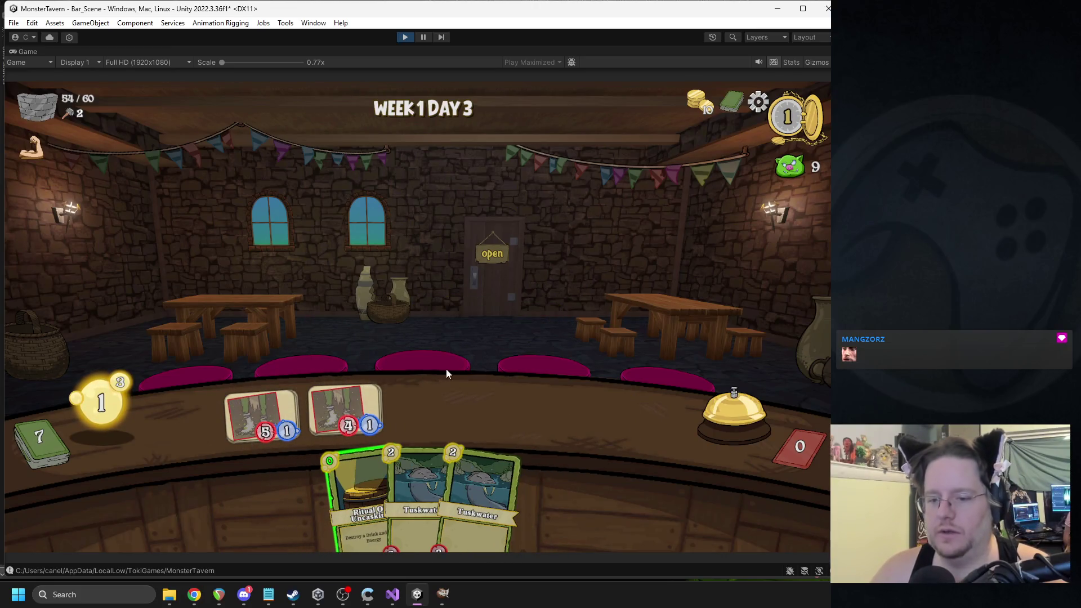
click(360, 496)
click(345, 414)
click(405, 496)
click(447, 495)
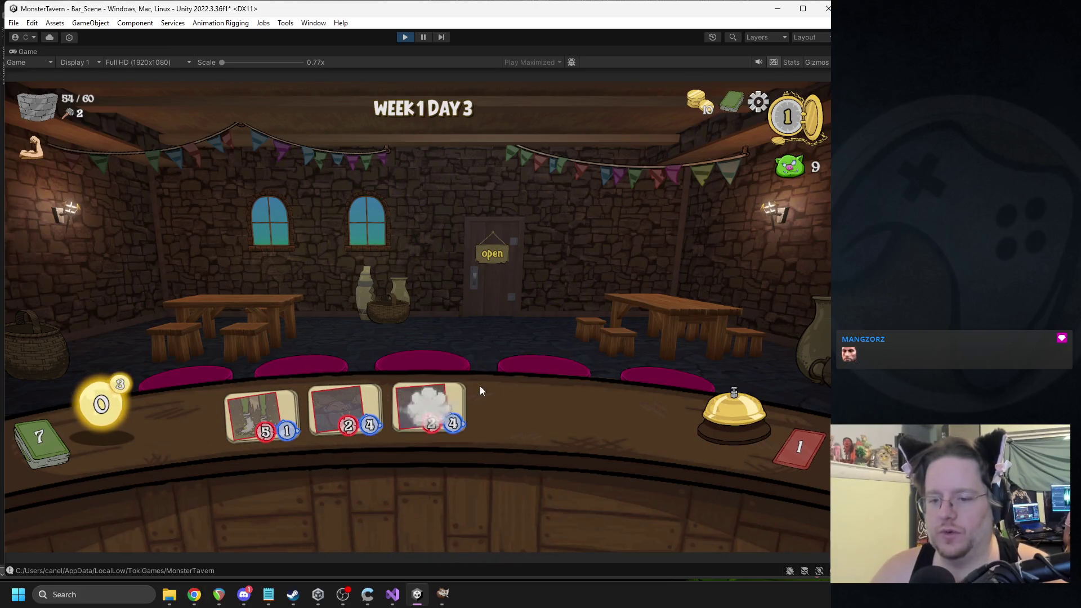
click(734, 414)
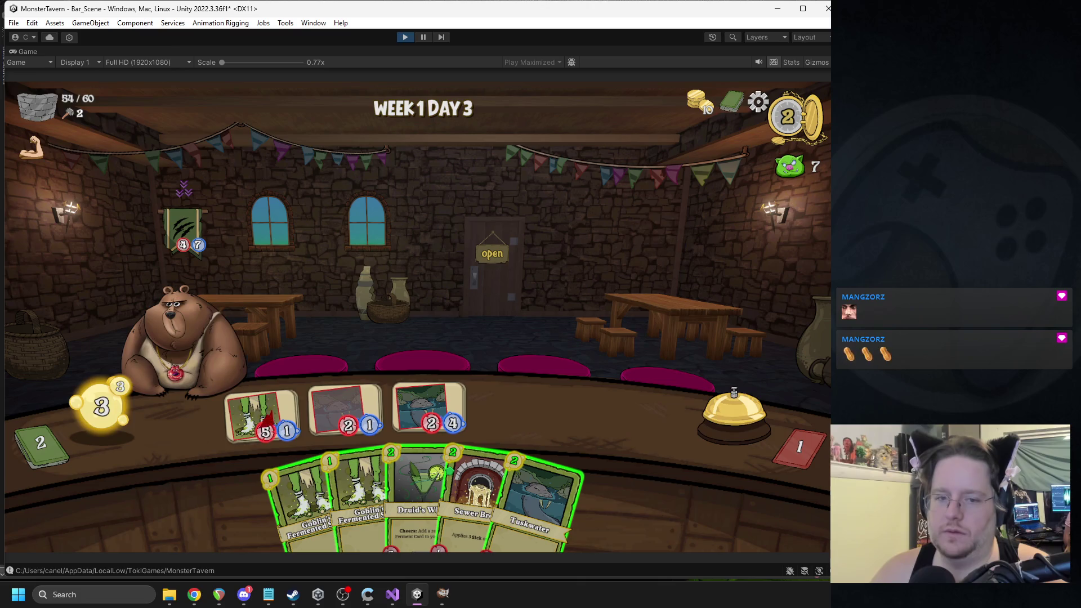
Play Druid's Whim, a Fermented drink and Ironbark Ferment in the left slot, then end the turn.
mouse_move(408, 477)
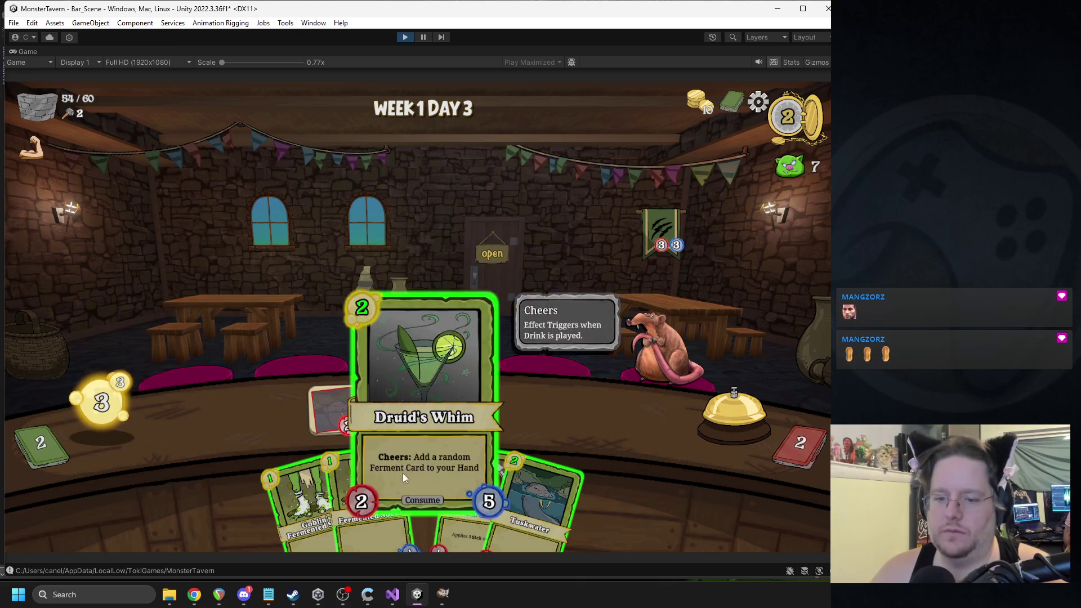
drag(408, 476, 340, 349)
mouse_move(366, 496)
mouse_down()
mouse_move(388, 418)
mouse_move(428, 408)
mouse_up()
mouse_move(494, 461)
mouse_down()
mouse_move(266, 431)
mouse_move(264, 417)
mouse_up()
click(731, 398)
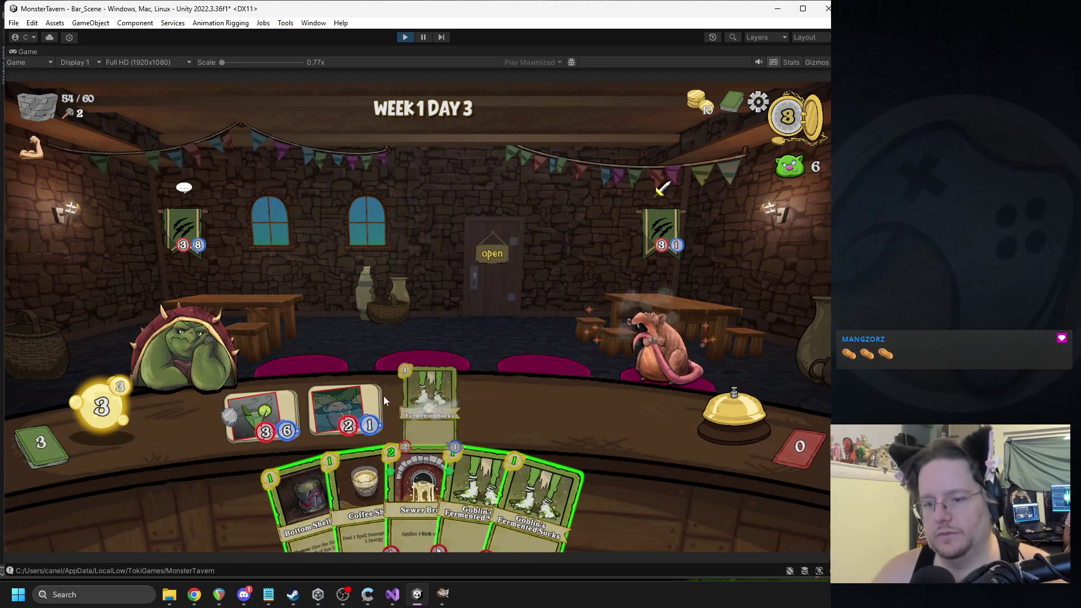
Serve Coffee Shot to the rat, buff with Bottom Shelf, put Sewer Brew in slot 3, end turn.
drag(340, 474, 665, 349)
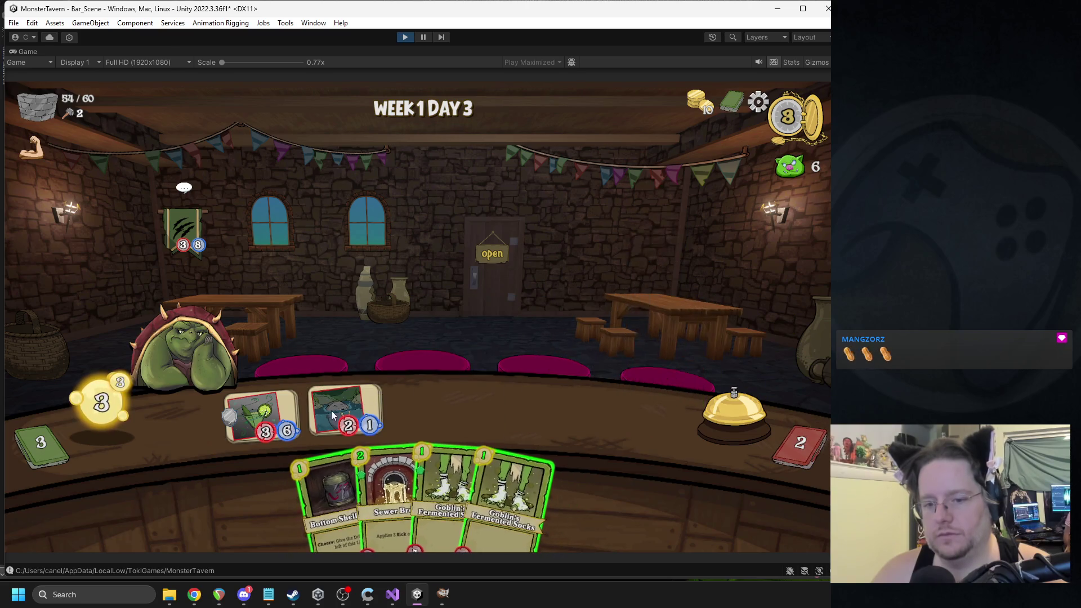
drag(308, 482, 344, 414)
drag(372, 490, 439, 416)
click(698, 420)
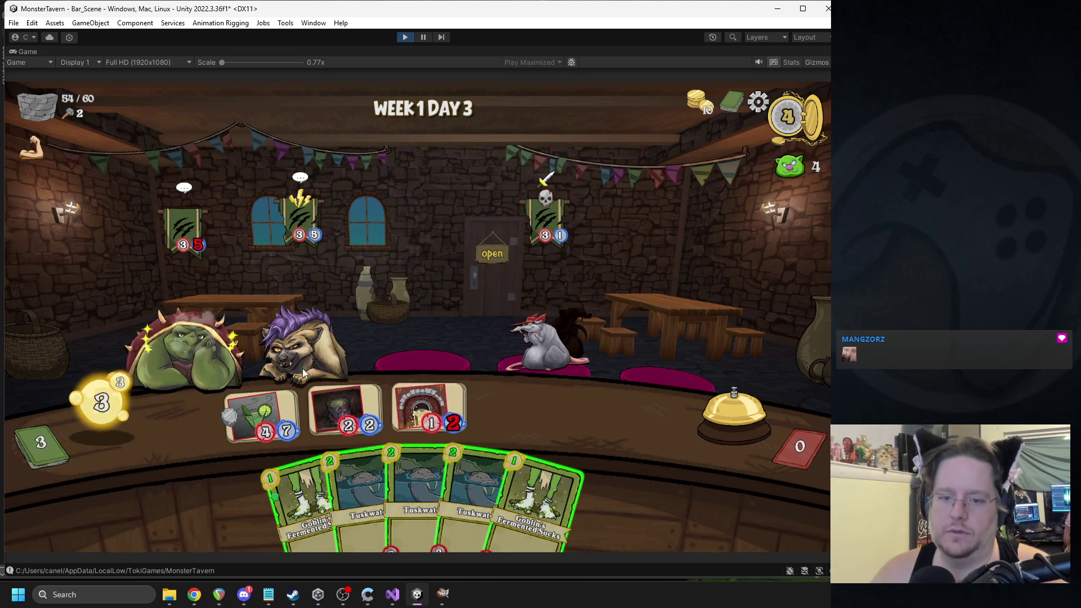
Play Goblin's Fermented Socks and Coffee Shot, then serve the first and third bar drinks to the bear.
mouse_move(299, 506)
mouse_down()
mouse_move(647, 454)
mouse_move(732, 406)
mouse_up()
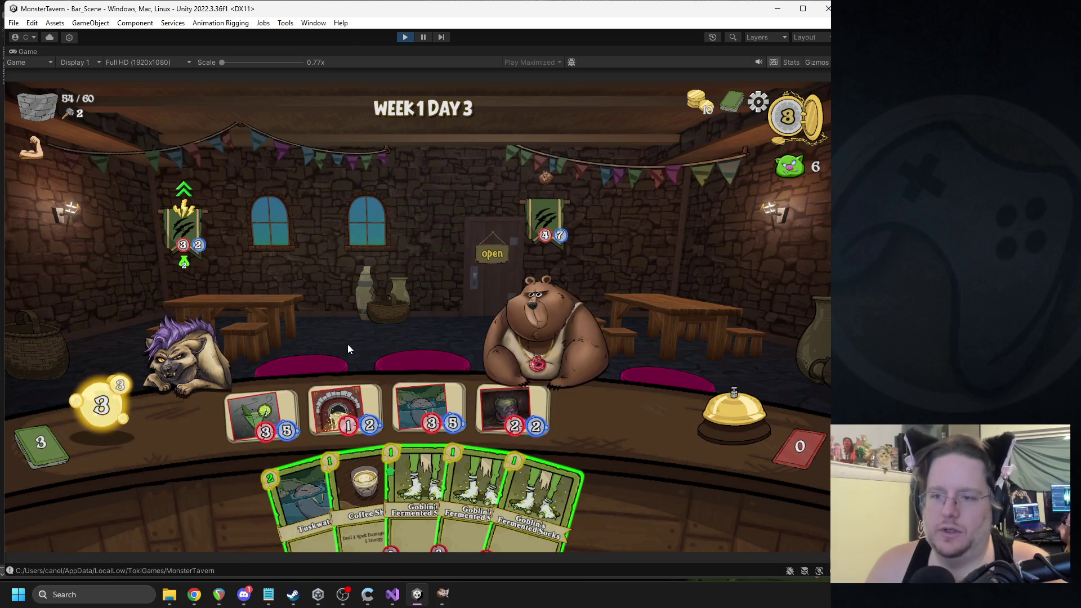
drag(352, 495, 215, 349)
click(274, 413)
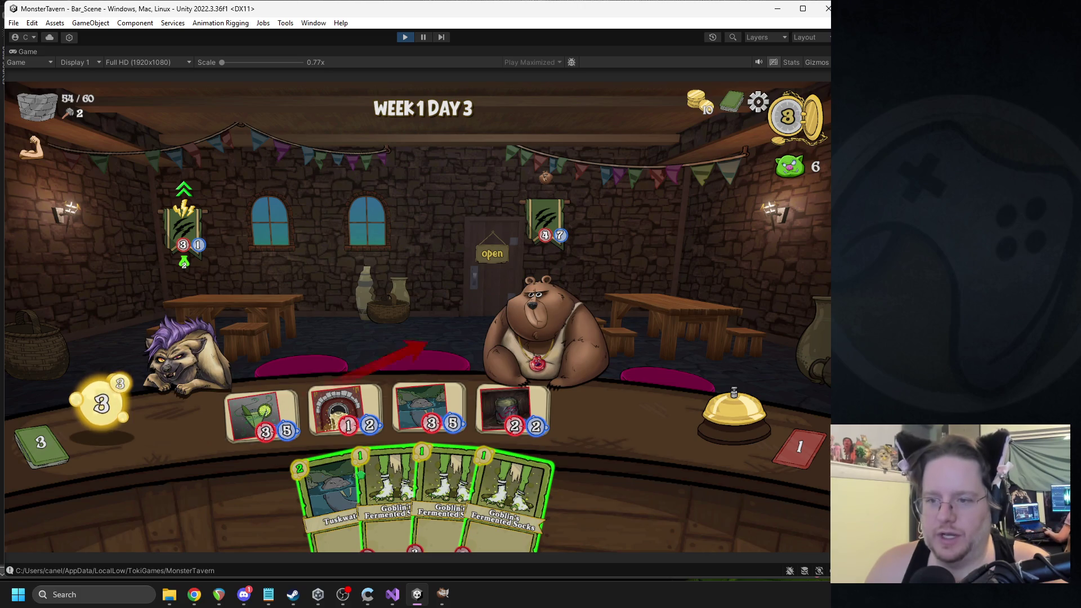
click(515, 343)
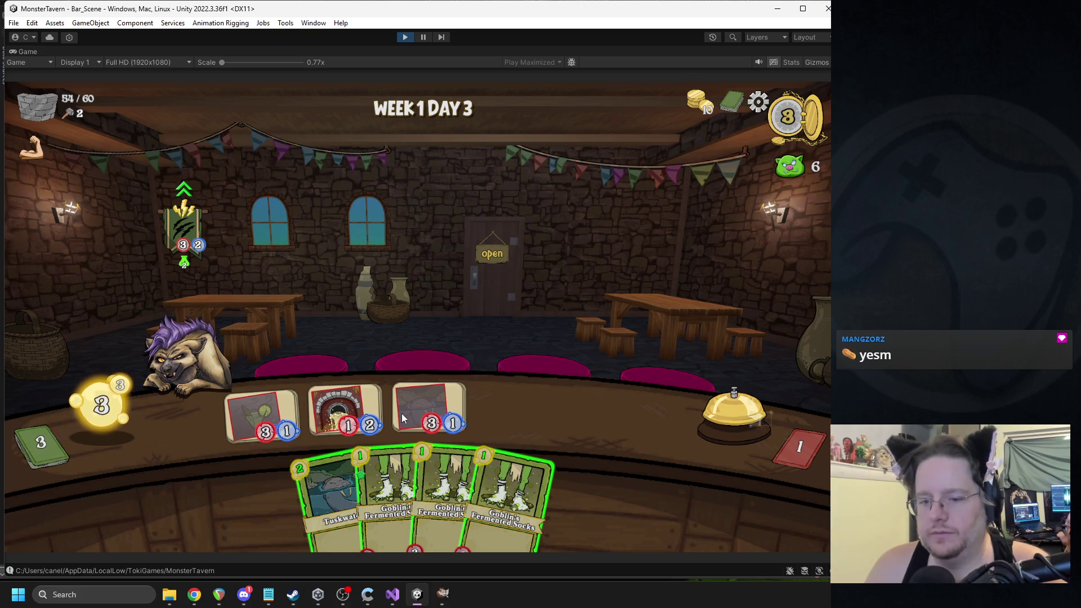
Put Fermented Socks and Tuskwater in slots 4 and 5, serve Coffee Shot and a drink to the rat, end turn.
mouse_move(504, 495)
mouse_down()
mouse_move(459, 397)
mouse_move(512, 411)
mouse_up()
drag(349, 483, 597, 414)
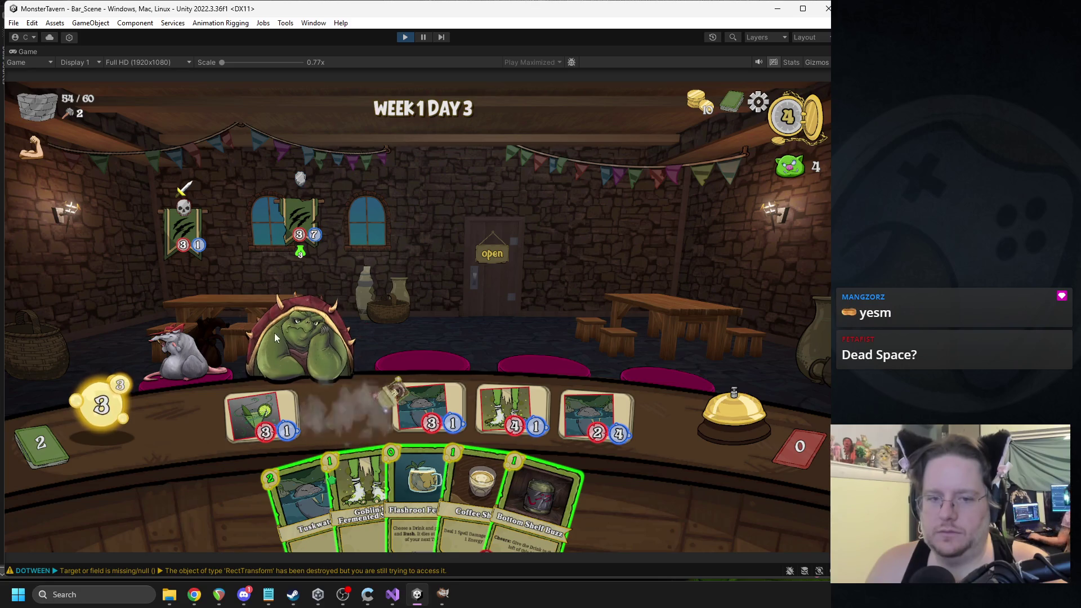
mouse_move(470, 458)
drag(470, 458, 186, 349)
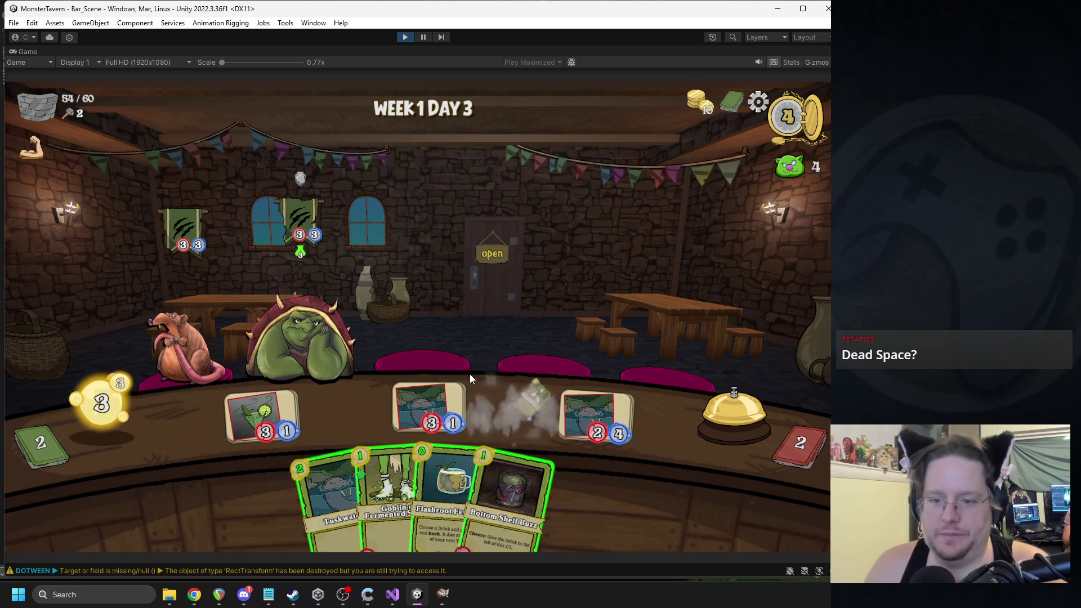
mouse_move(510, 484)
mouse_down()
mouse_move(315, 408)
mouse_move(338, 404)
mouse_up()
drag(392, 427, 439, 400)
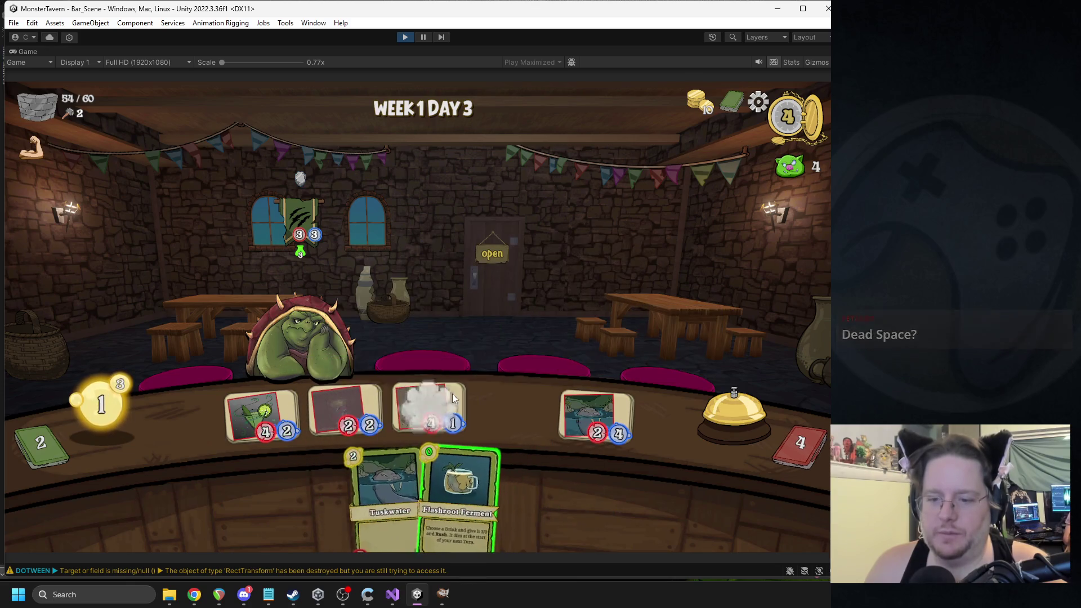
click(725, 397)
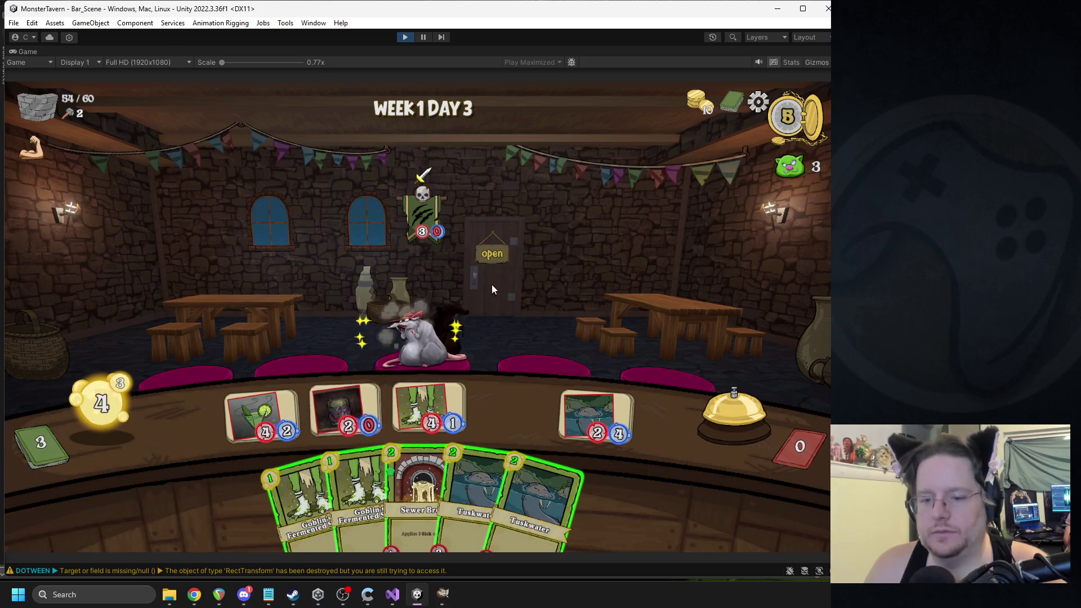
Fill the bar with Sewer Brew, two Goblin drinks and Tuskwater, serving two to the bear and the 4/1 to the skunk.
drag(405, 456, 260, 417)
drag(387, 478, 349, 416)
drag(355, 484, 504, 413)
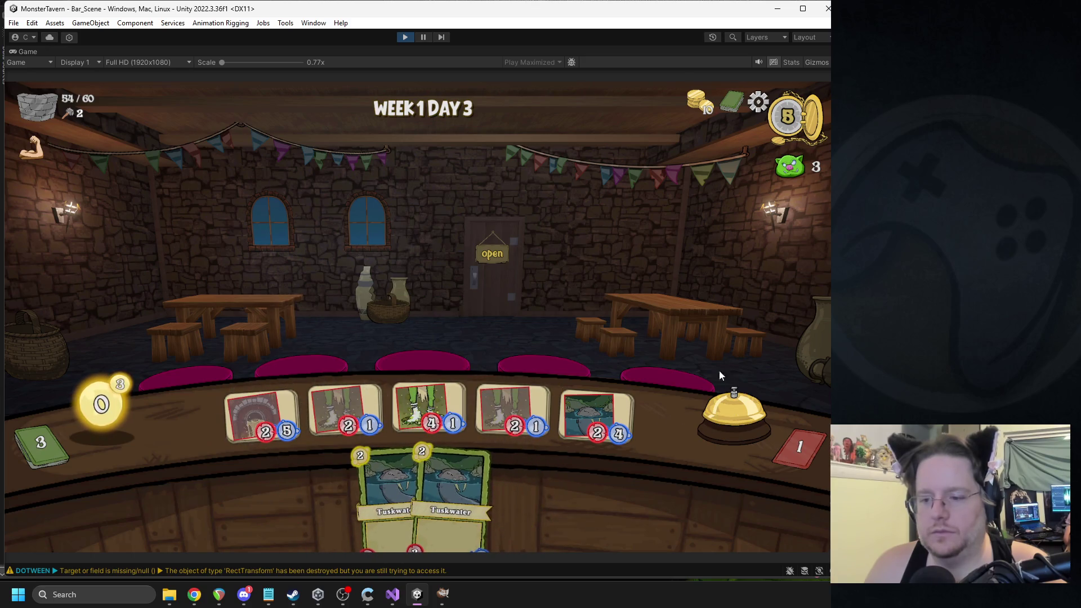
drag(467, 490, 563, 416)
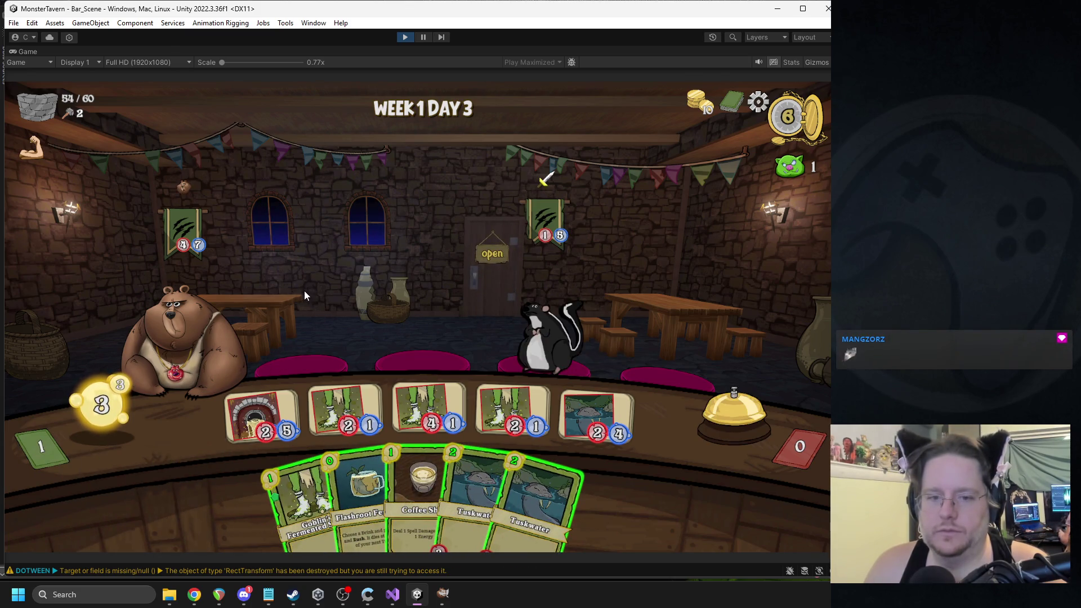
drag(262, 384, 169, 310)
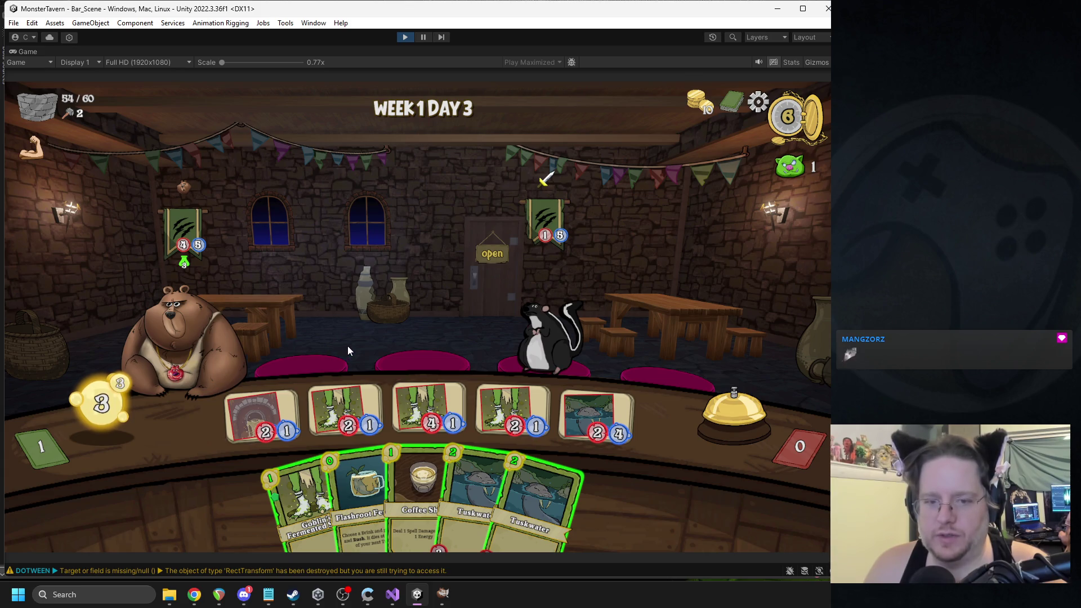
drag(344, 408, 197, 319)
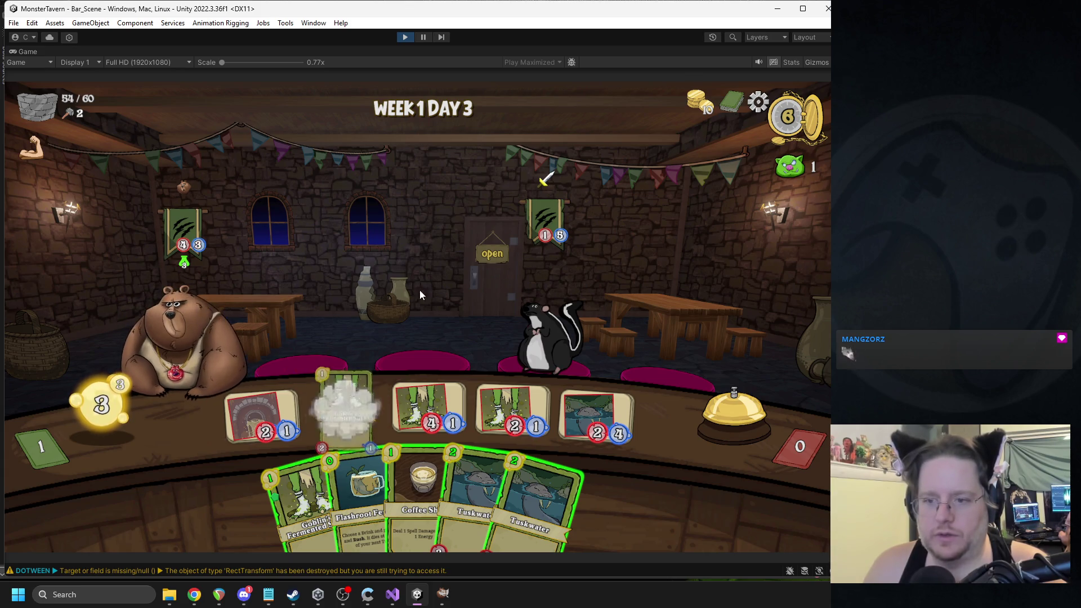
drag(438, 379, 555, 335)
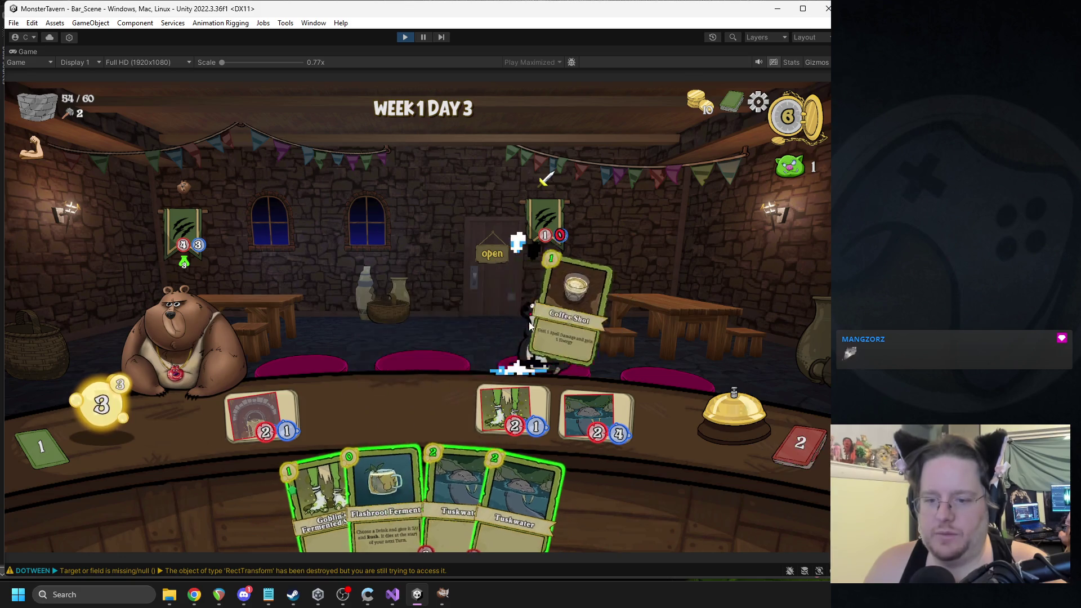
Add a Goblin drink and Tuskwater, serve Coffee Shot to the hyena, and end the day's final turn.
drag(427, 507, 429, 406)
mouse_move(364, 437)
mouse_down()
mouse_move(349, 388)
mouse_move(345, 405)
mouse_up()
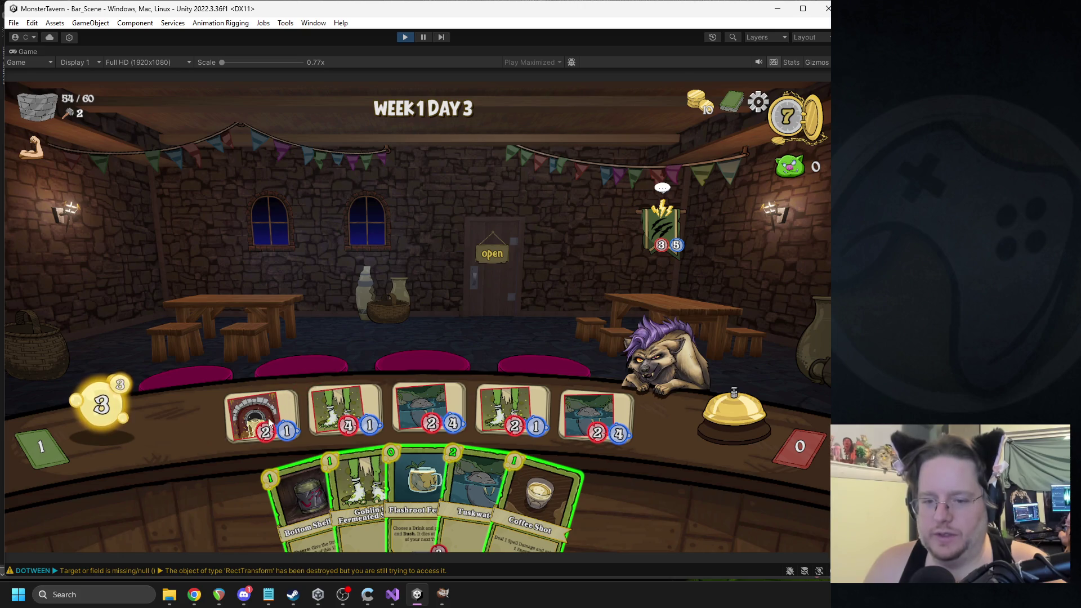
drag(538, 501, 650, 350)
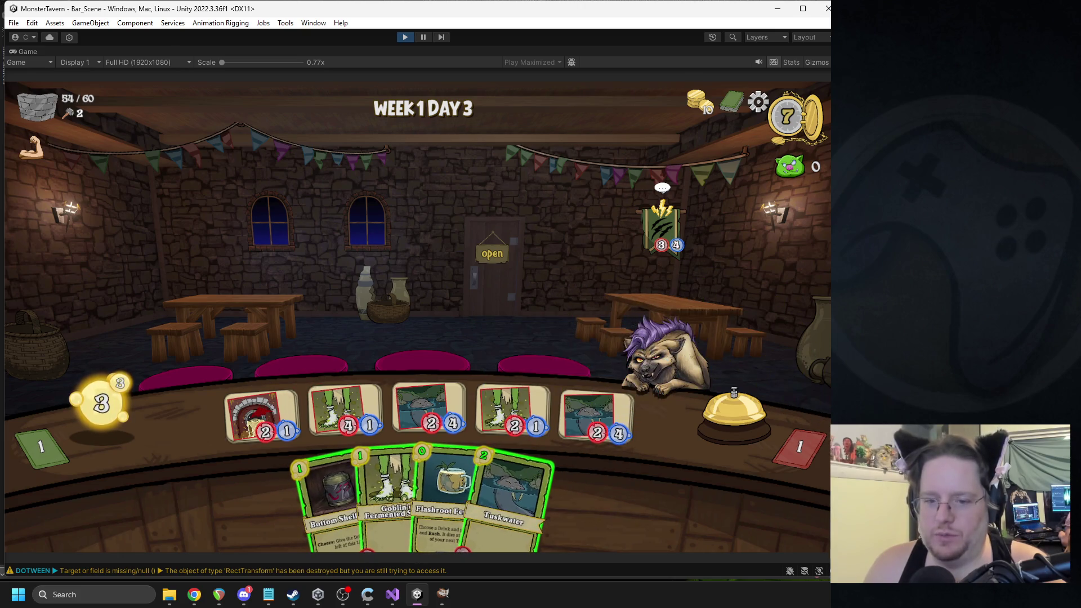
click(735, 396)
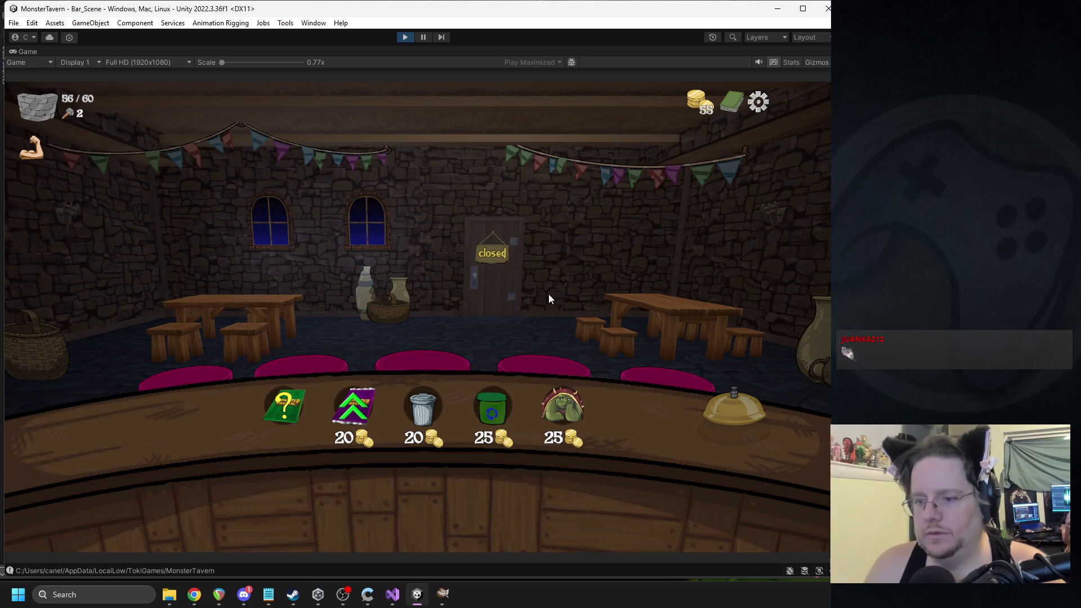
Claim the end-of-day reward by adding the Sneeze card, then review the full deck.
click(284, 404)
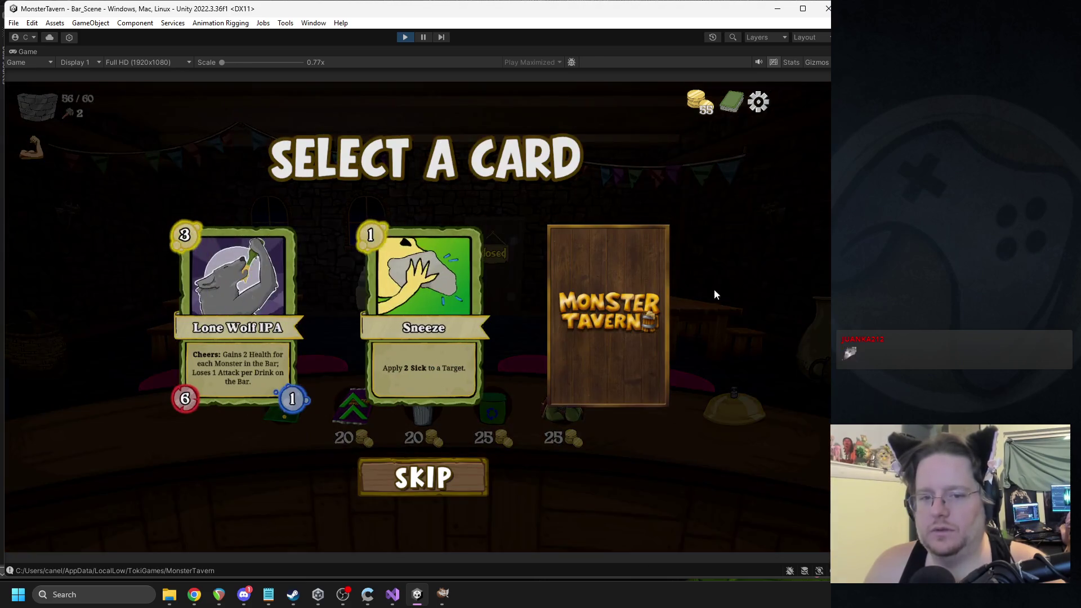
click(401, 299)
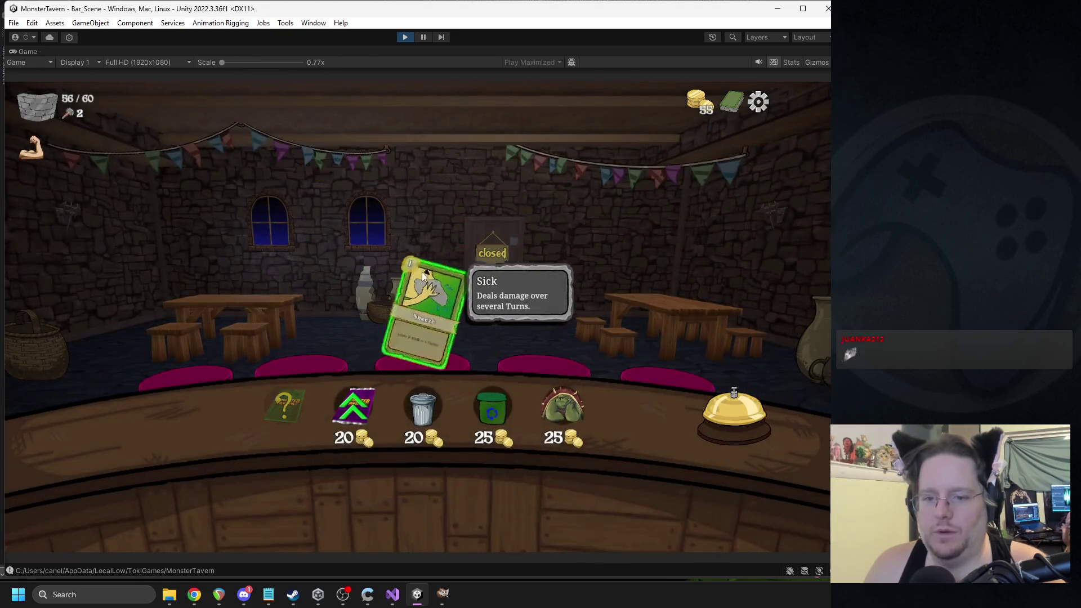
click(731, 105)
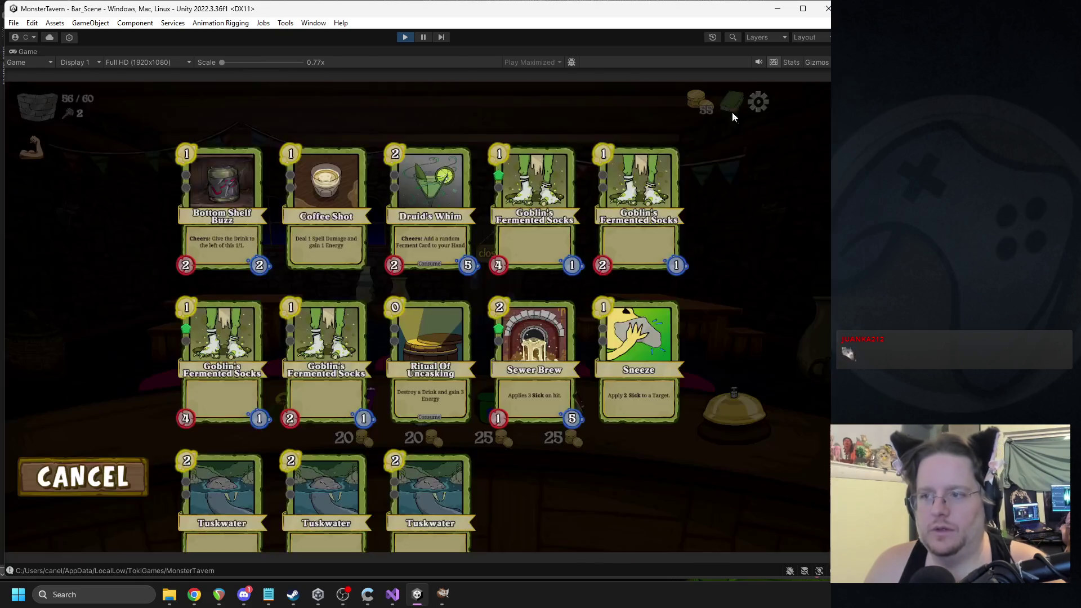
click(82, 477)
Buy the Recycler and an Attribute Pack, giving Sewer Brew the extra stats.
click(490, 405)
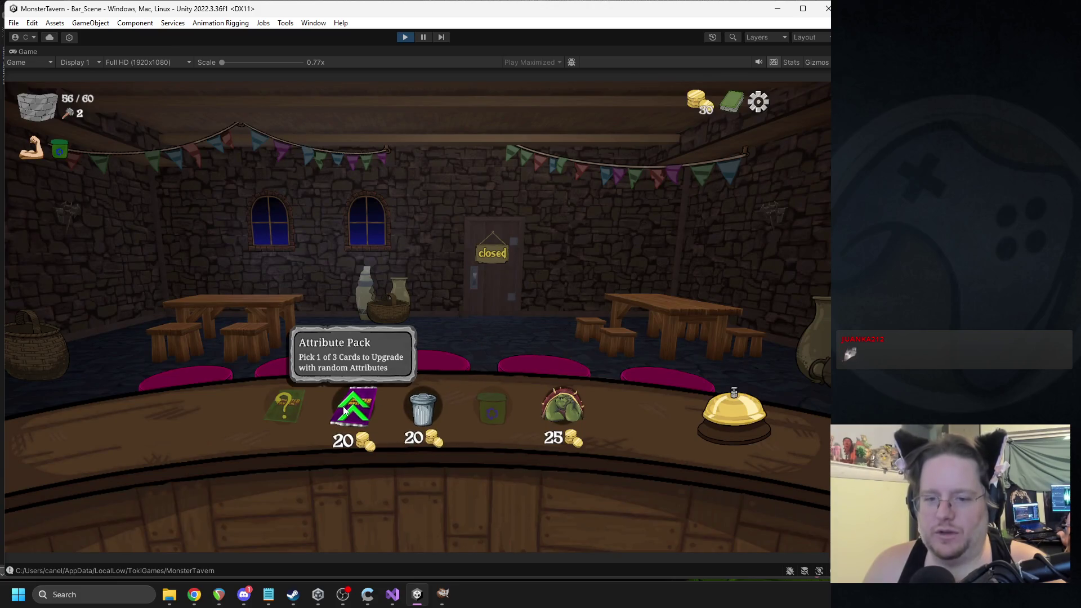
click(343, 407)
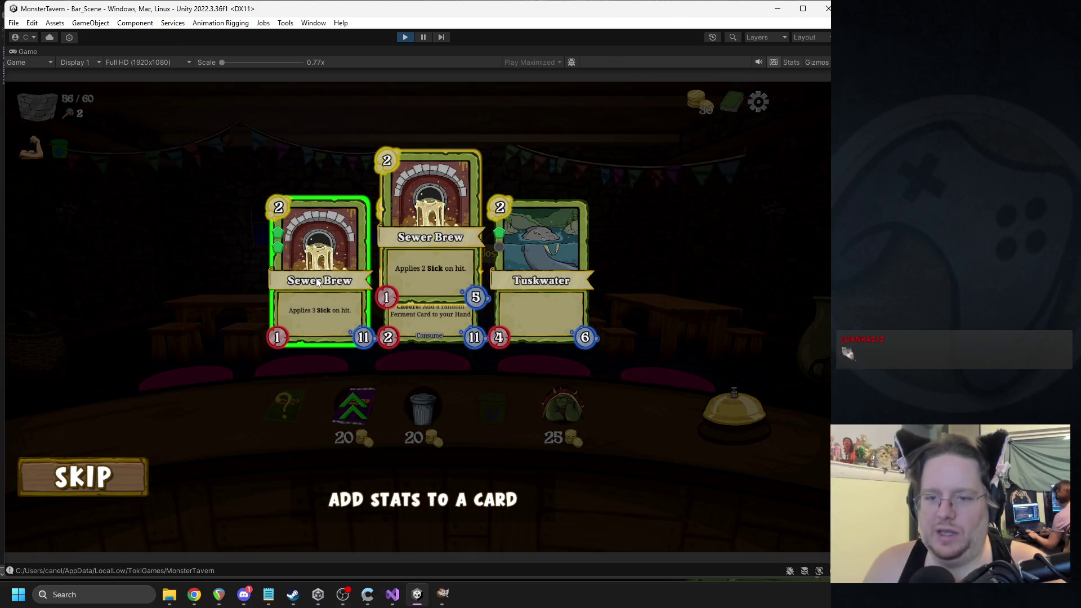
click(315, 278)
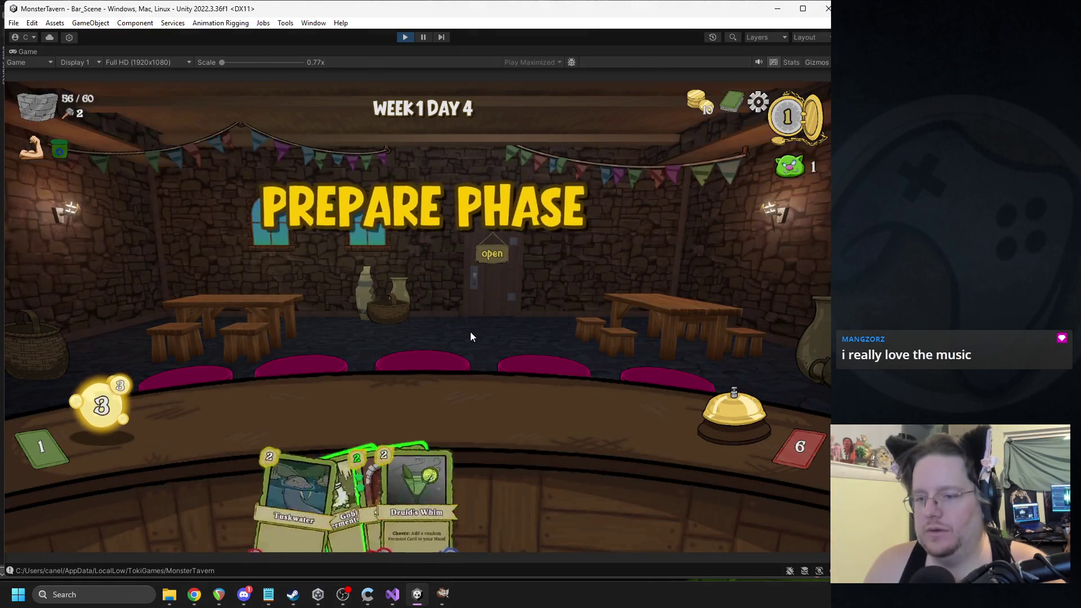
Place Sewer Brew and Goblin's Fermented Socks on the bar.
mouse_move(357, 459)
drag(357, 456, 251, 429)
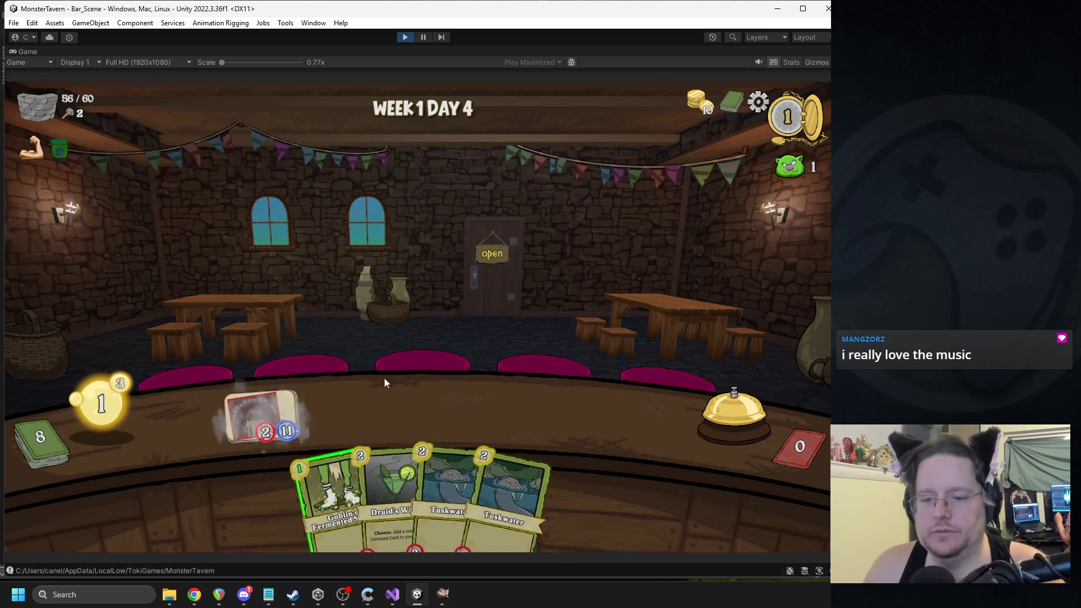
drag(338, 495, 372, 405)
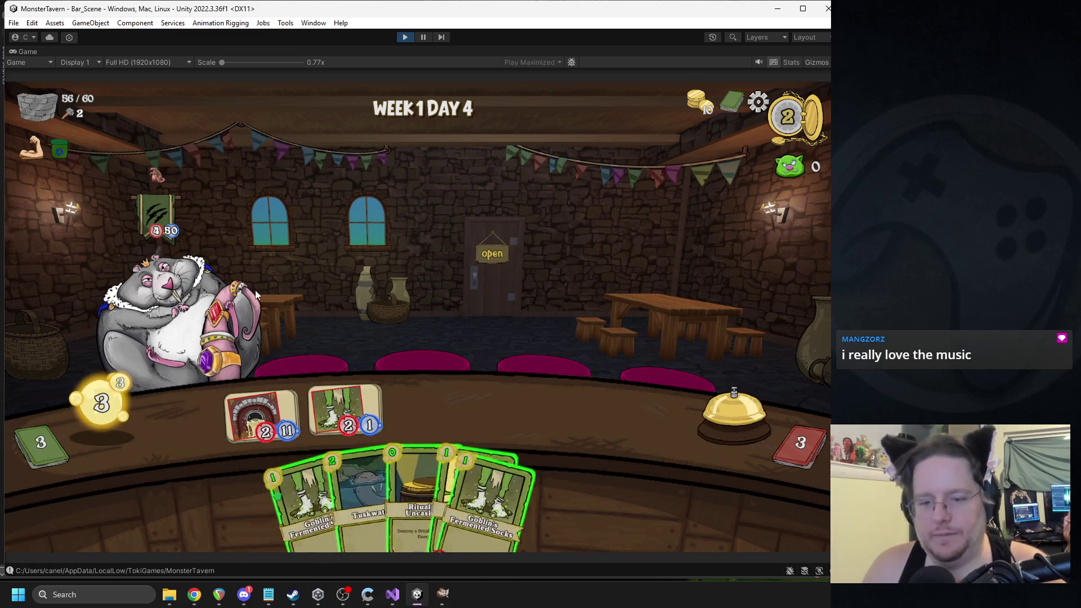
Sneeze the rat king, put Tuskwater in slot 3 and a 2/1 drink in slot 4, then end the turn.
drag(473, 495, 232, 329)
drag(434, 460, 354, 403)
mouse_move(378, 478)
mouse_down()
mouse_move(448, 390)
mouse_move(416, 413)
mouse_up()
drag(442, 476, 512, 401)
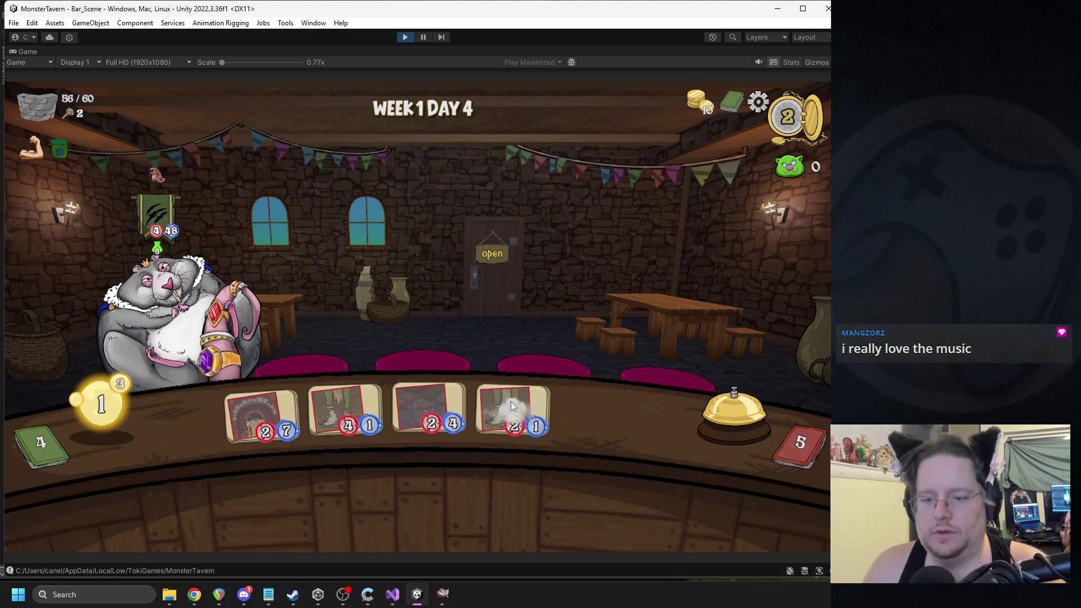
click(707, 418)
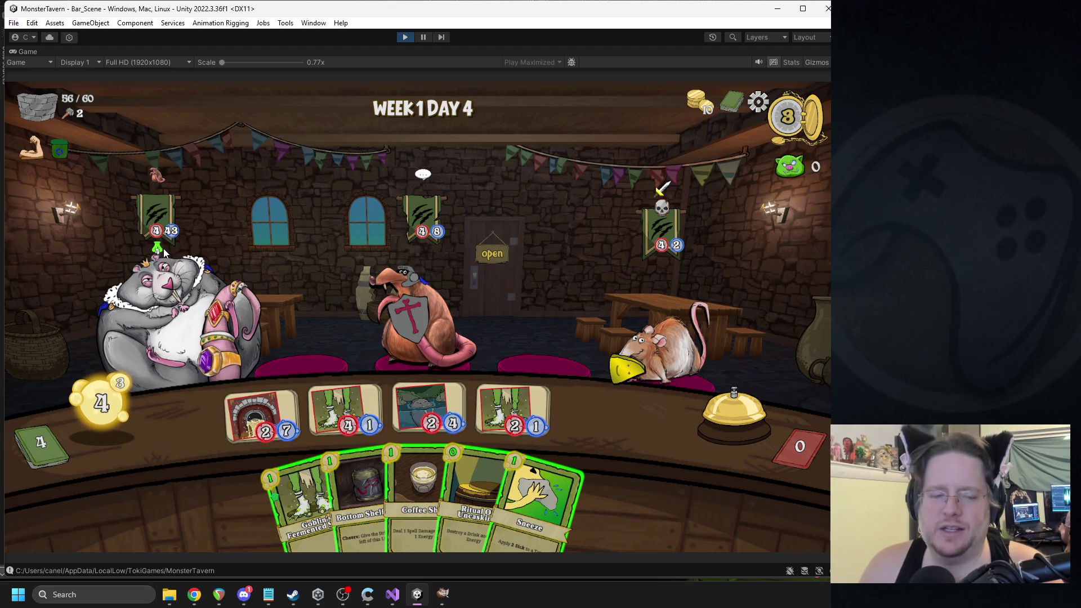
Sneeze the king rat again, destroy the fourth drink for energy, add Bottom Shelf Buzz, and Coffee Shot the yellow blob.
drag(538, 489, 217, 304)
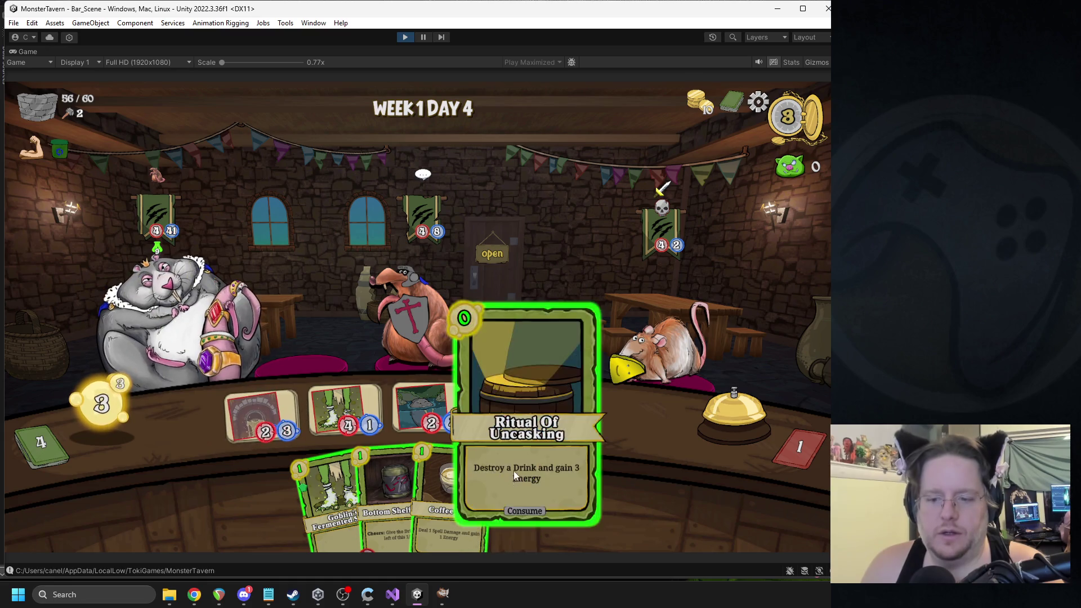
drag(518, 468, 493, 408)
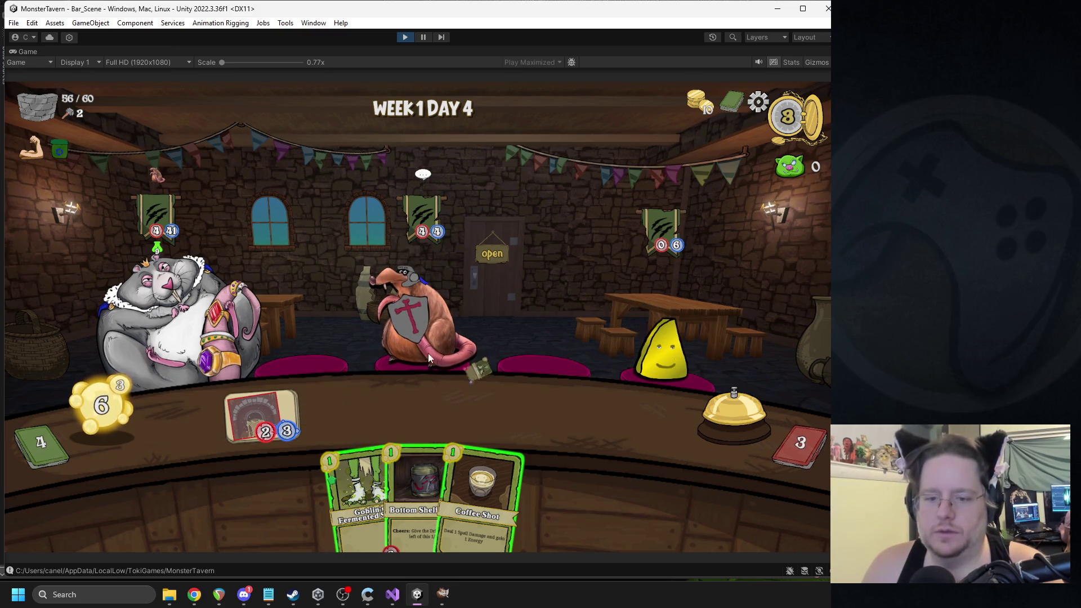
drag(411, 441, 371, 391)
drag(473, 484, 647, 335)
drag(407, 477, 461, 410)
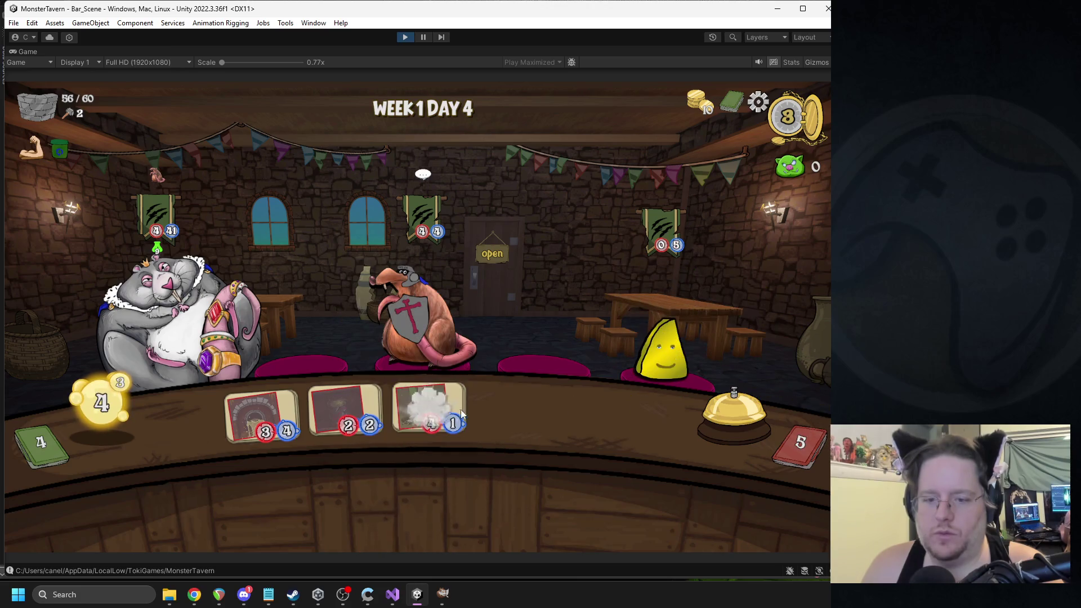
Start a new turn and serve Druid's Whim, Goblin's Fermented Socks and Tuskwater onto the bar.
click(716, 425)
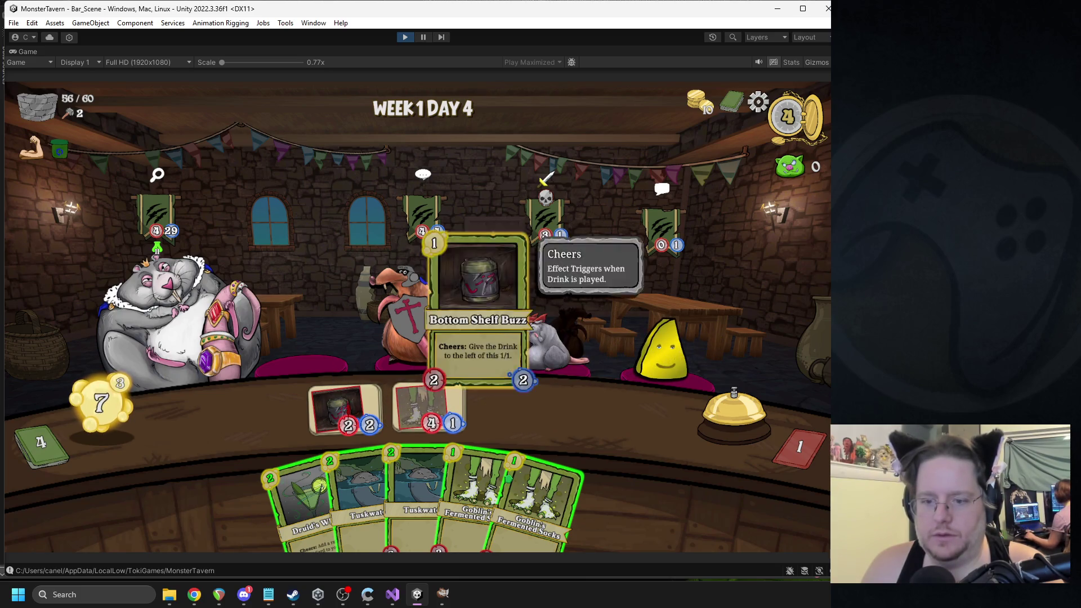
click(294, 485)
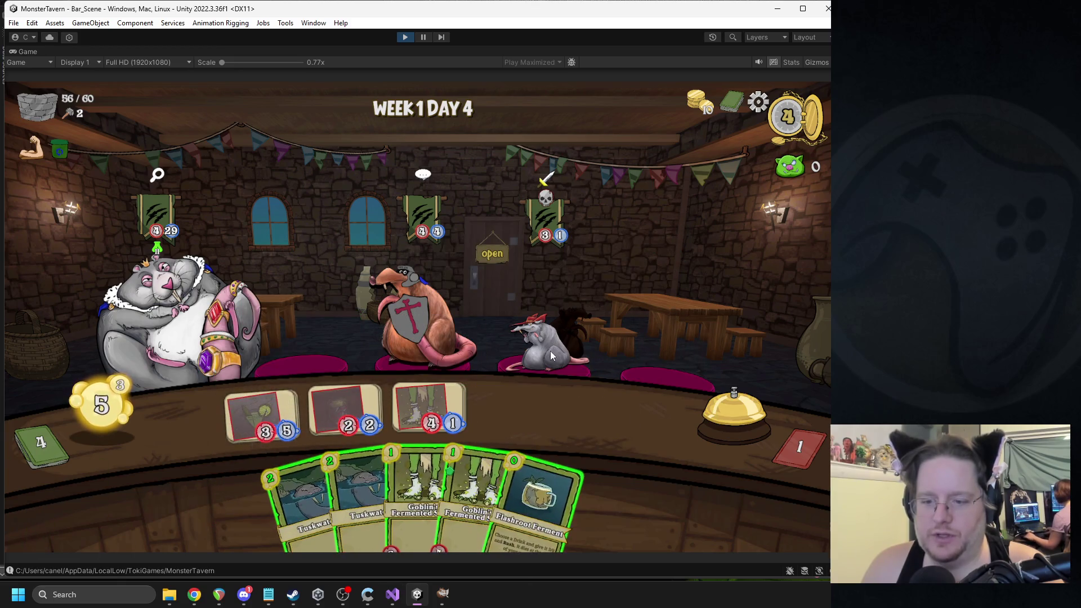
drag(542, 474, 353, 408)
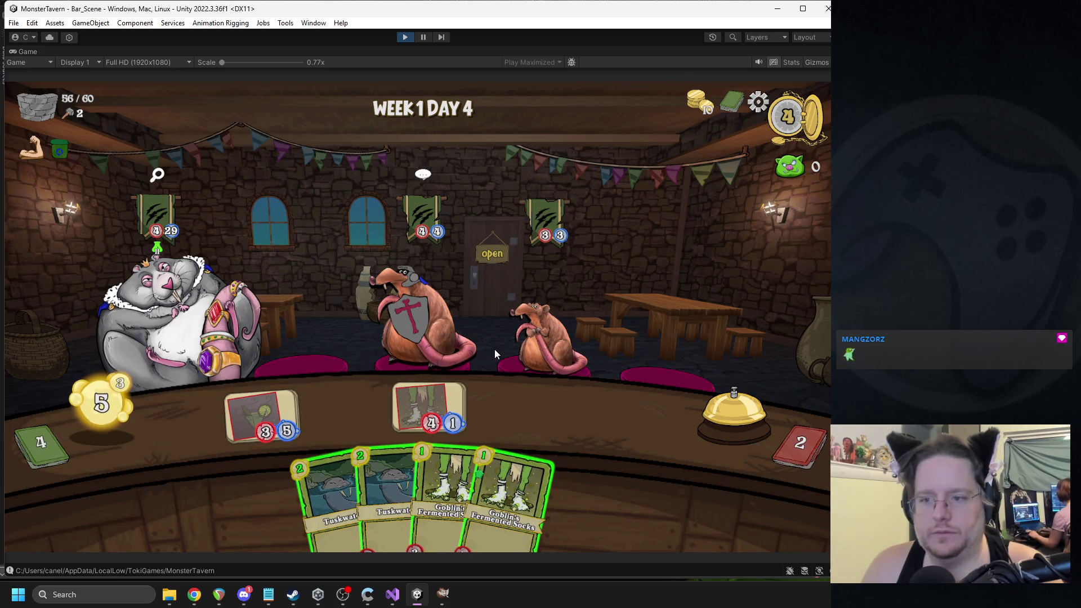
mouse_move(504, 473)
mouse_down()
mouse_move(362, 405)
mouse_move(344, 410)
mouse_up()
mouse_move(371, 490)
mouse_down()
mouse_move(482, 400)
mouse_move(408, 465)
mouse_move(377, 462)
mouse_move(597, 420)
mouse_up()
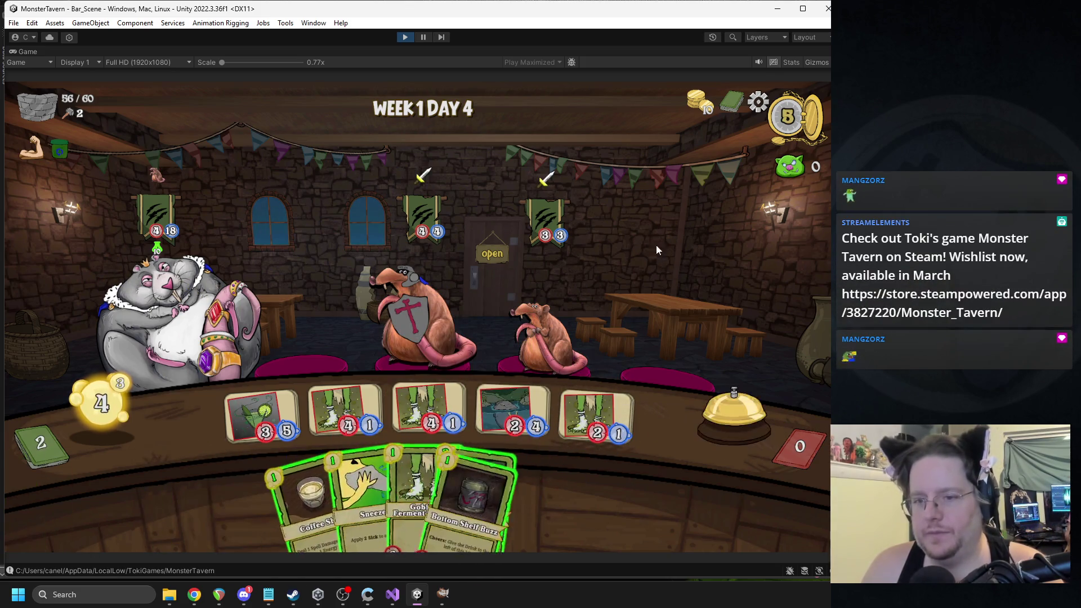
Hit the king rat with Sneeze and Coffee Shot, add Bottom Shelf Buzz and Fermented Socks, end the turn.
drag(364, 460, 204, 298)
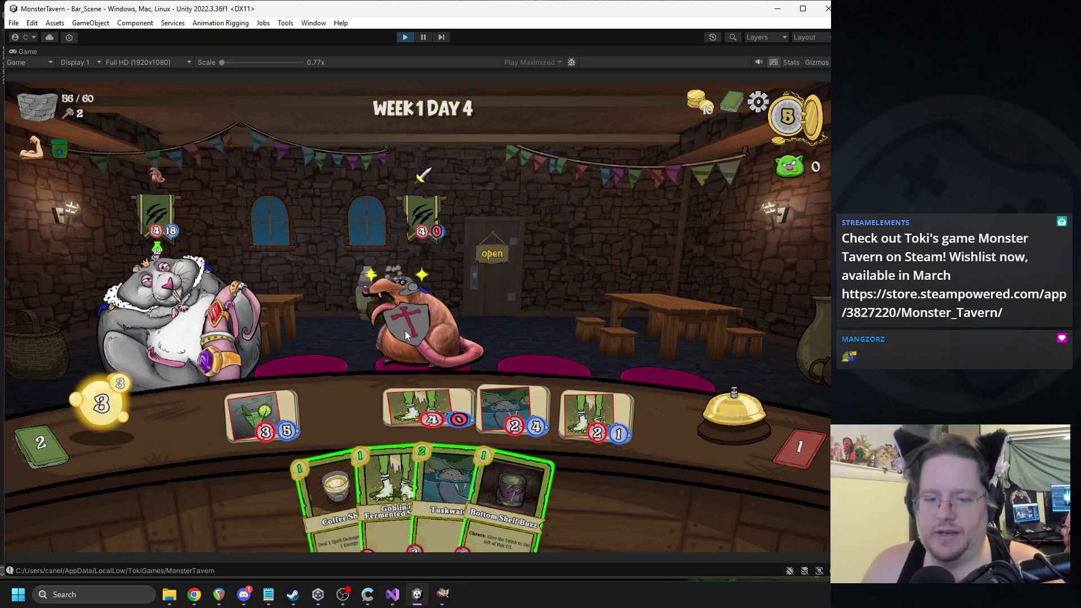
drag(332, 496, 208, 338)
mouse_move(498, 495)
mouse_down()
mouse_move(479, 474)
mouse_move(343, 414)
mouse_up()
drag(374, 483, 428, 413)
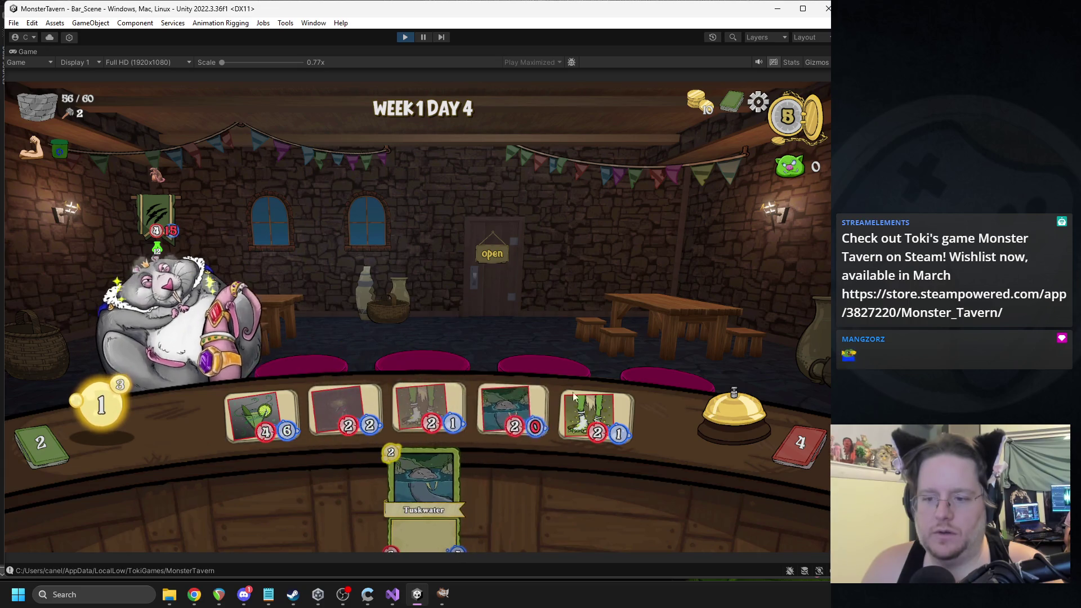
click(715, 408)
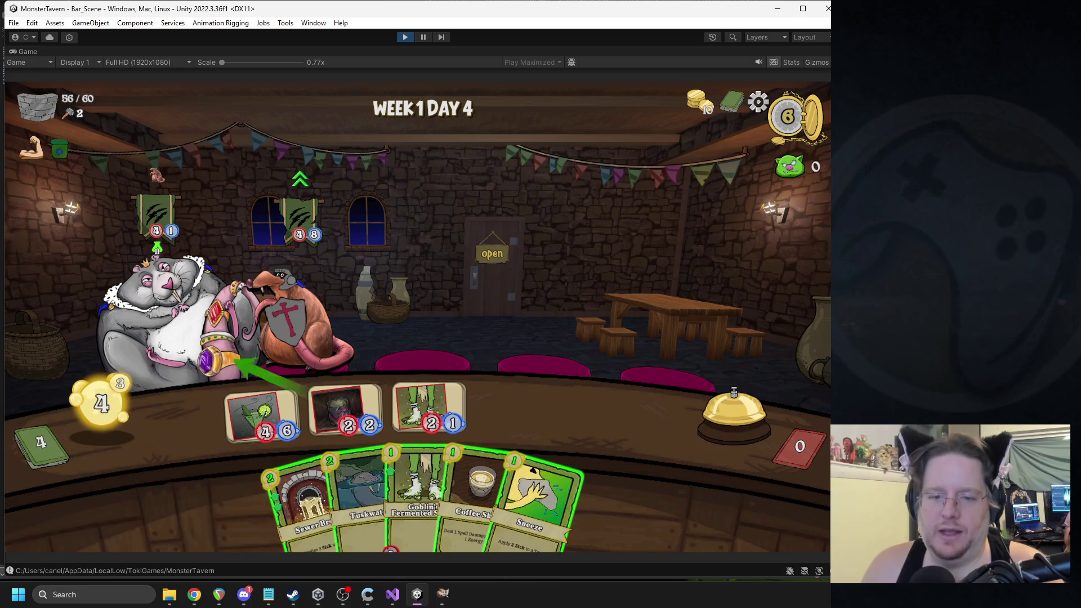
Sneeze the shield rat, serve Sewer Brew, and end the day's final turn.
drag(541, 501, 373, 326)
drag(307, 507, 337, 419)
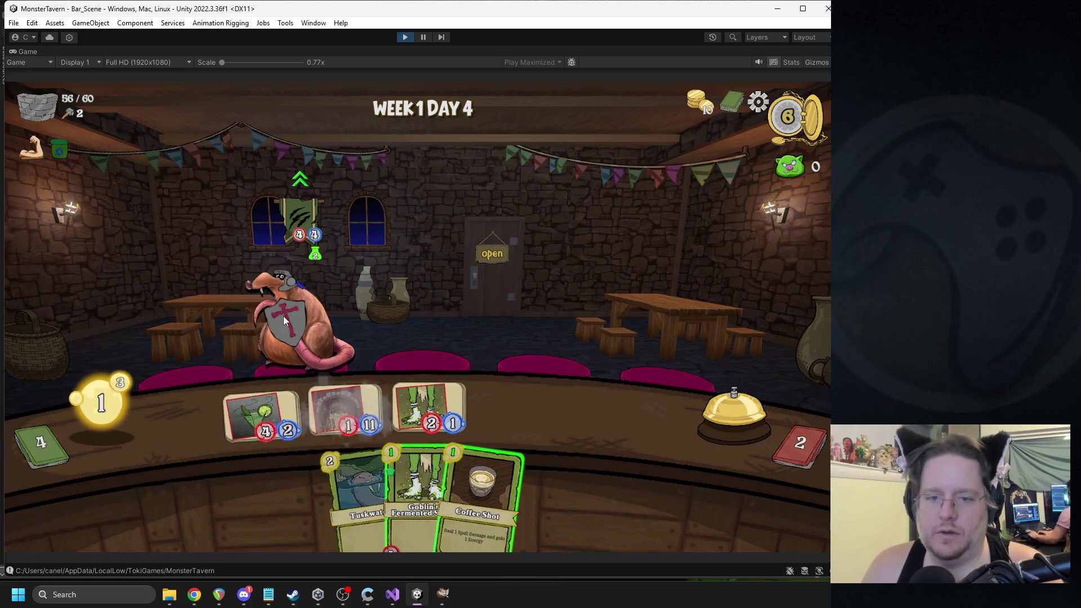
click(689, 419)
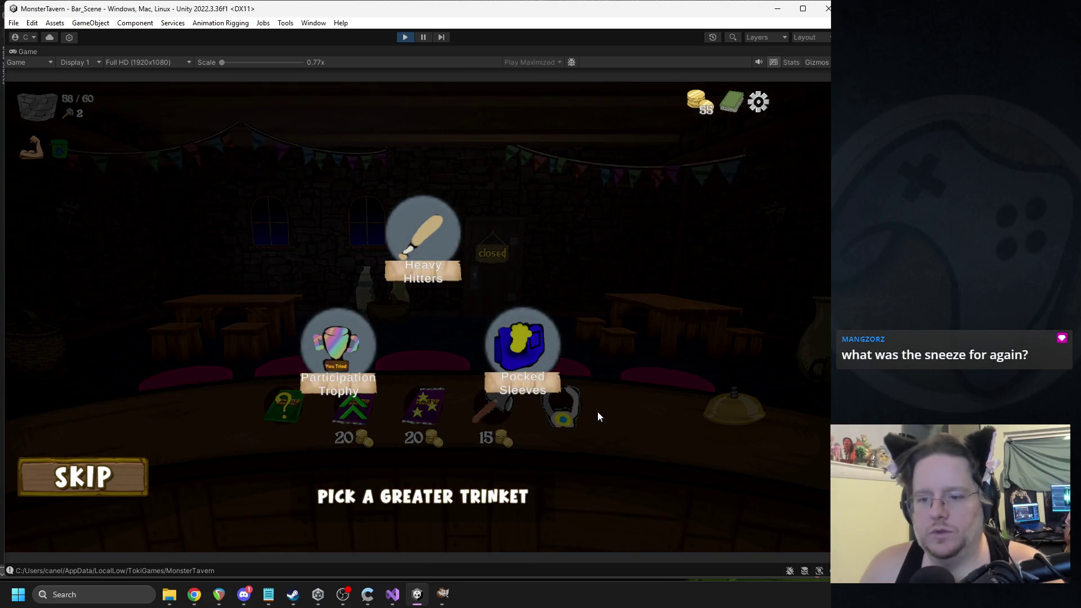
Take the Pocked Sleeves trinket so Sneeze always starts in hand.
mouse_move(551, 378)
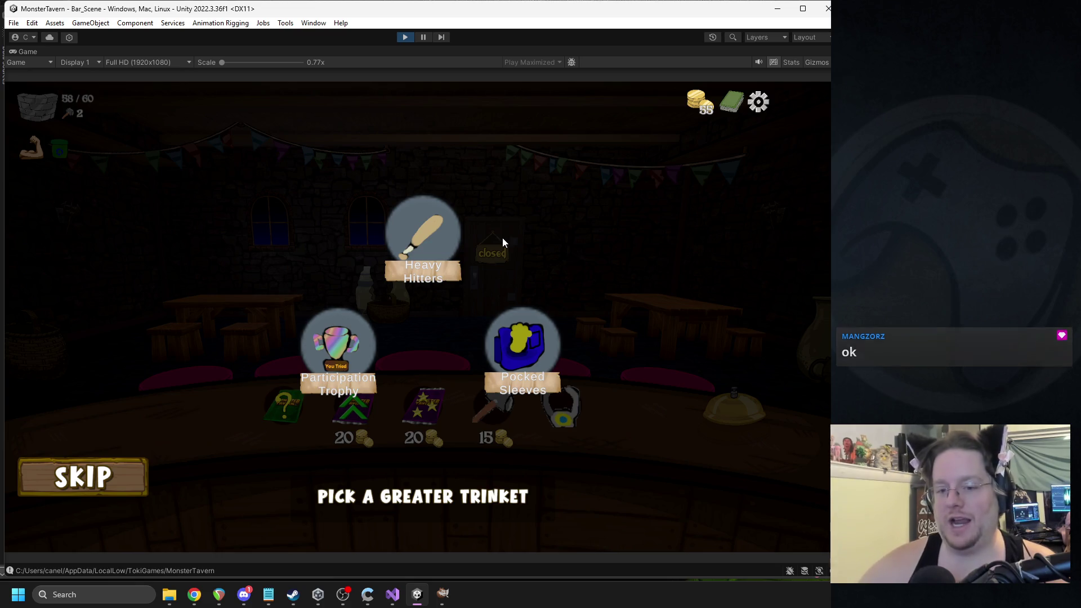
mouse_move(555, 324)
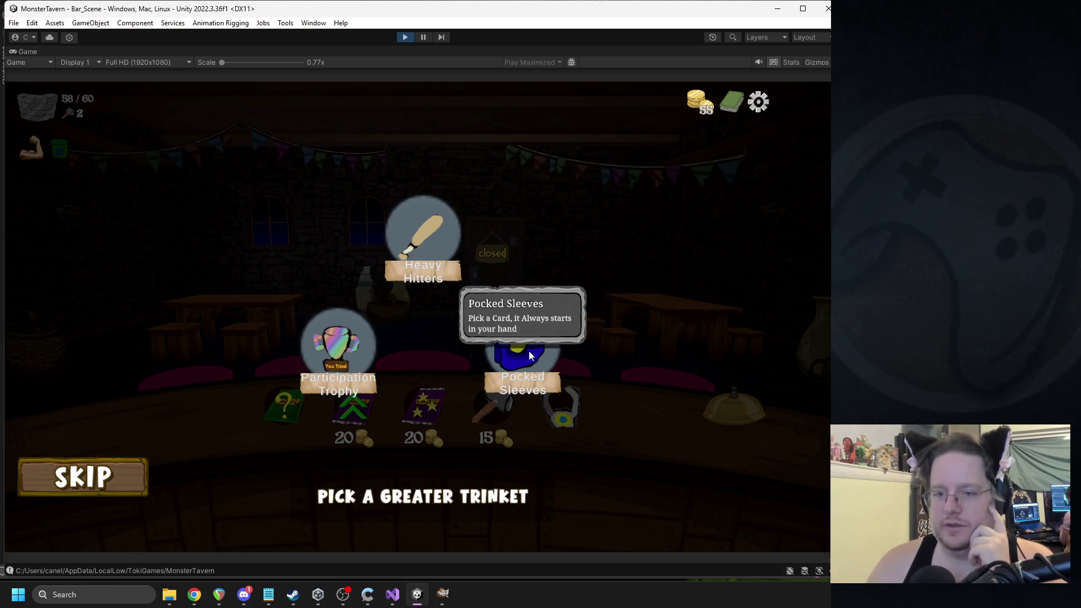
click(529, 350)
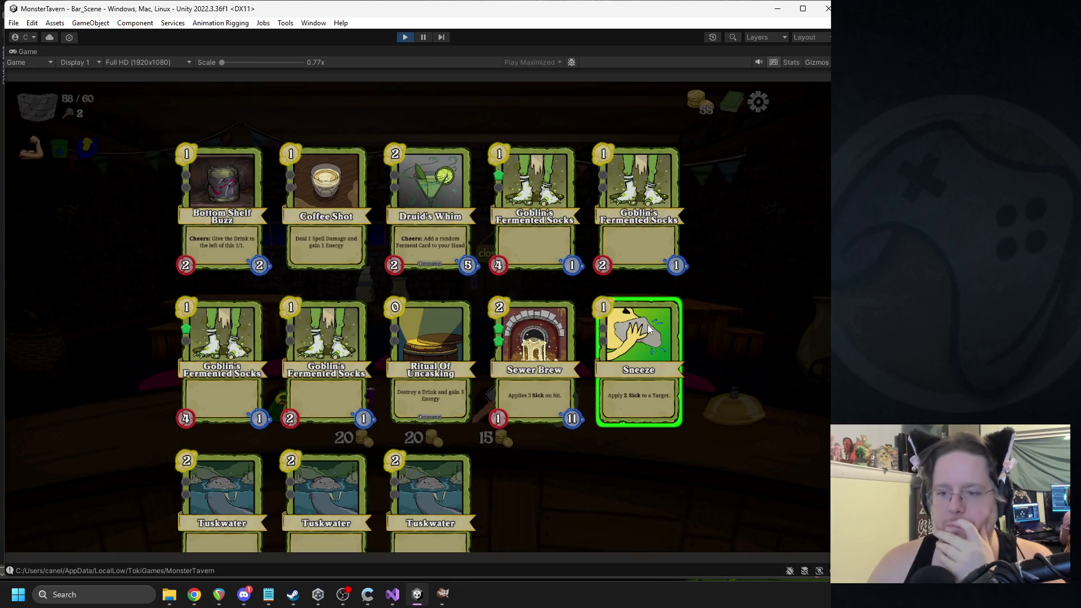
click(515, 472)
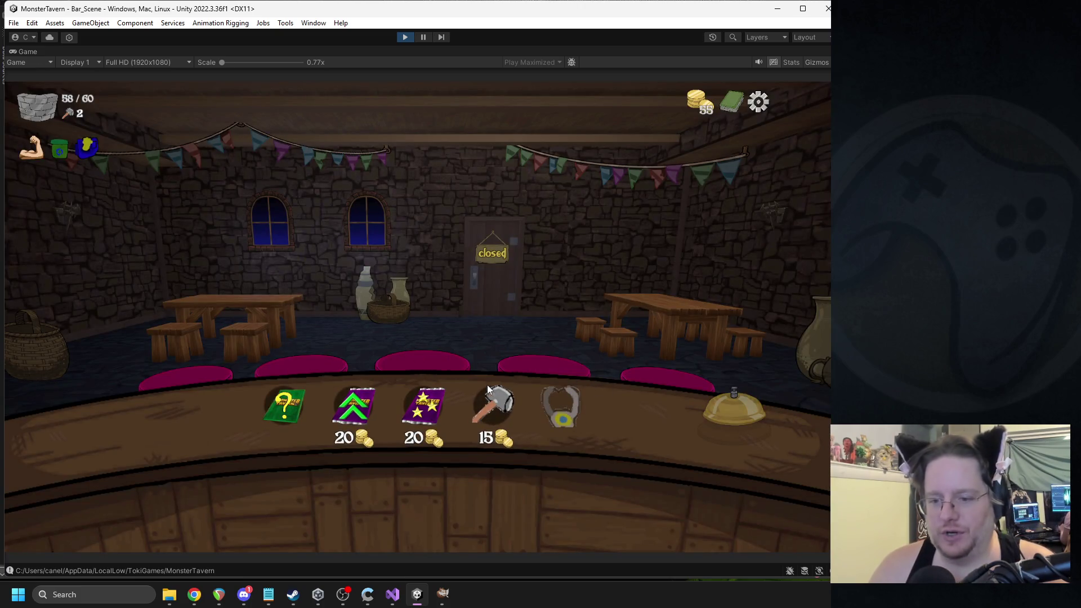
Buy a Special Power Pack for Sneeze and a pack adding Vomit Bucket and Tuskwater stats, then start Week 2 Day 1.
click(425, 411)
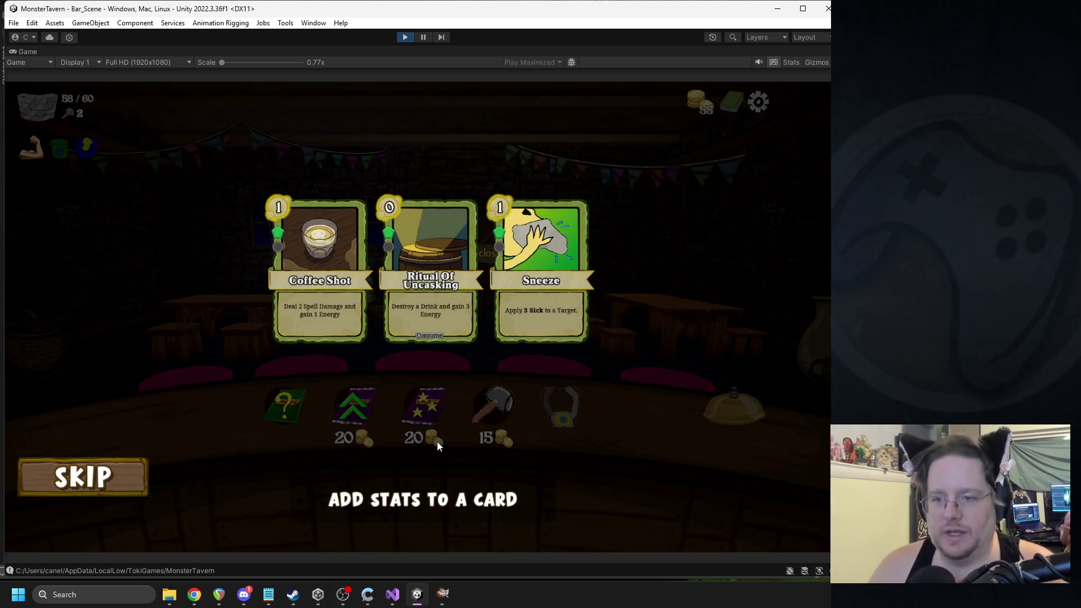
click(540, 270)
click(284, 405)
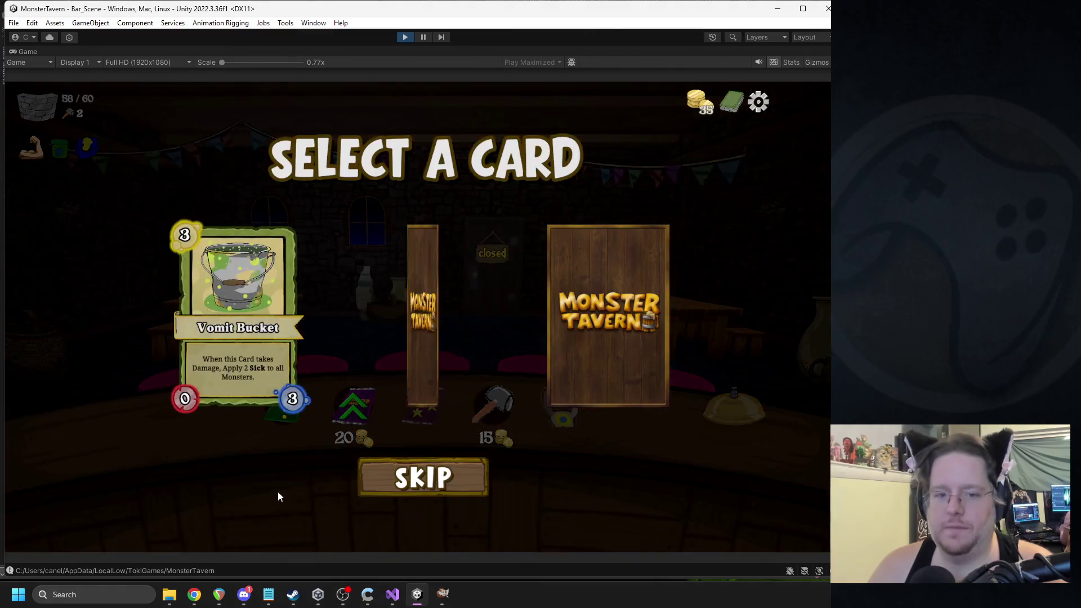
click(235, 326)
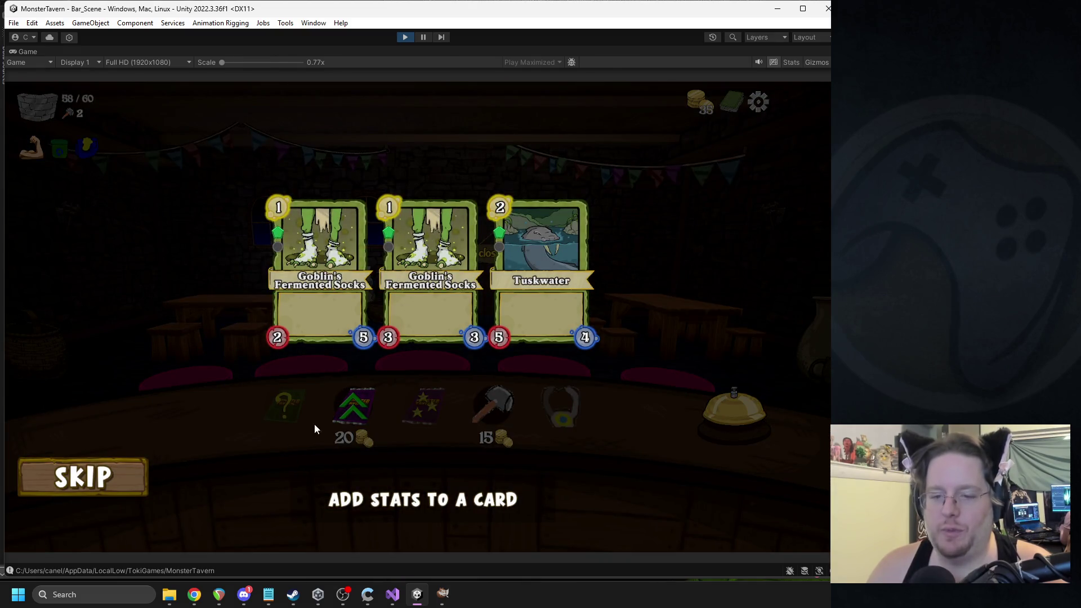
click(540, 316)
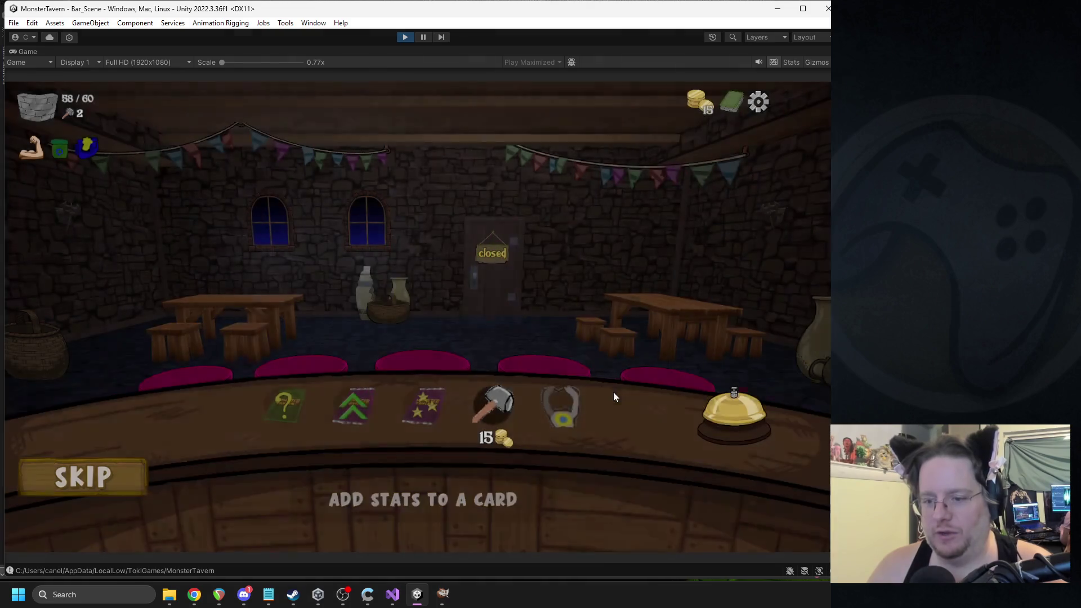
click(709, 419)
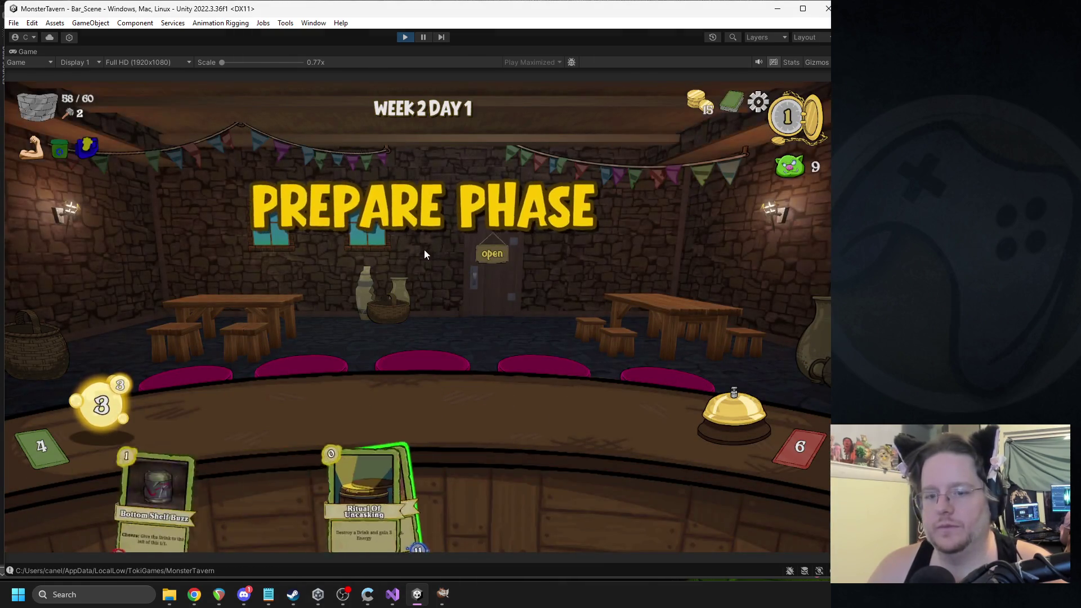
Serve Sewer Brew and Bottom Shelf Buzz, end turn, then play Vomit Bucket and end another turn.
drag(304, 496, 262, 414)
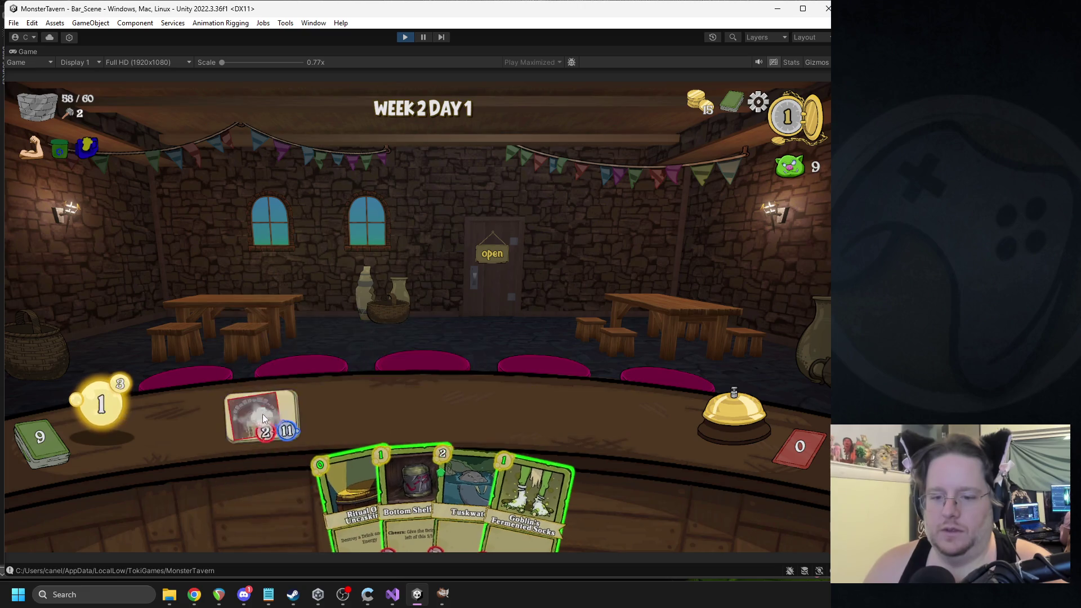
drag(392, 457, 379, 378)
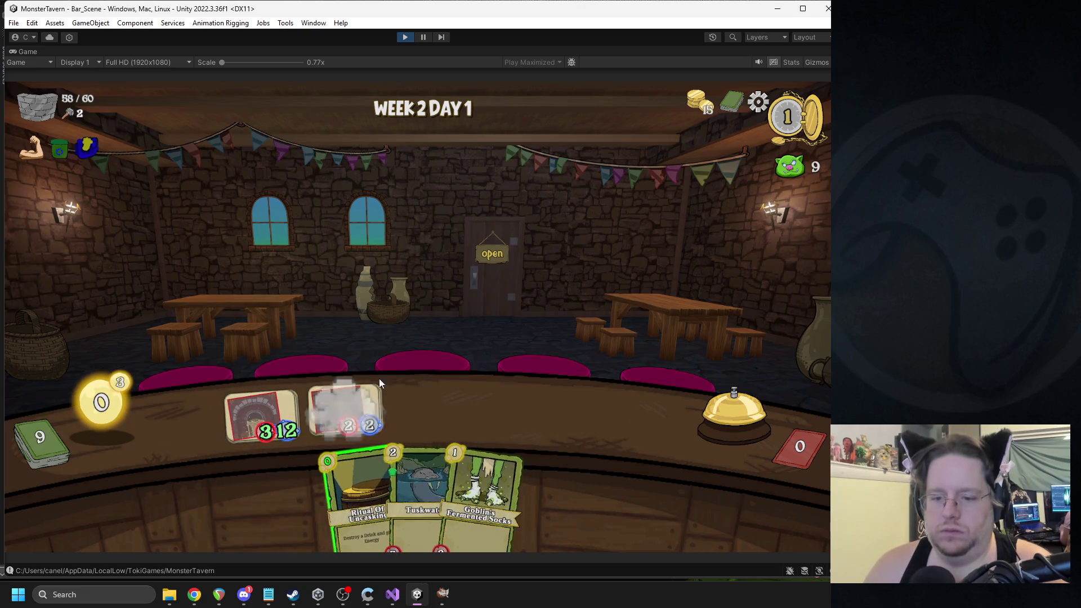
click(714, 415)
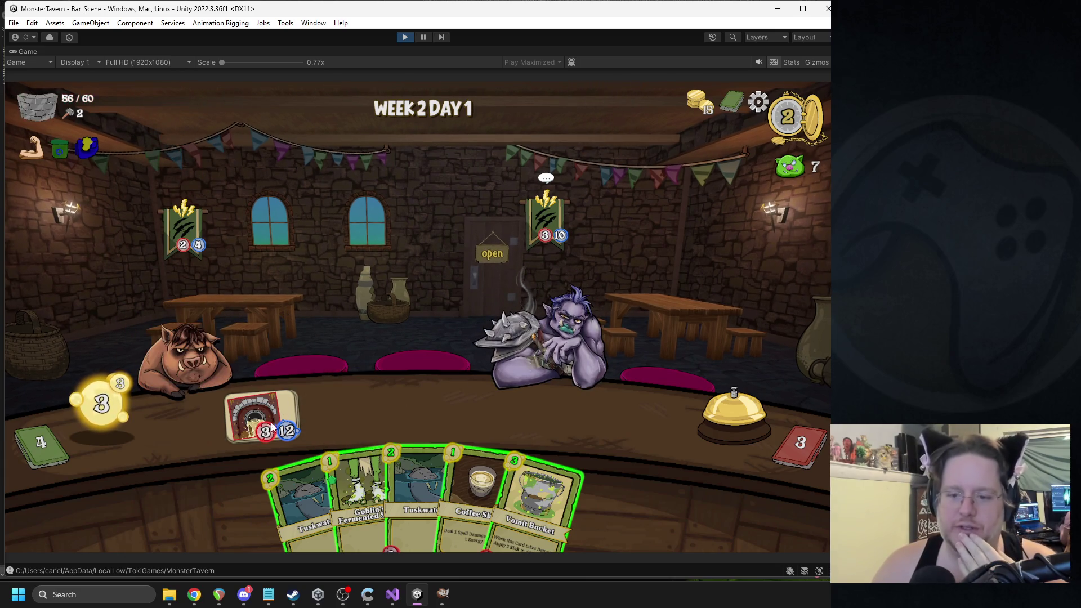
mouse_move(535, 501)
mouse_down()
mouse_move(495, 413)
mouse_move(346, 388)
mouse_up()
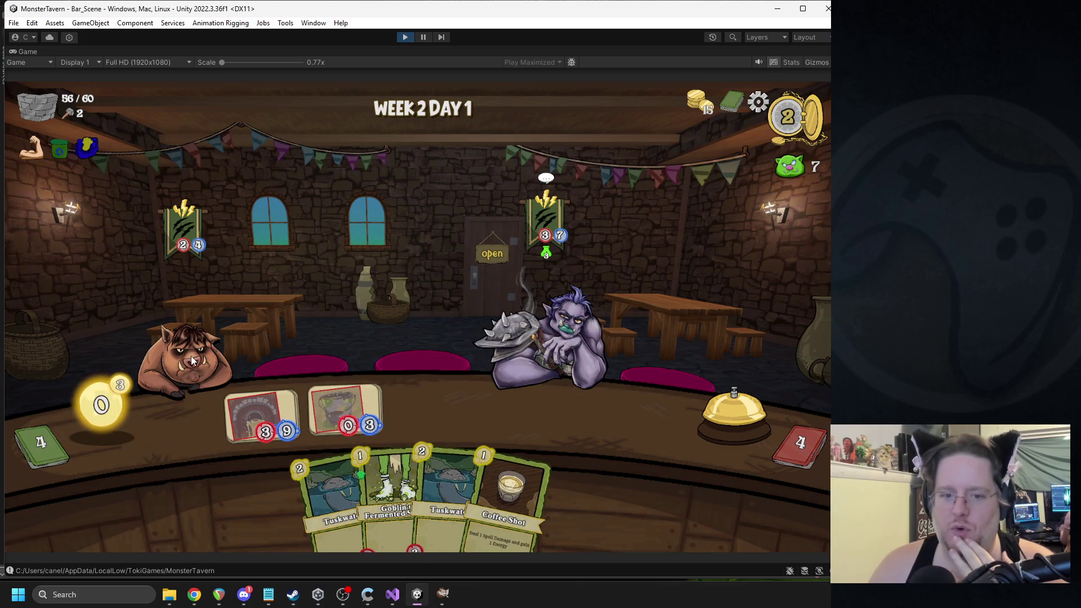
click(720, 403)
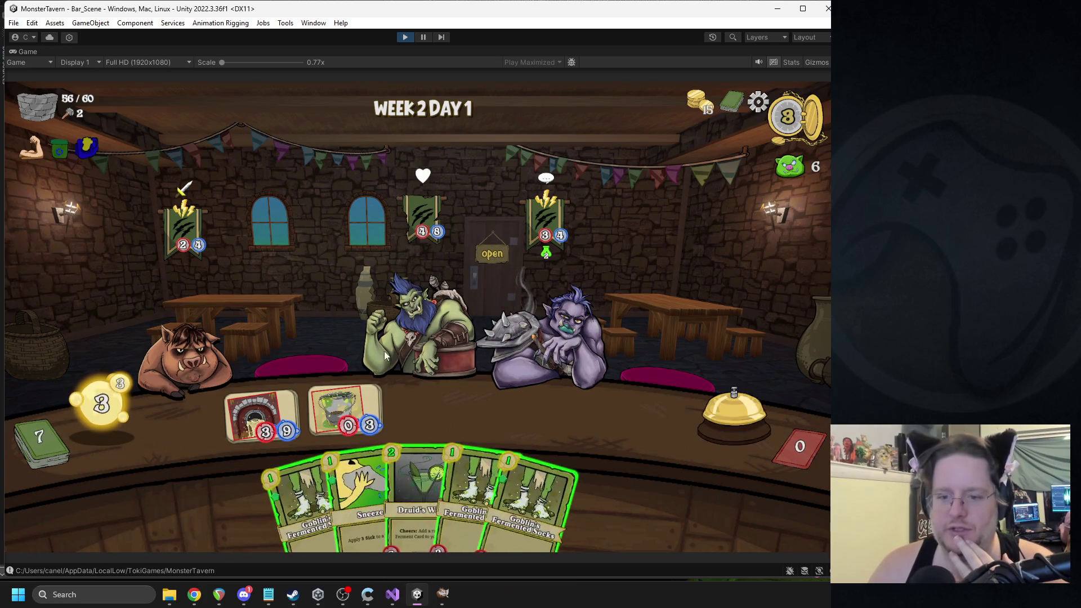
Sneeze the right customer, serve the 0-cost drink, end the turn, and stop the playtest.
drag(361, 490, 546, 344)
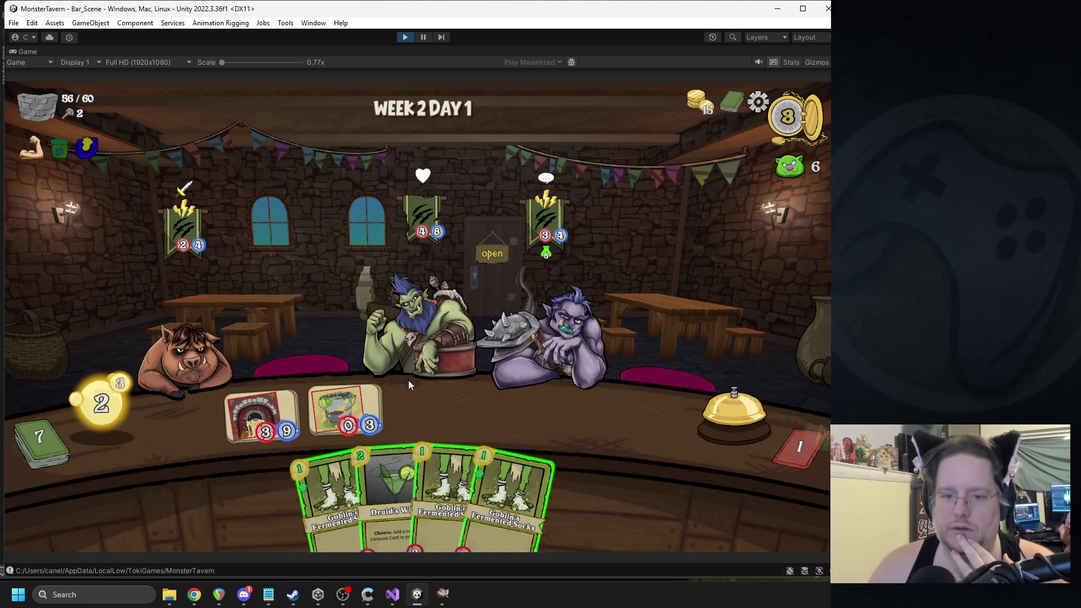
click(340, 404)
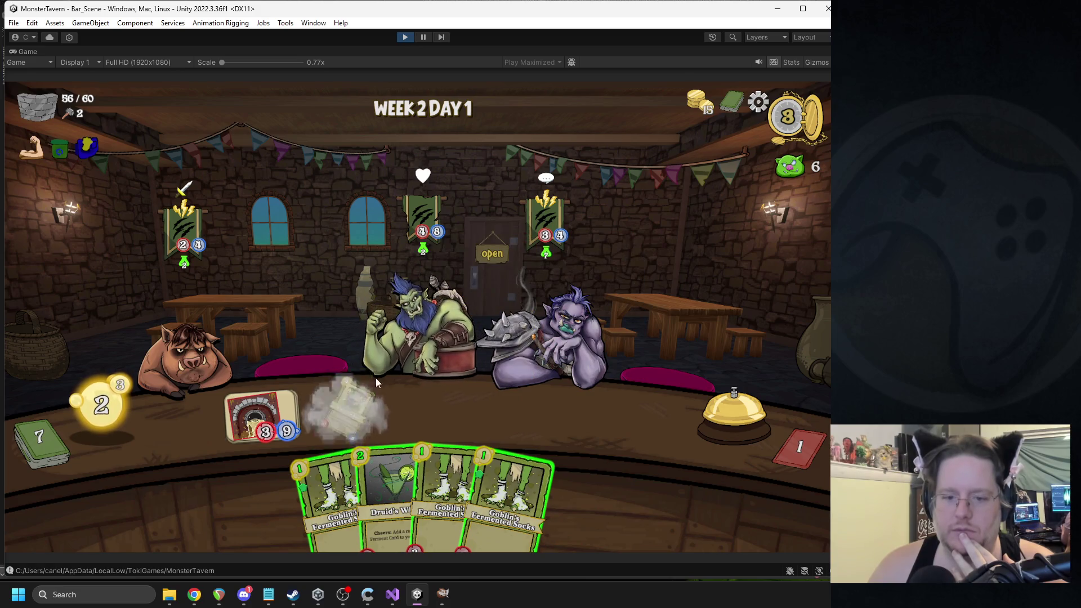
mouse_move(200, 237)
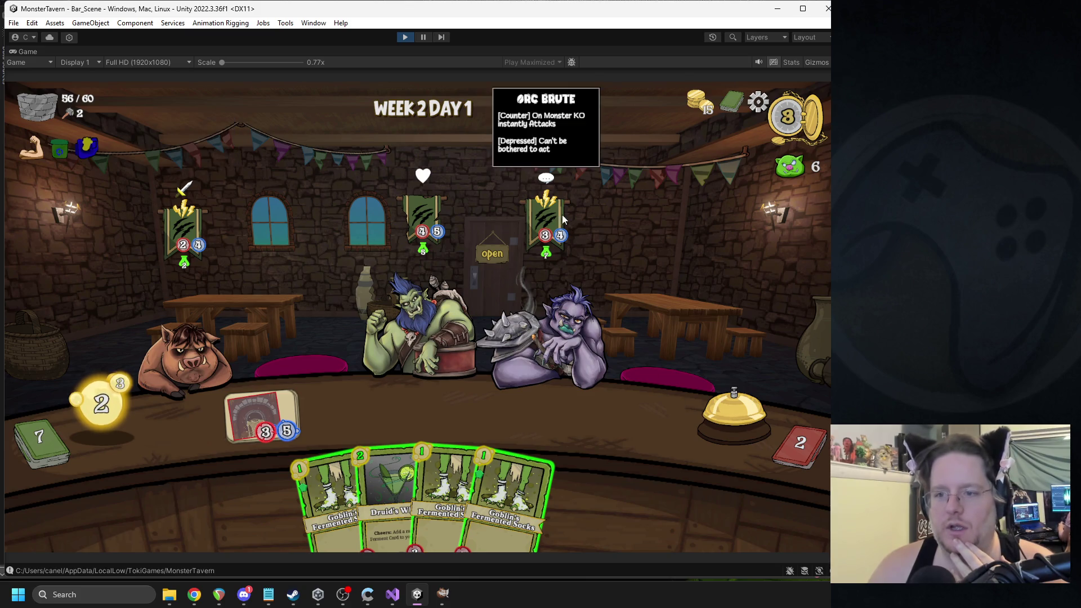
click(711, 414)
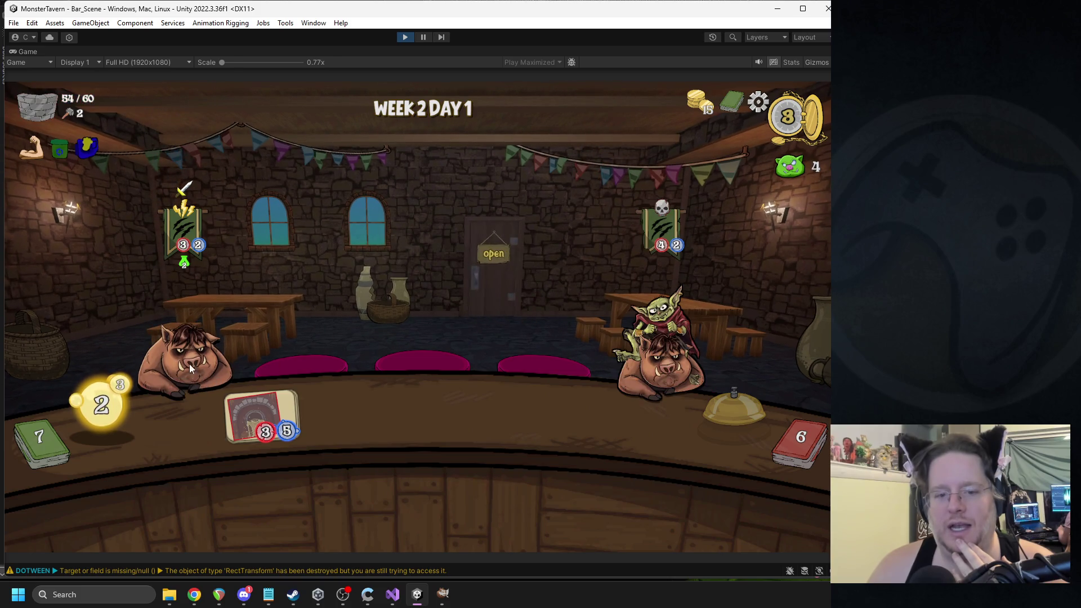
click(405, 37)
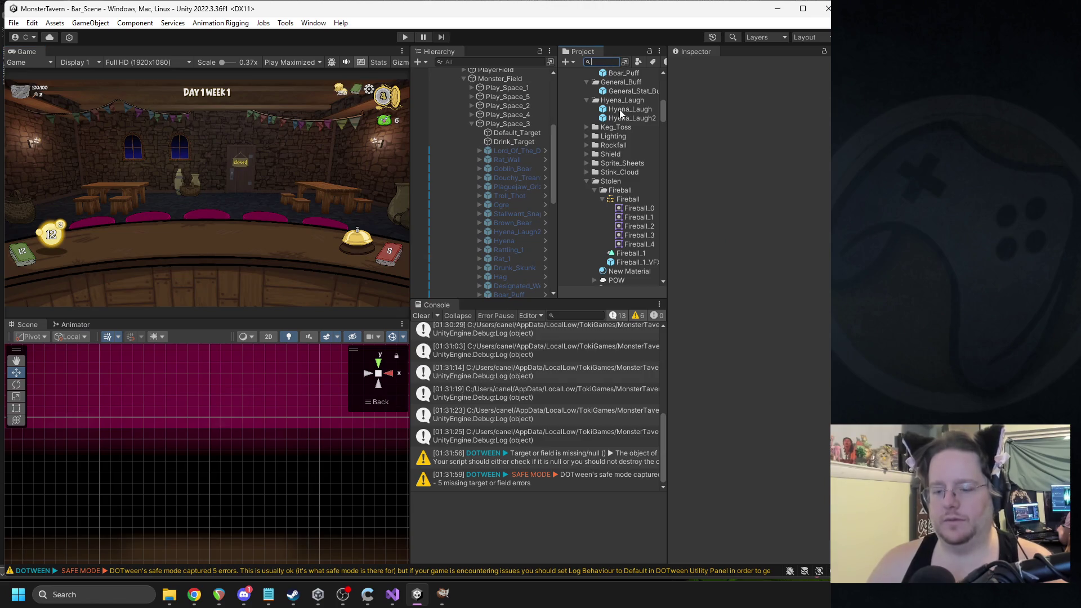
Drag the Goblin_Boar prefab's Target marker higher on the boar's face, then relaunch the playtest.
text(oblin_bo)
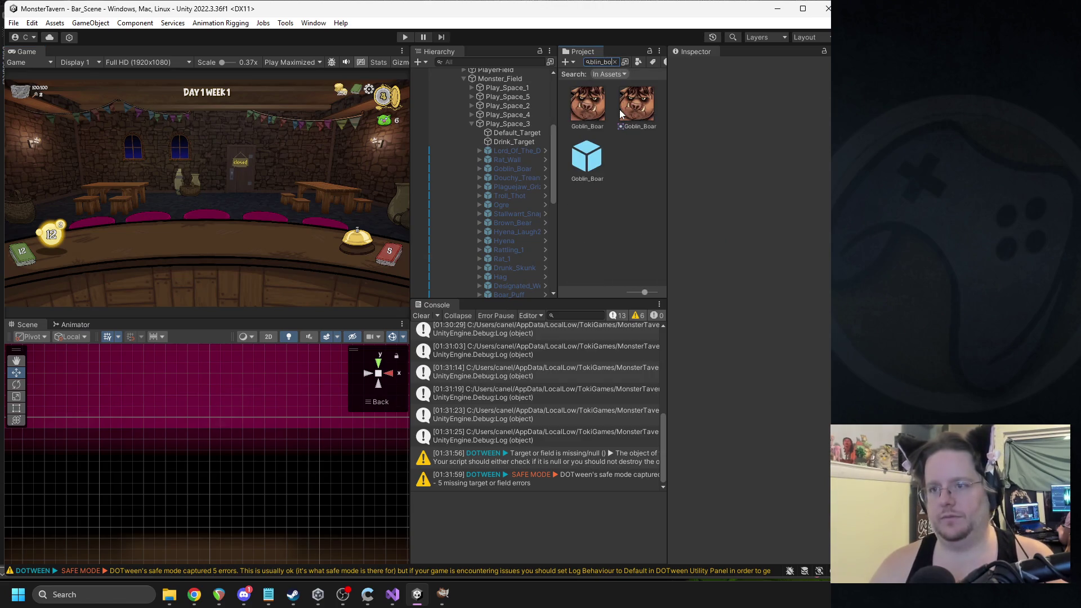
double_click(585, 163)
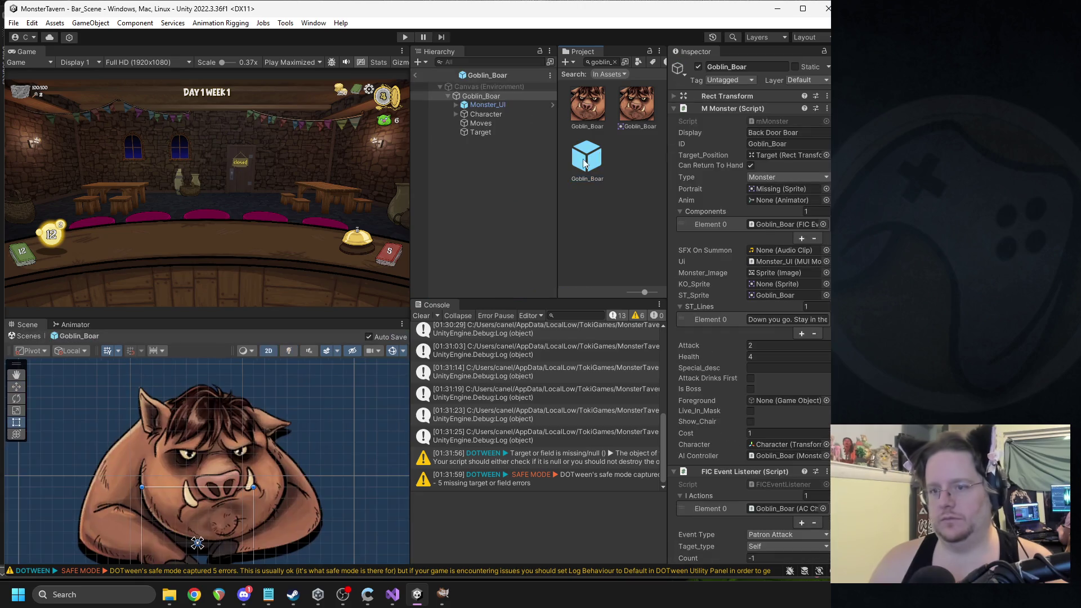
click(474, 133)
key(f)
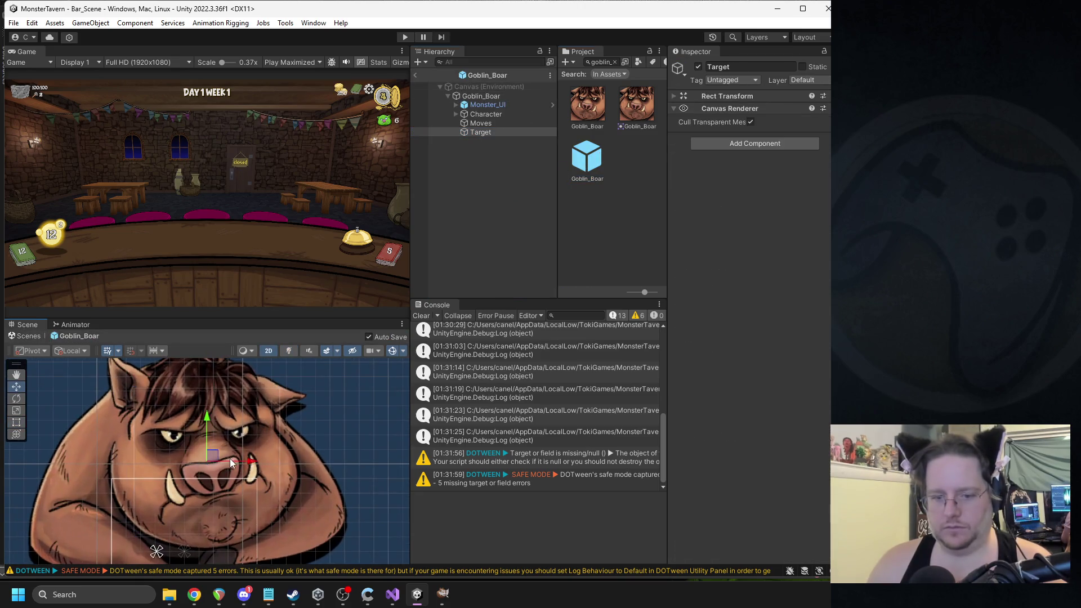
mouse_move(209, 429)
mouse_down()
mouse_move(204, 415)
mouse_move(218, 441)
mouse_up()
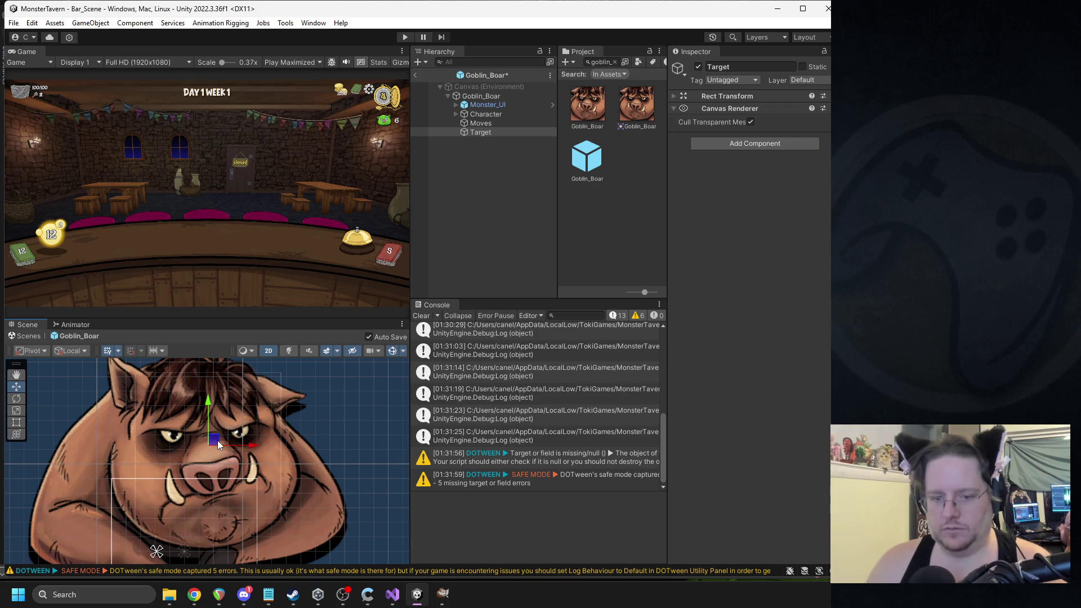
click(417, 72)
click(401, 36)
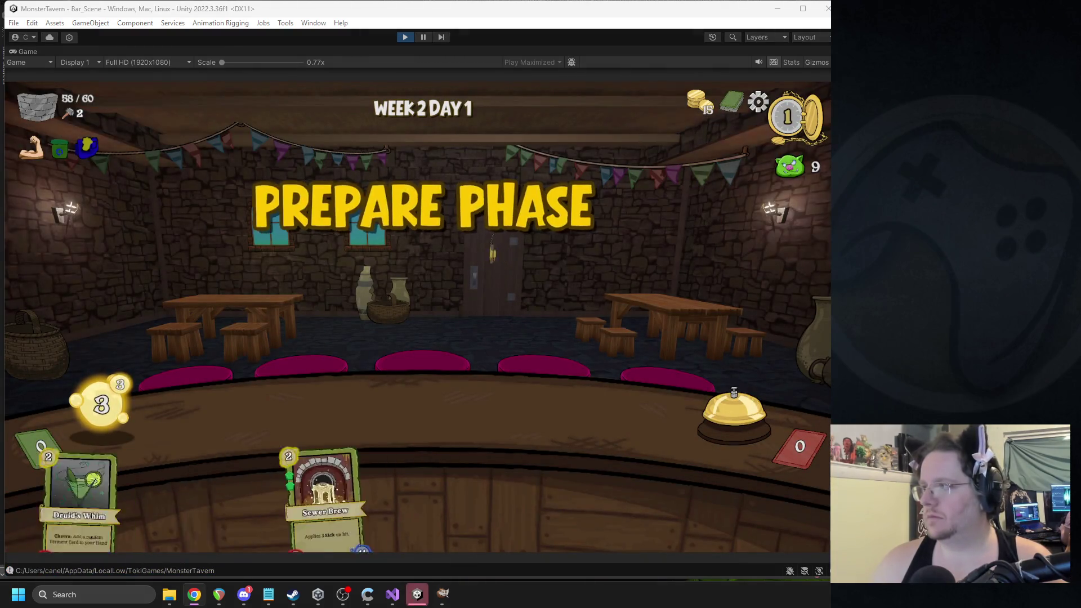
Put Sewer Brew and Goblin's Fermented Socks on the bar and end the first turn.
drag(298, 507, 262, 417)
mouse_move(507, 490)
mouse_down()
mouse_move(343, 396)
mouse_move(344, 414)
mouse_up()
click(734, 414)
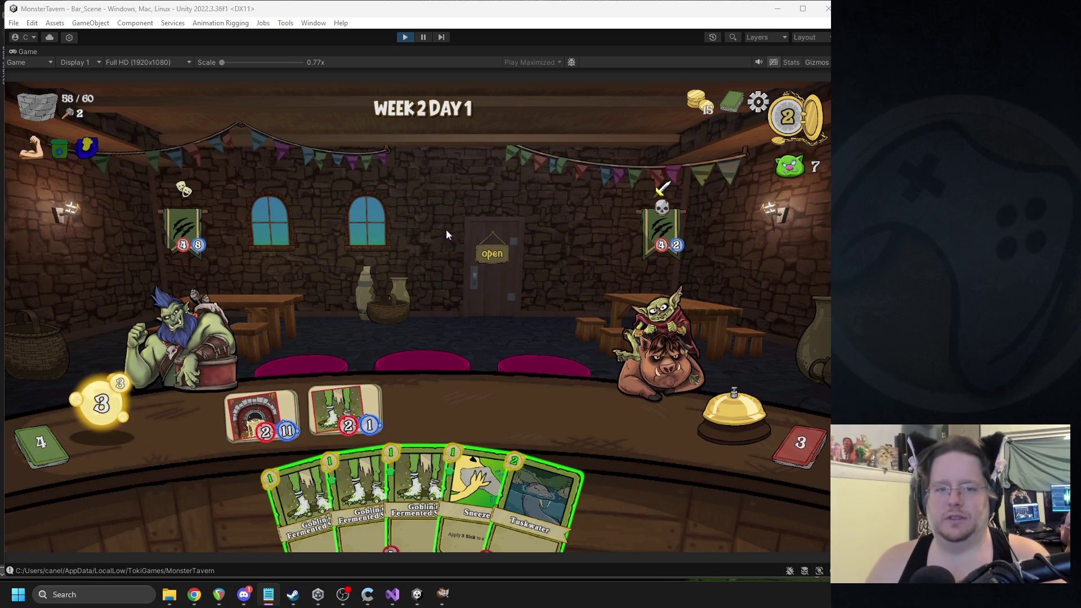
Sneeze the orc, stock Socks and Vomit Bucket on the bar, serve the orc, and end turn.
mouse_move(188, 192)
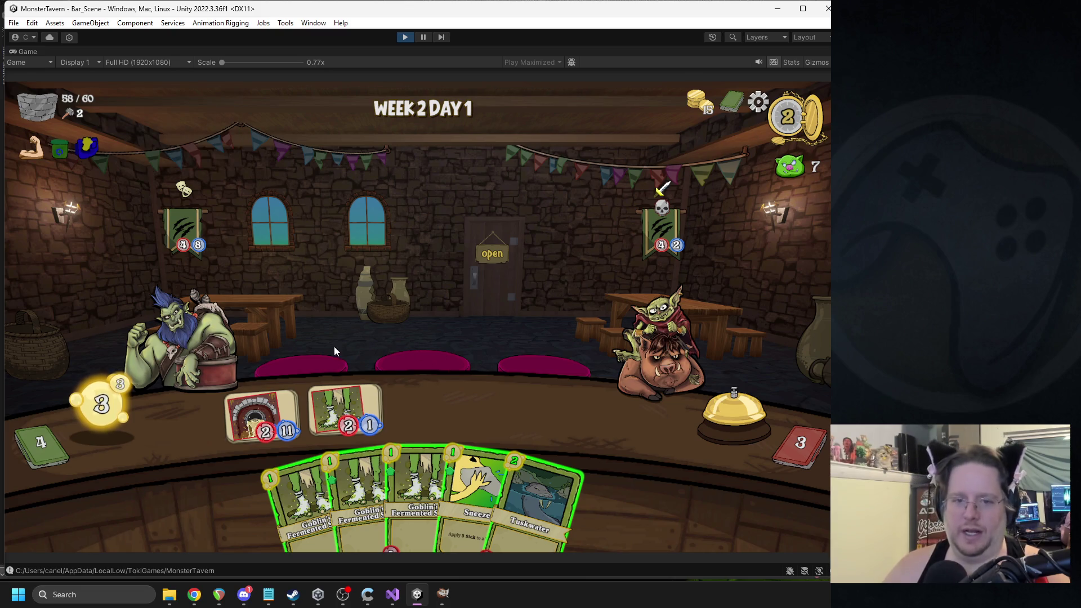
drag(470, 495, 185, 326)
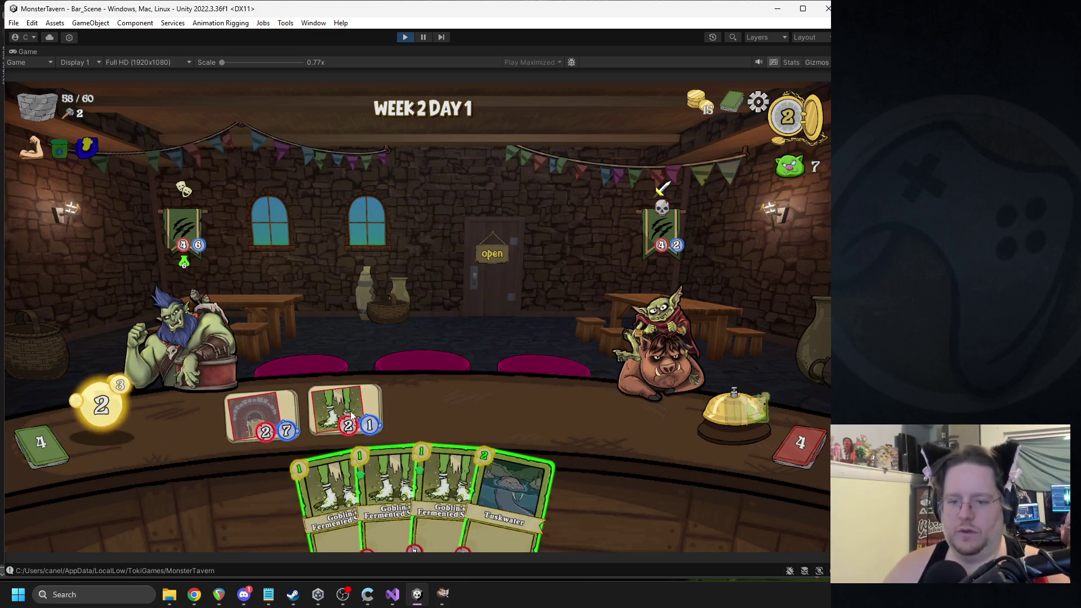
mouse_move(330, 495)
mouse_down()
mouse_move(397, 465)
mouse_move(428, 411)
mouse_up()
drag(388, 496, 535, 410)
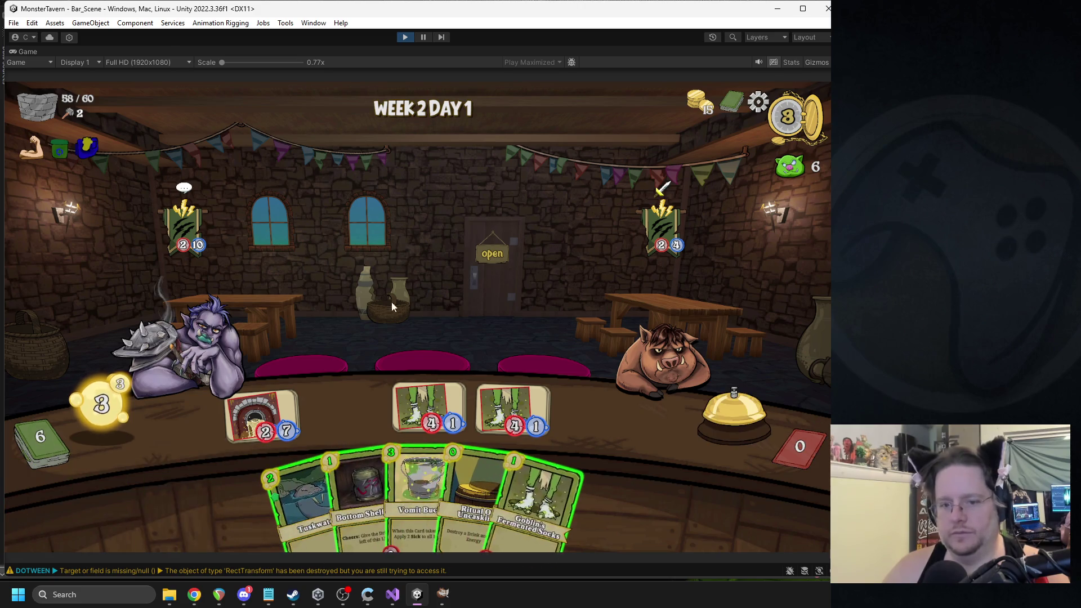
drag(416, 451, 356, 370)
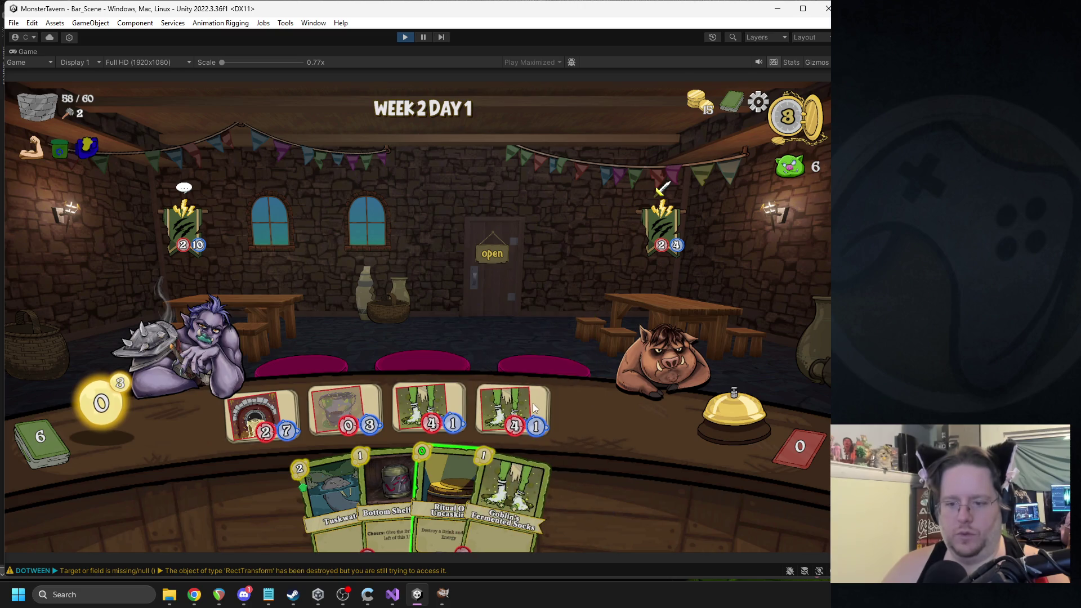
mouse_move(345, 405)
mouse_down()
mouse_move(172, 311)
mouse_move(344, 234)
mouse_move(345, 250)
mouse_up()
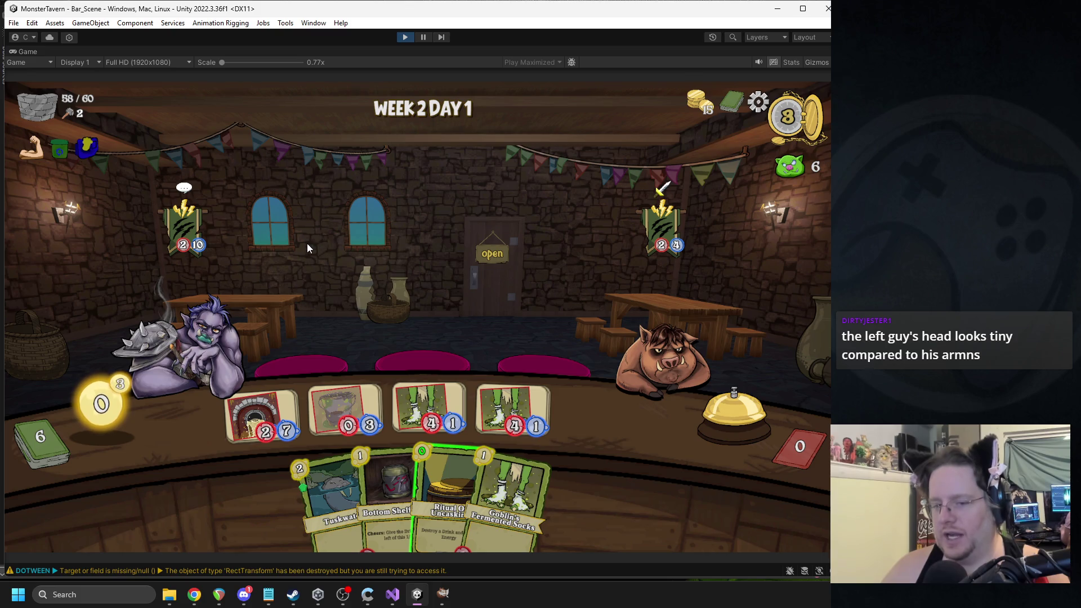
drag(414, 392, 186, 337)
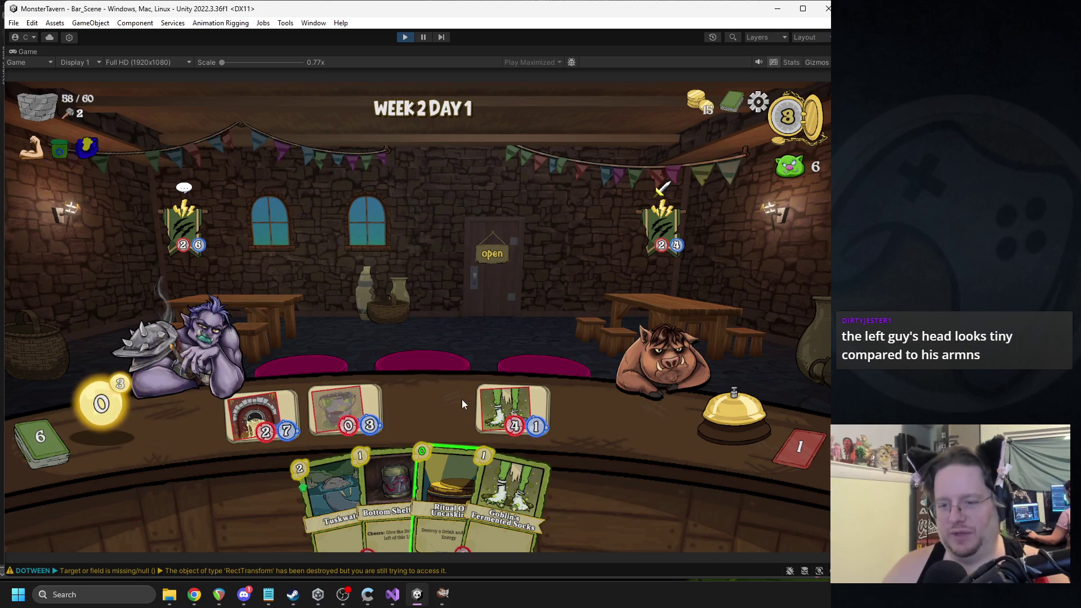
drag(439, 394, 220, 321)
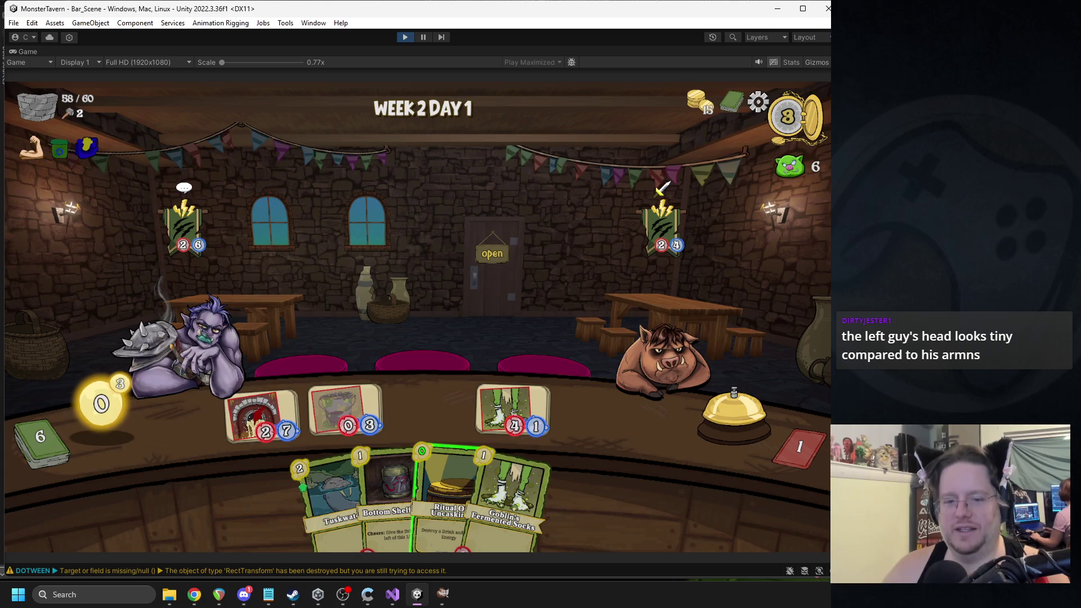
drag(489, 394, 228, 321)
click(722, 420)
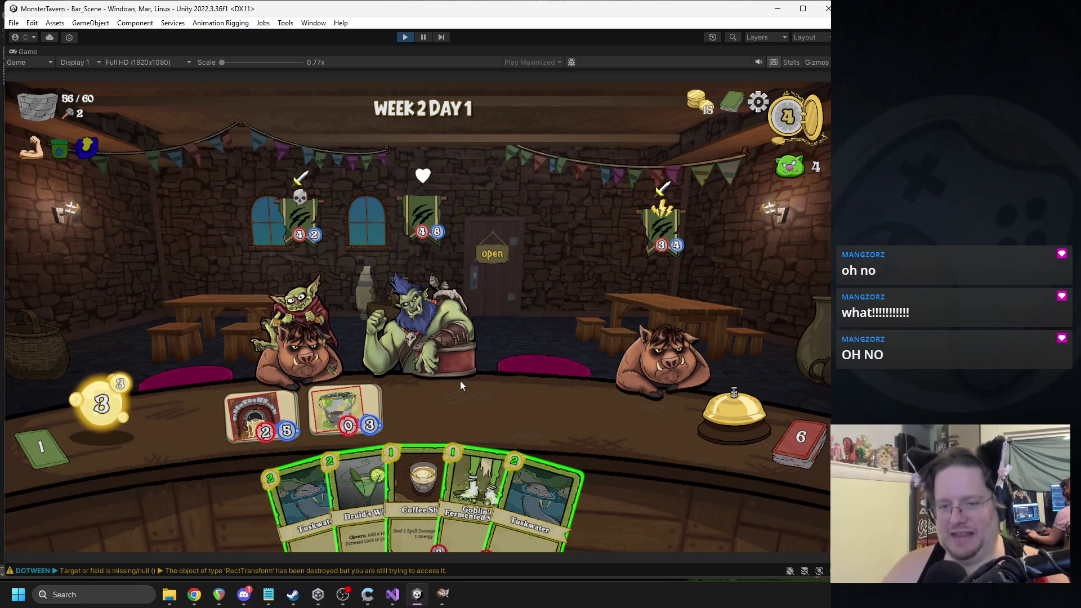
Play Coffee Shot, add Druid's Whisper in a third bar slot, end turn, then stop the game.
drag(372, 451, 545, 397)
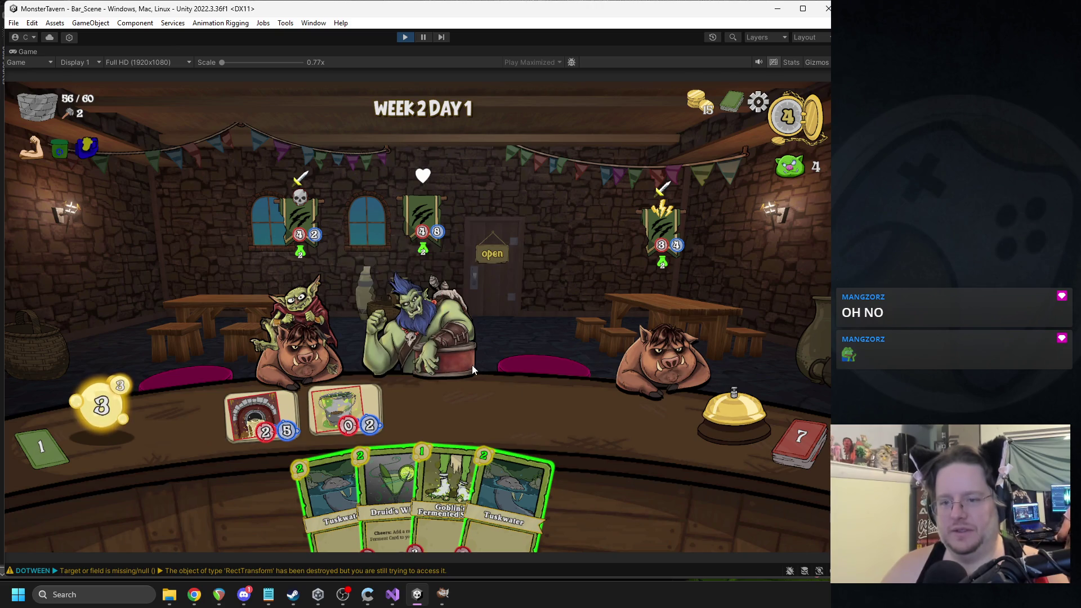
mouse_move(388, 490)
mouse_down()
mouse_move(411, 397)
mouse_move(427, 408)
mouse_up()
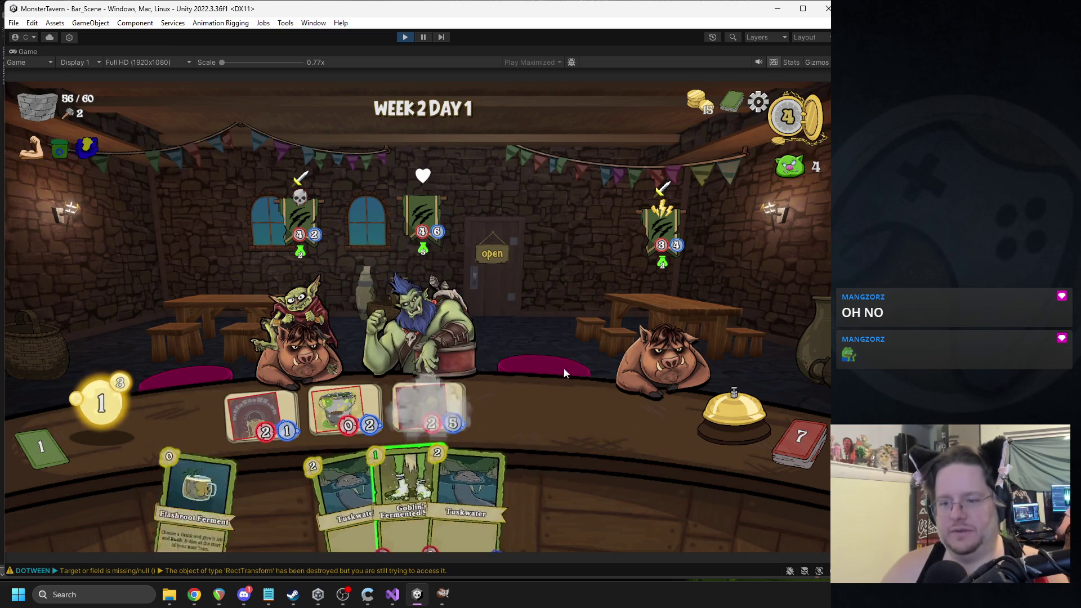
click(731, 416)
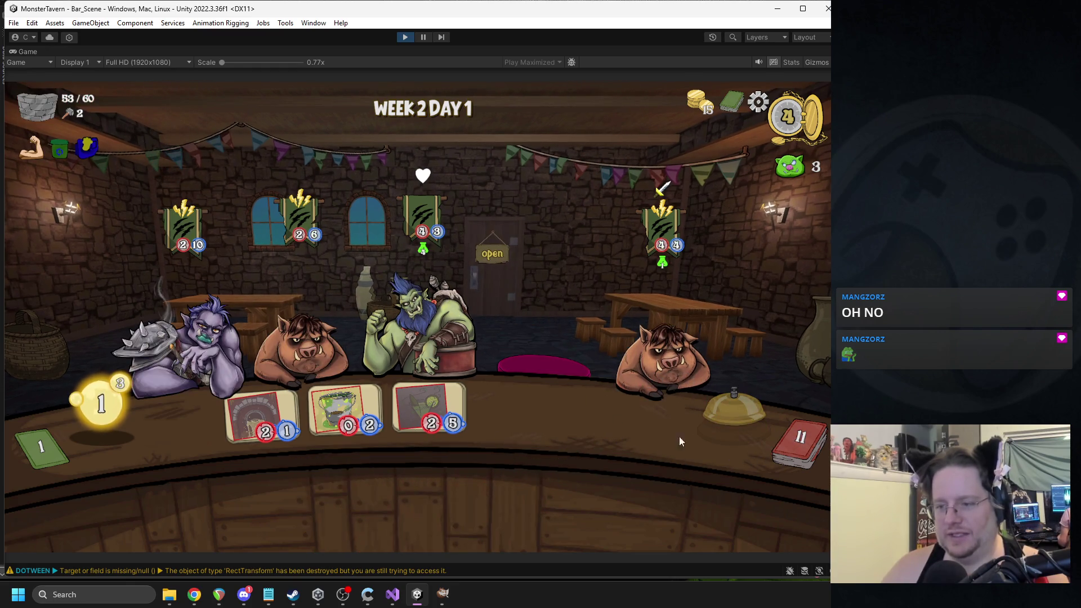
click(405, 36)
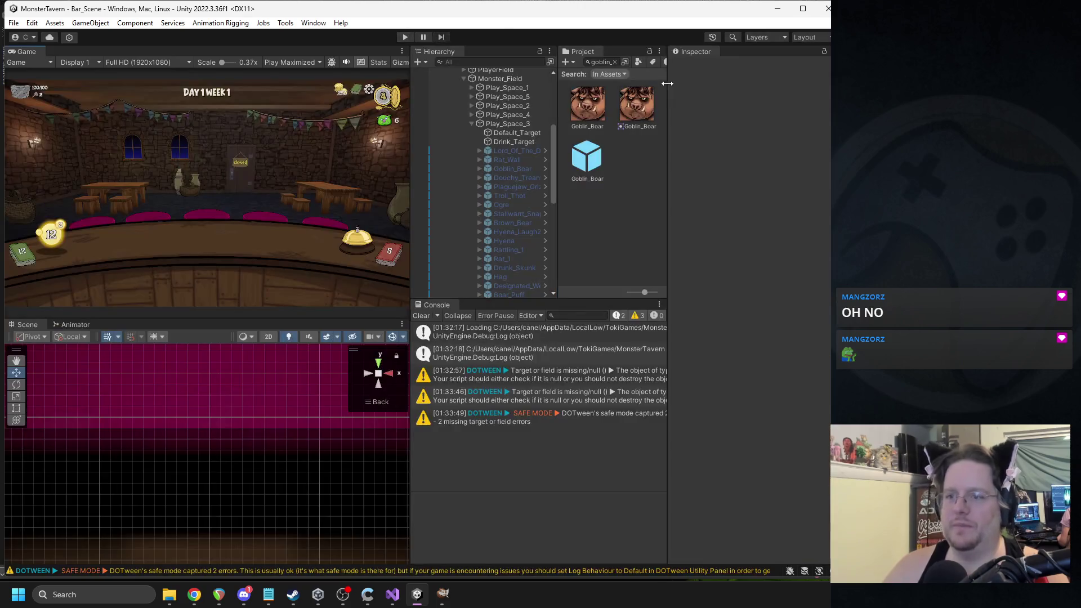
Move the Goblin_Boar prefab's Target marker up and left with the move gizmo, then relaunch the playtest.
double_click(601, 163)
click(497, 130)
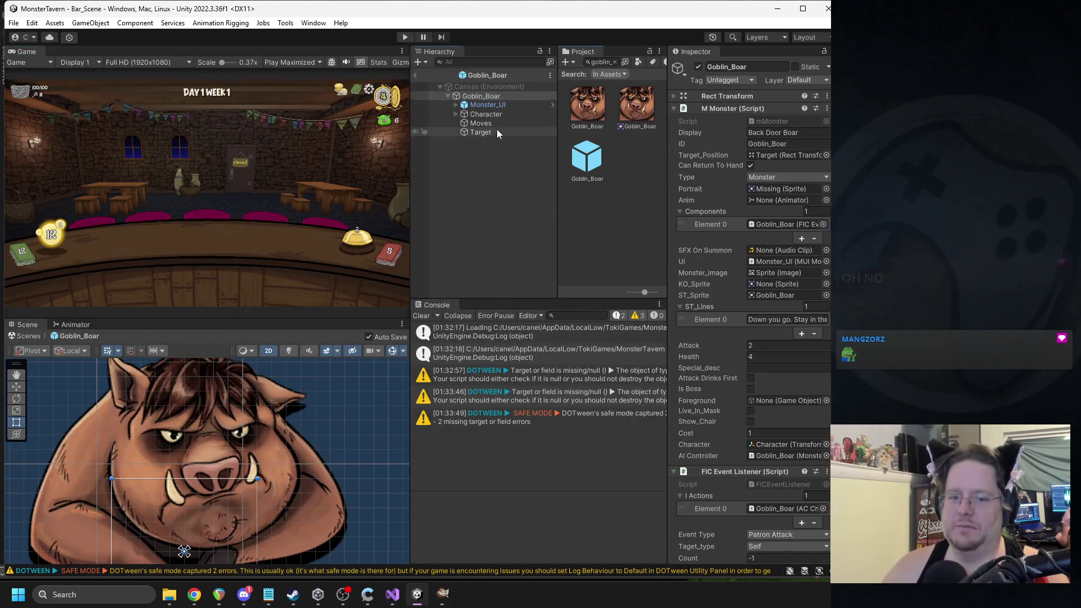
click(213, 429)
key(w)
drag(228, 450, 222, 442)
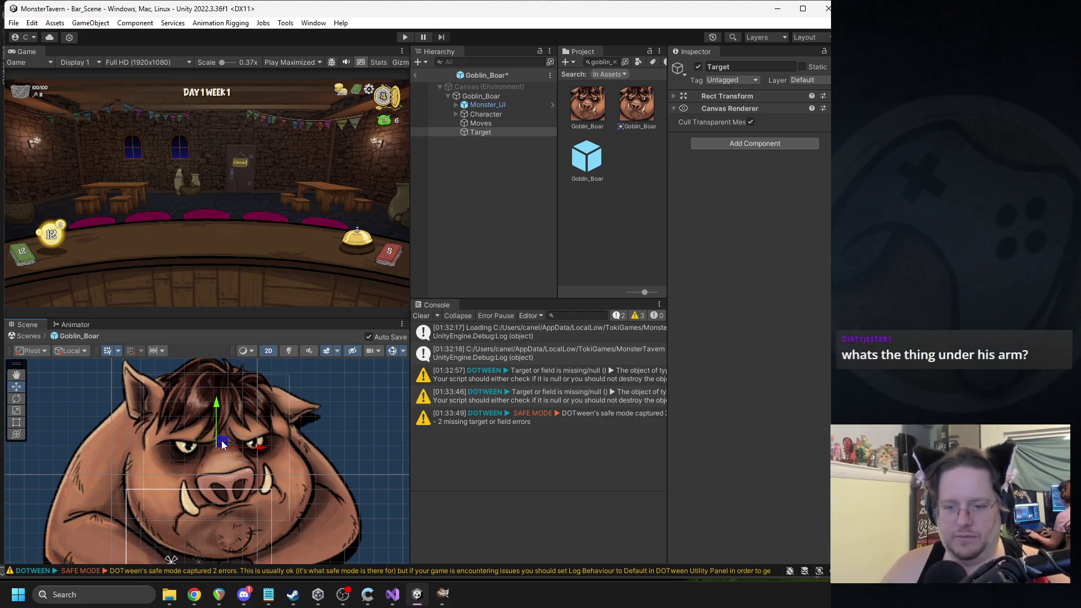
click(416, 75)
click(405, 37)
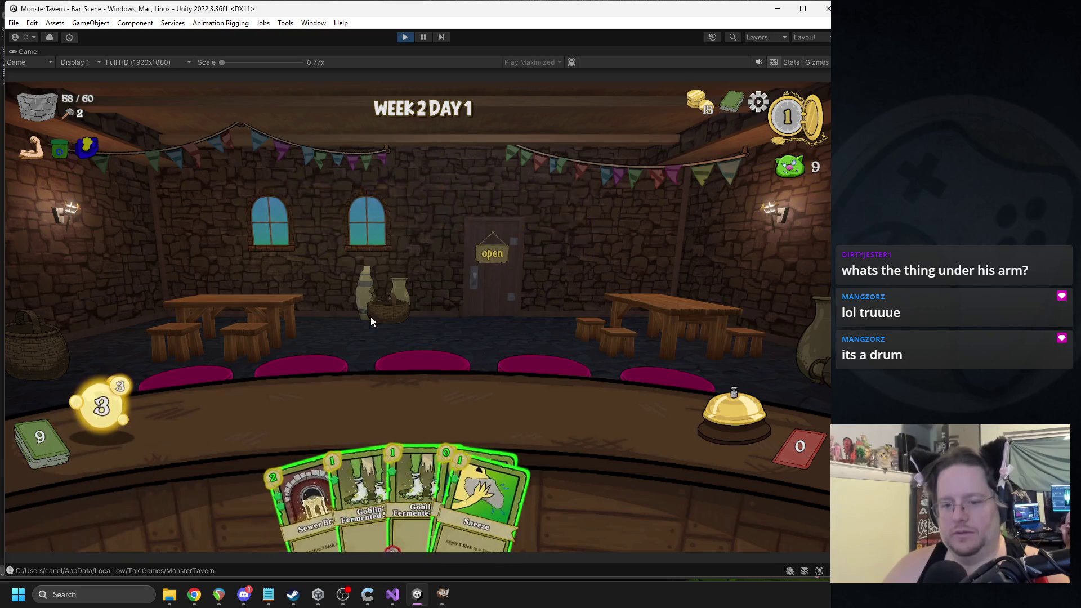
Place two drinks on the bar, try Ritual Of Uncasking, and serve the boots drink to the orc.
click(307, 504)
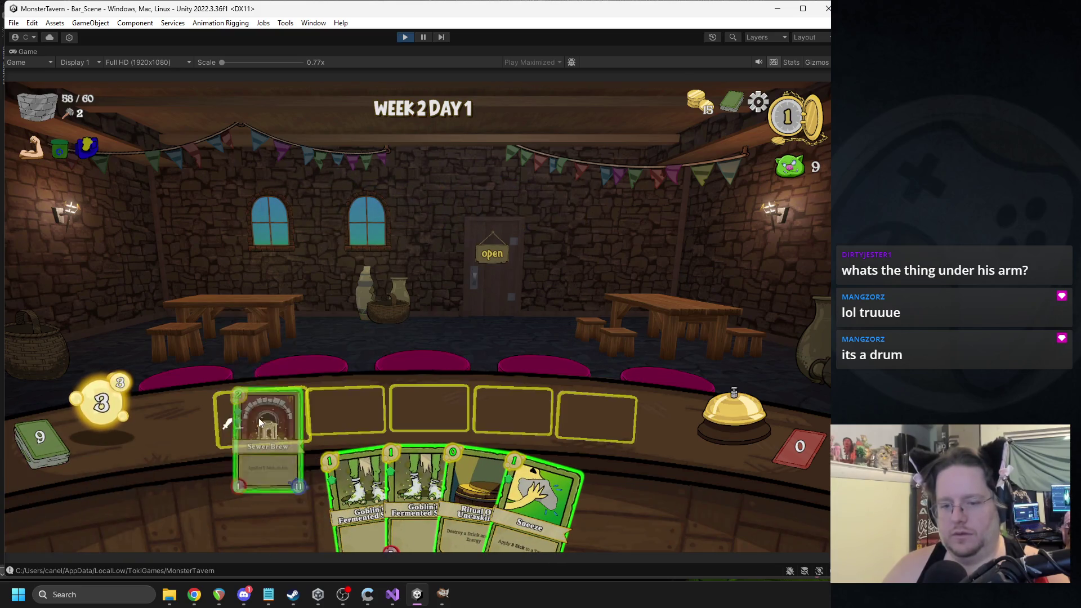
click(322, 478)
mouse_move(409, 456)
mouse_down()
mouse_move(369, 410)
mouse_move(675, 418)
mouse_move(707, 396)
mouse_up()
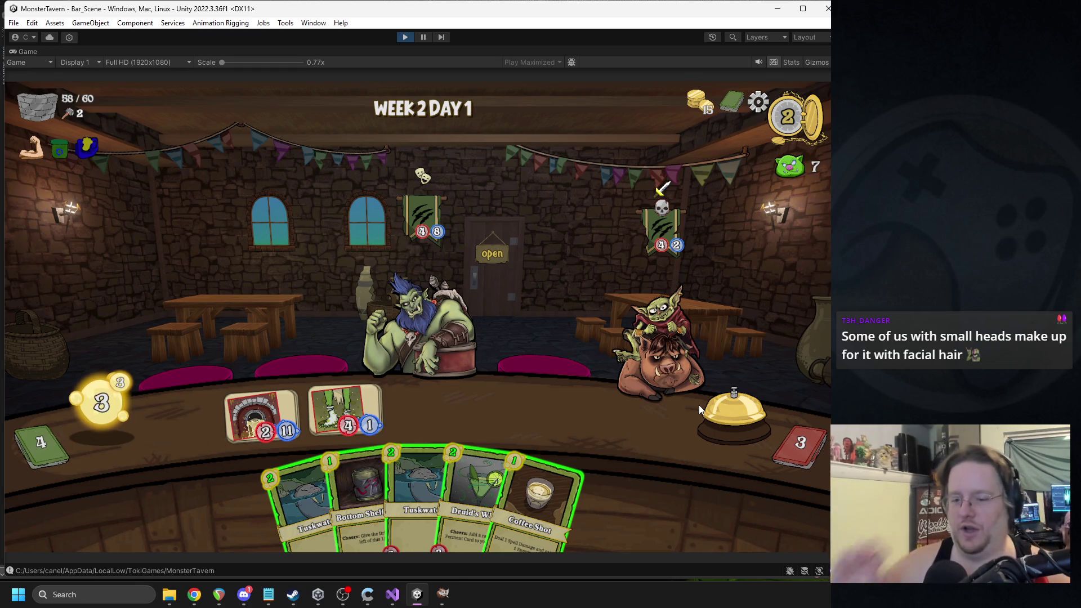
drag(339, 401, 408, 329)
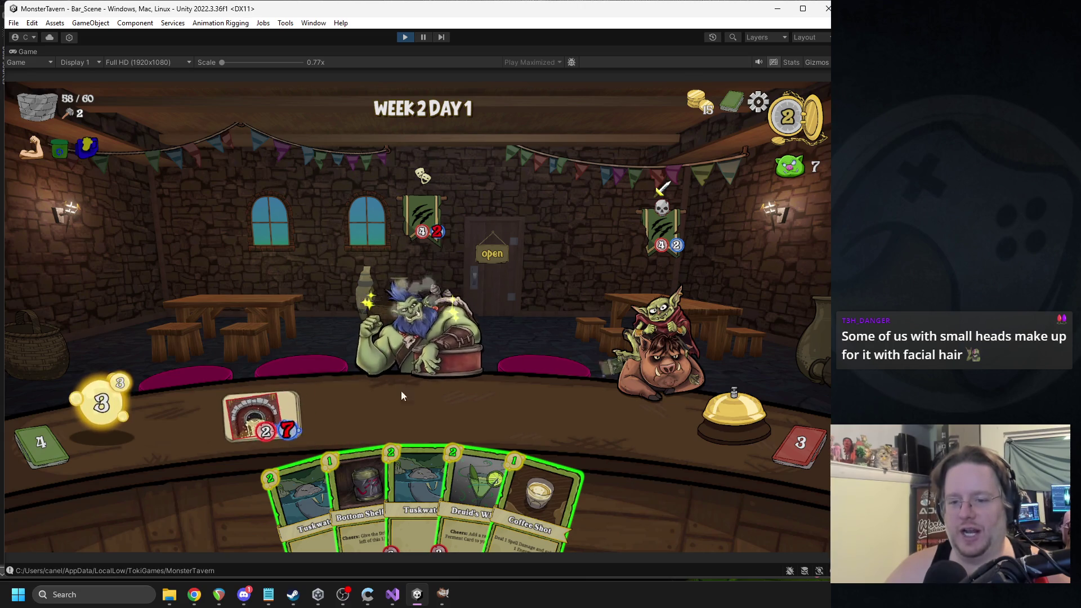
drag(350, 464, 376, 333)
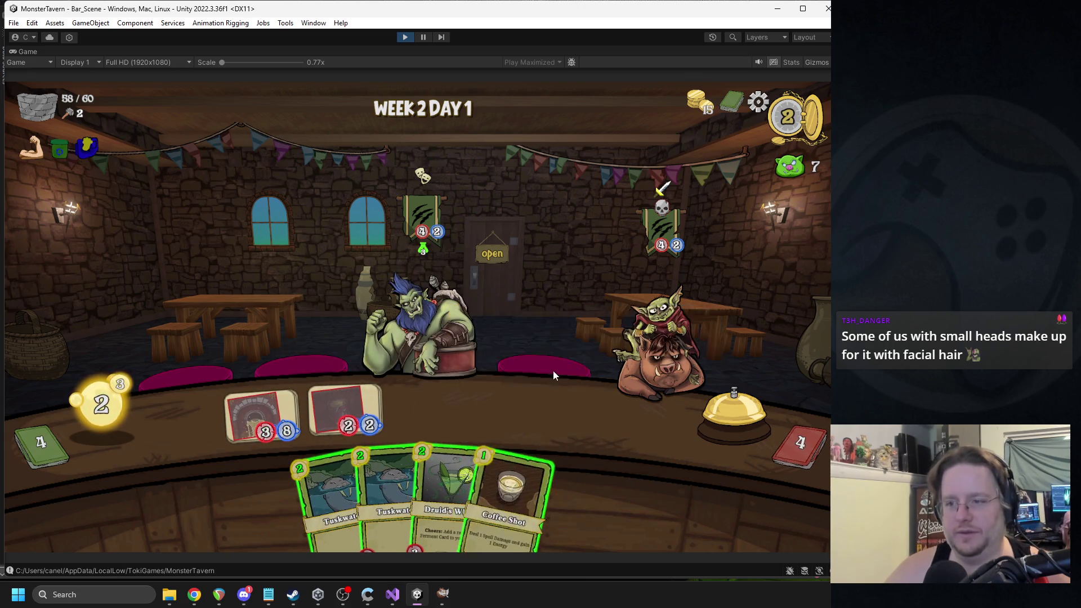
Bar the Vomit Bucket, end the hour, serve the troll, then play Coffee Shot and Elderwood Ferment.
mouse_move(476, 457)
mouse_down()
mouse_move(482, 397)
mouse_move(441, 410)
mouse_up()
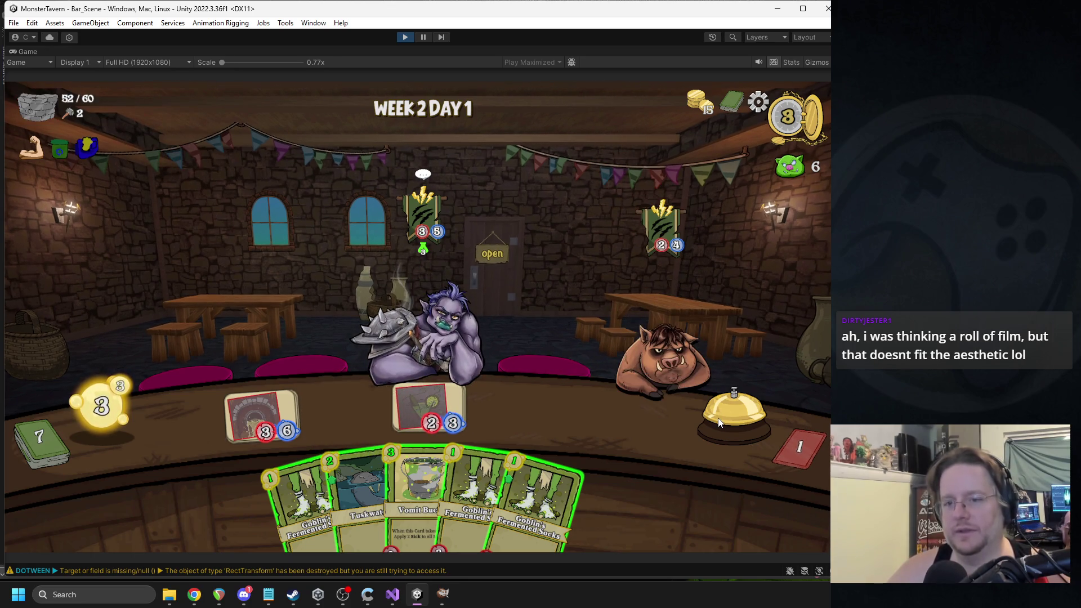
mouse_move(440, 202)
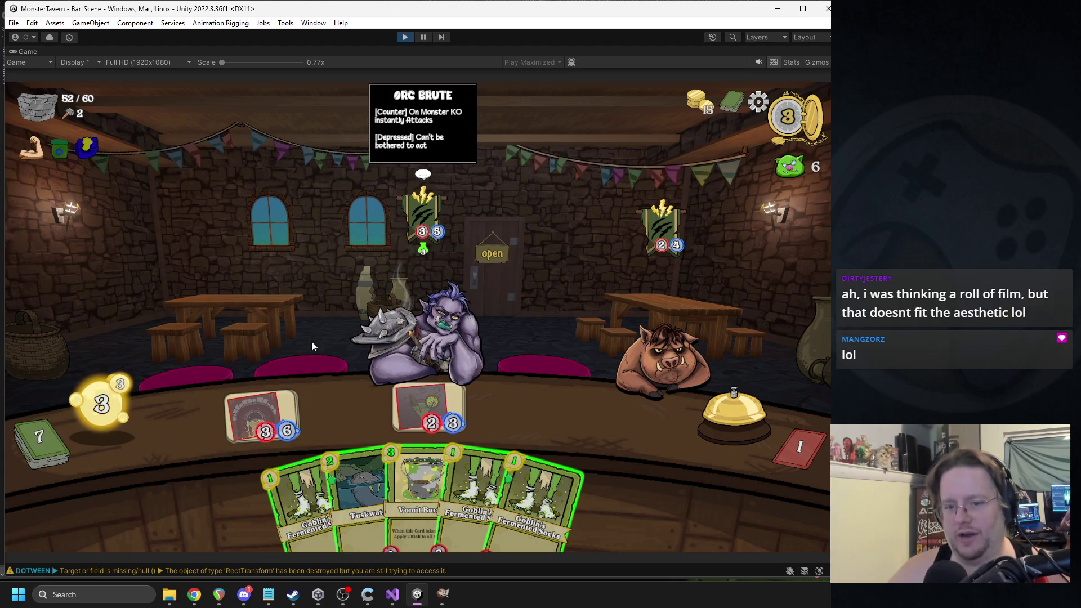
click(420, 495)
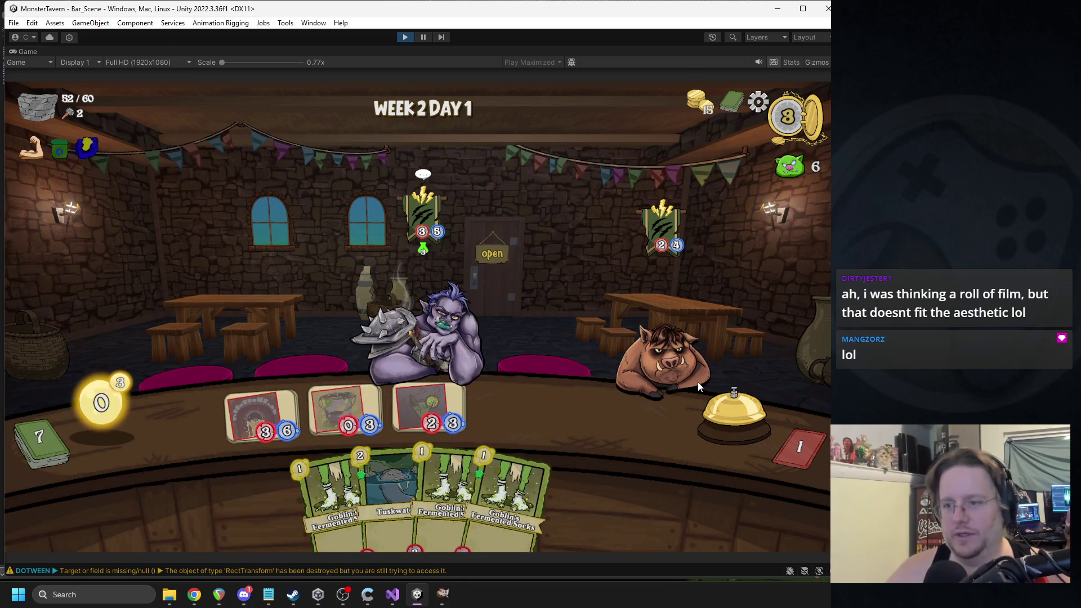
click(735, 411)
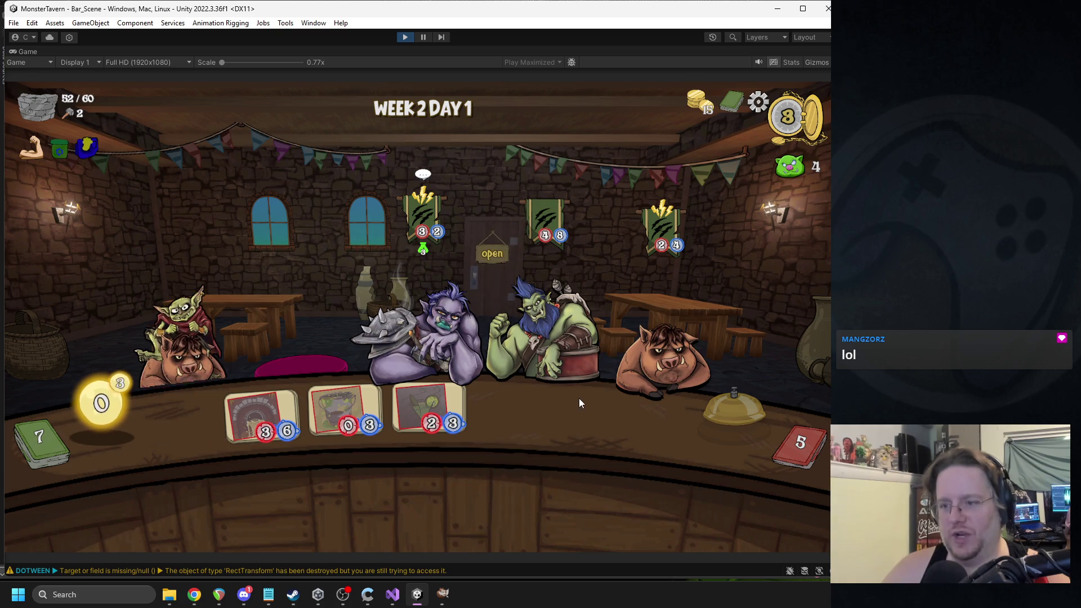
click(431, 401)
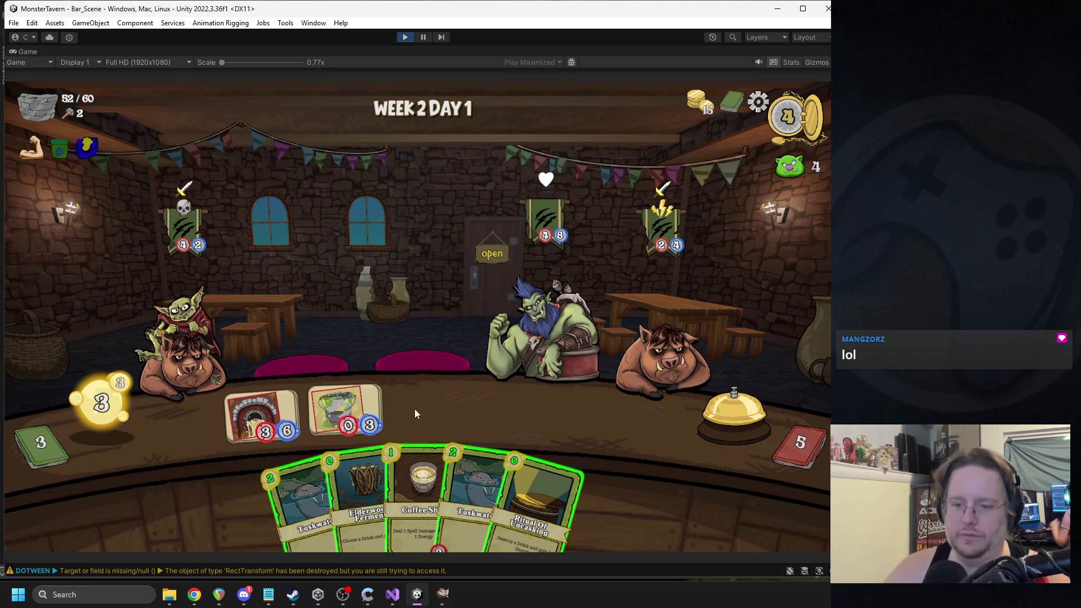
drag(422, 496, 349, 411)
mouse_move(360, 507)
mouse_down()
mouse_move(343, 445)
mouse_move(265, 419)
mouse_move(344, 406)
mouse_move(344, 450)
mouse_move(264, 422)
mouse_up()
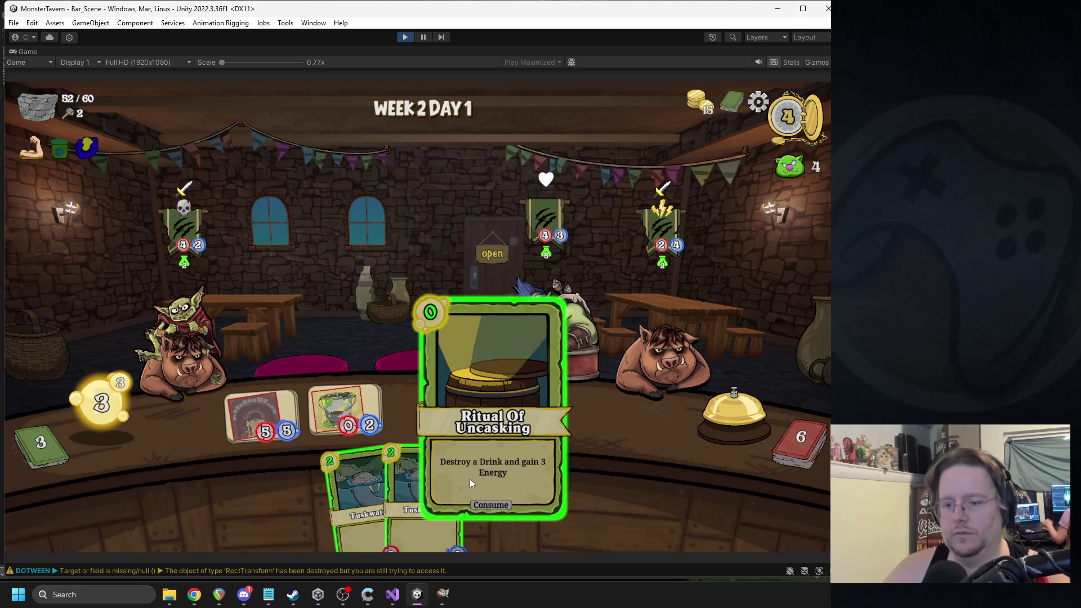
Add Tuskwater, serve the bucket drink and Sneeze to the troll, then bar Fermented Socks and Tuskwater.
mouse_move(475, 474)
mouse_down()
mouse_move(499, 481)
mouse_move(510, 455)
mouse_move(496, 459)
mouse_up()
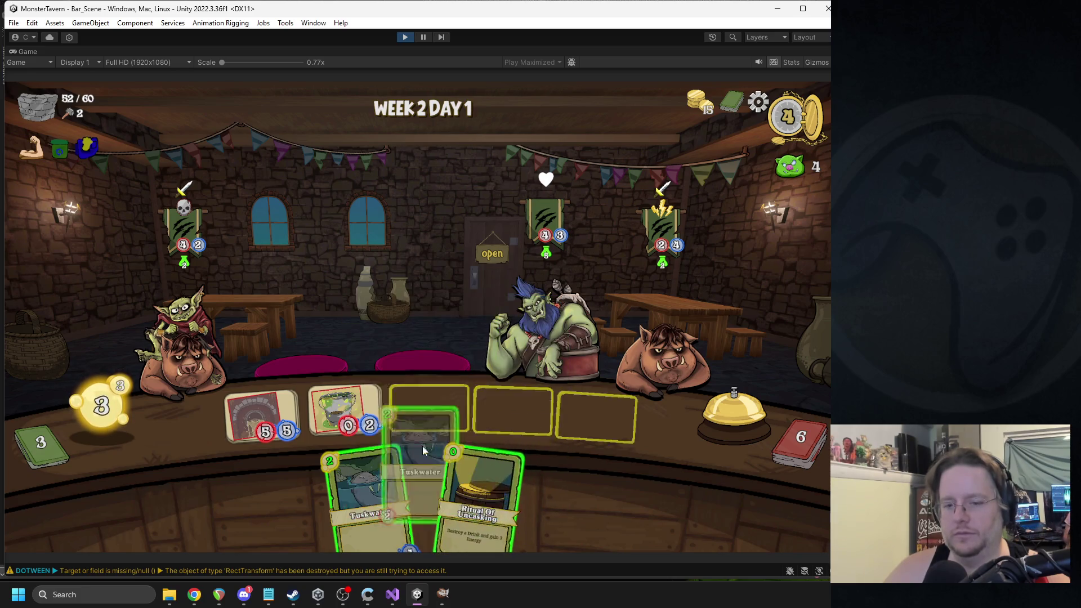
drag(421, 459, 427, 400)
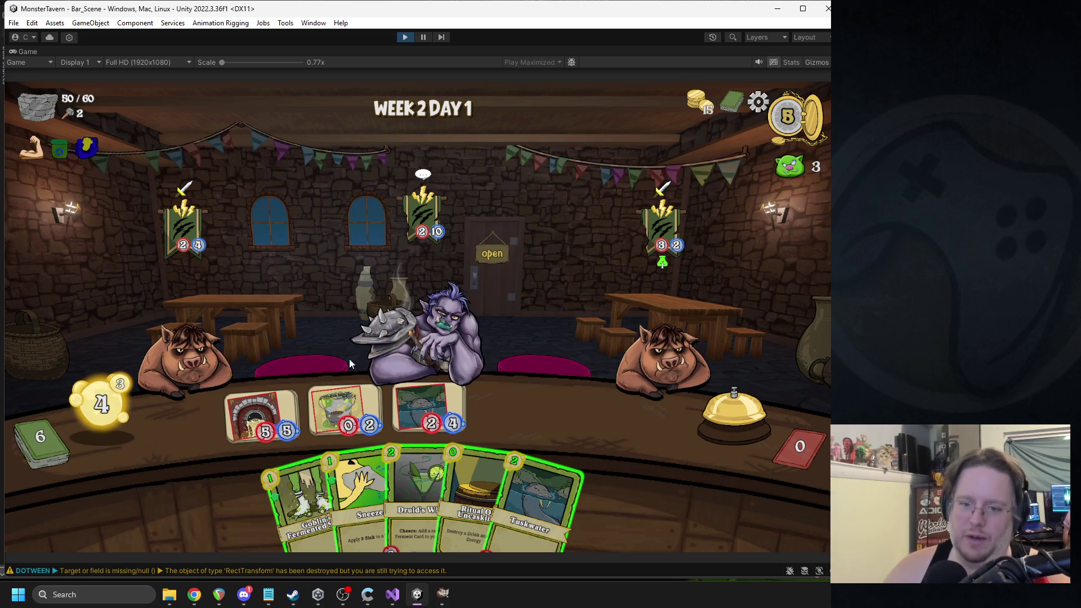
click(383, 387)
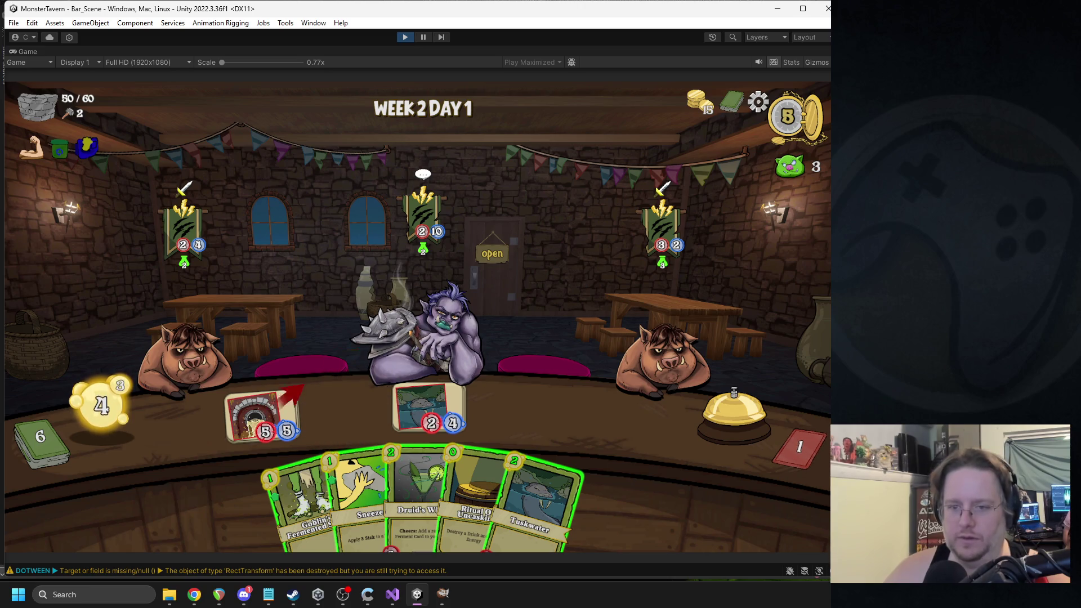
drag(340, 461, 445, 344)
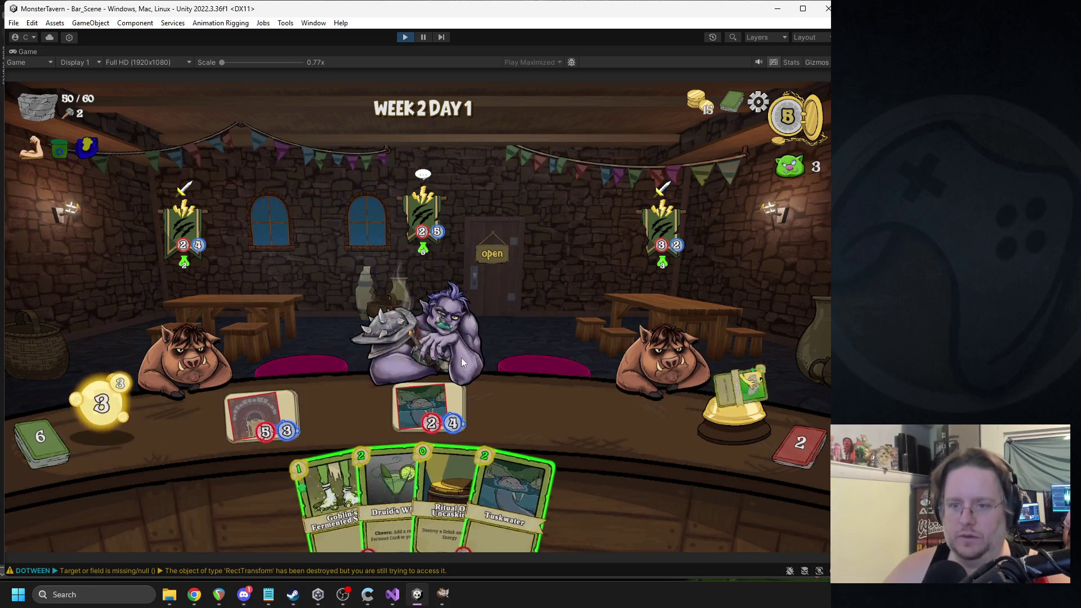
mouse_move(446, 439)
mouse_down()
mouse_move(429, 406)
mouse_move(431, 419)
mouse_up()
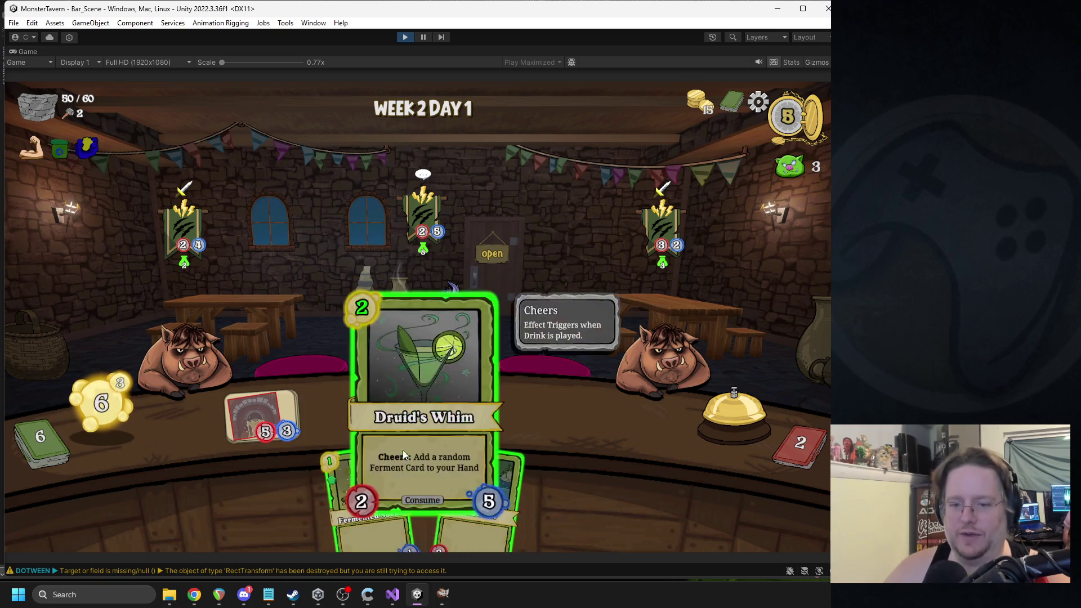
mouse_move(499, 467)
mouse_down()
mouse_move(353, 410)
mouse_move(428, 416)
mouse_up()
drag(398, 470, 513, 417)
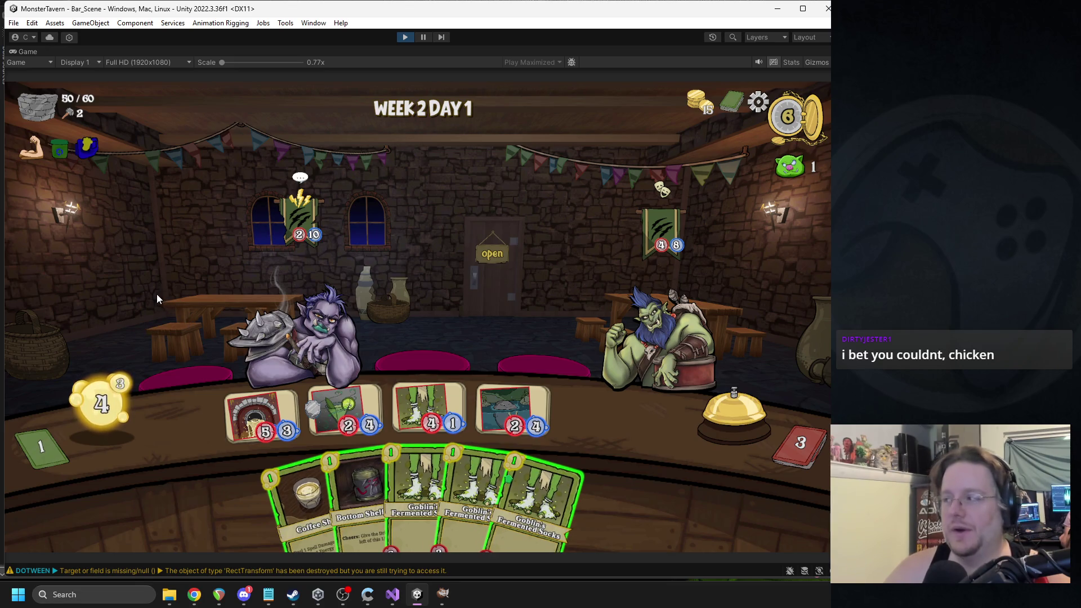
Switch to the notes window, return to the game, then switch to the notes again.
key(alt+Tab)
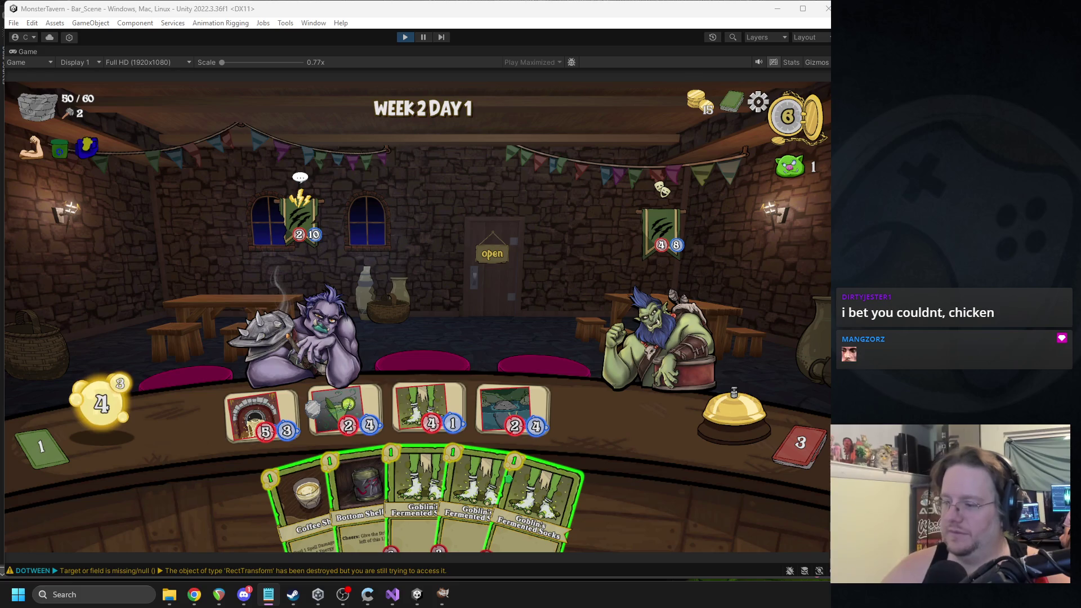
click(386, 321)
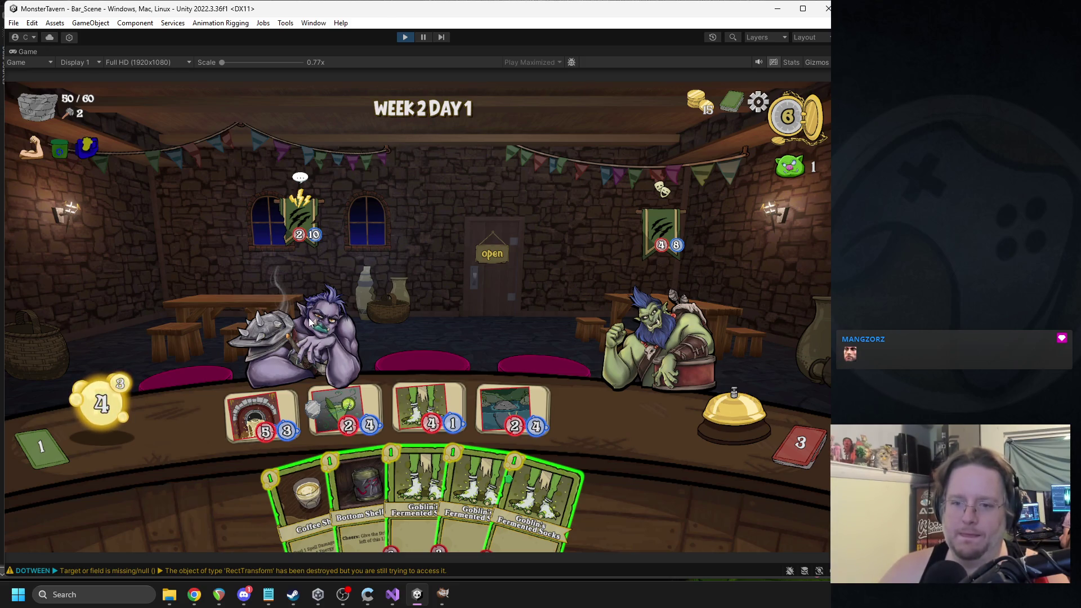
key(alt+Tab)
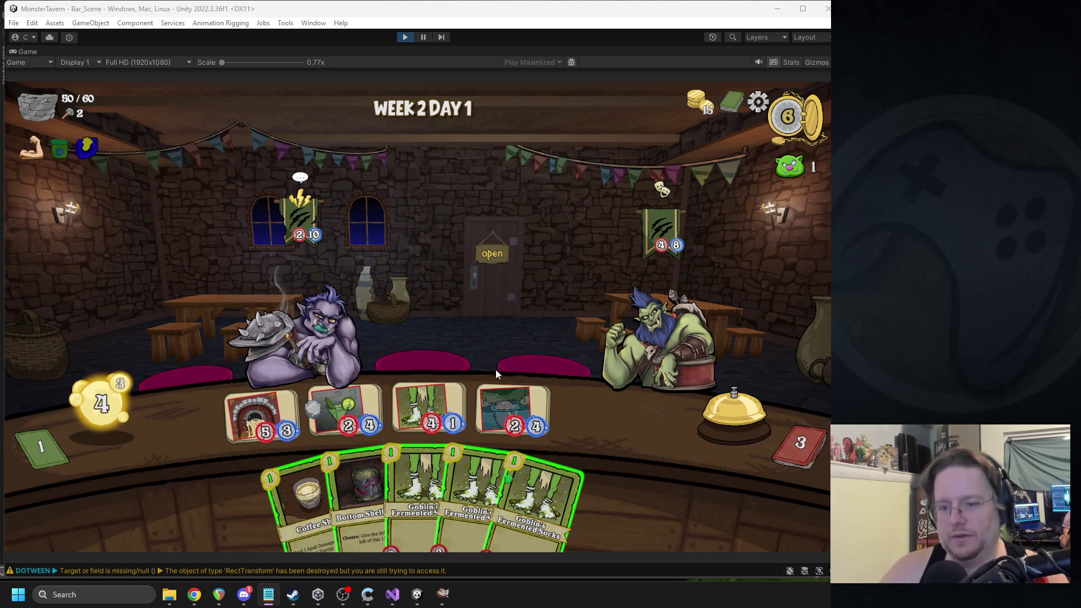
Serve Fermented Socks to the troll, play Bottom Shelf onto the bar, and throw Coffee Shot at the orc.
drag(263, 414, 287, 324)
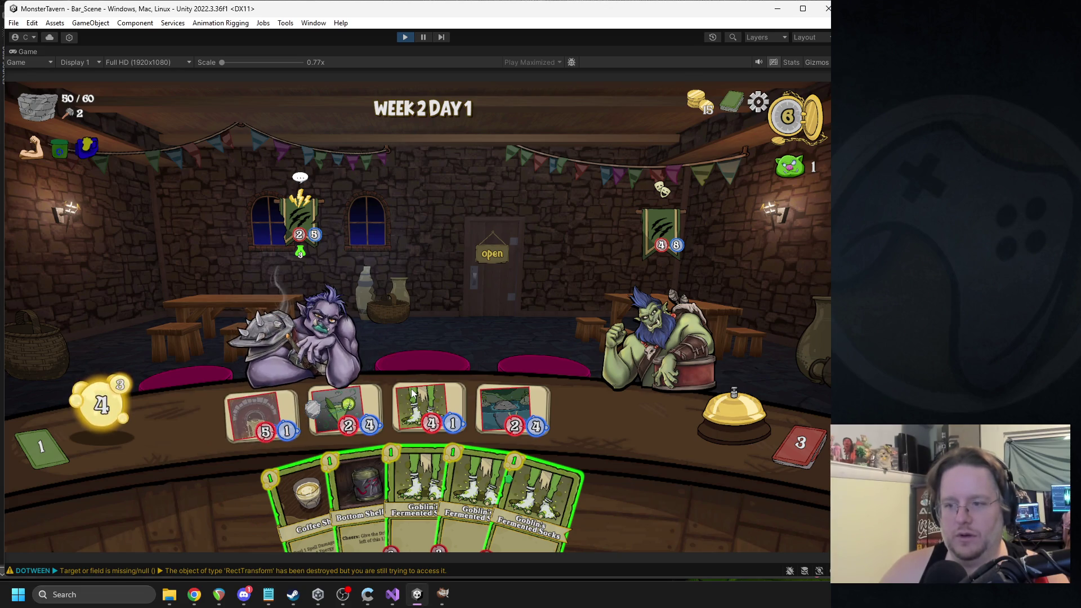
mouse_move(428, 411)
mouse_down()
mouse_move(389, 355)
mouse_move(468, 360)
mouse_move(357, 309)
mouse_move(366, 307)
mouse_up()
drag(360, 495, 428, 411)
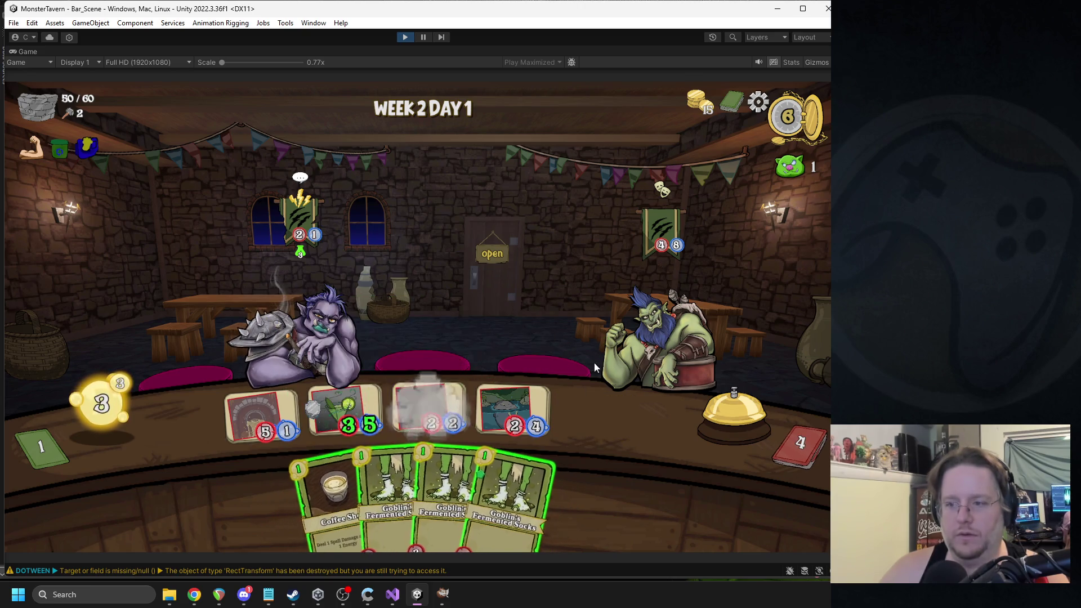
click(320, 496)
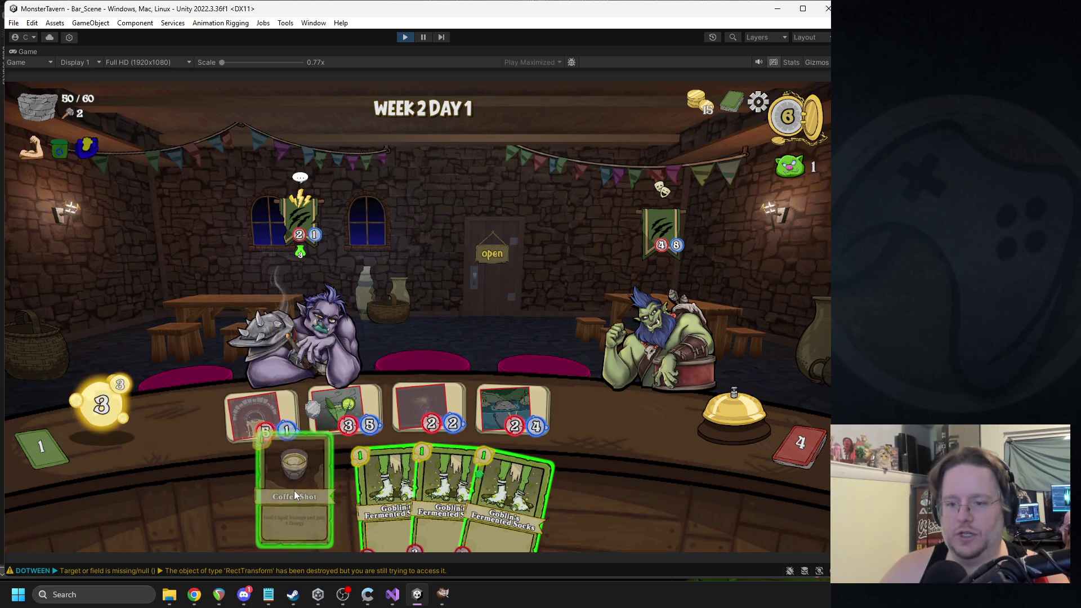
mouse_move(327, 485)
drag(327, 486, 566, 360)
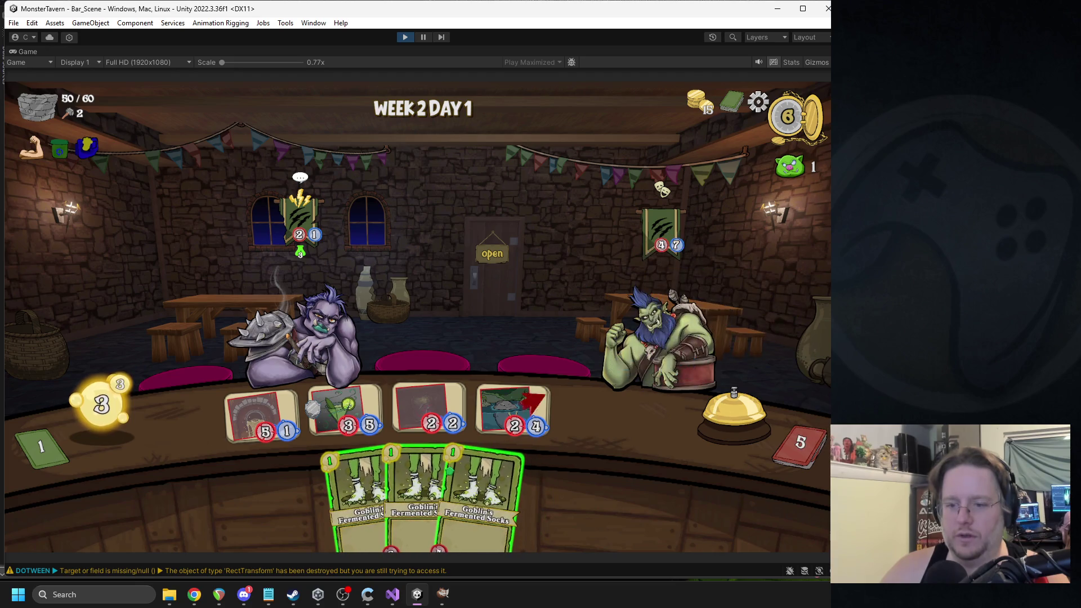
Place two Fermented Socks on the bar, serve the goblin, and aim the next drink at the orc.
drag(495, 496, 620, 382)
drag(346, 471, 485, 433)
drag(462, 495, 591, 422)
mouse_move(423, 496)
mouse_down()
mouse_move(616, 450)
mouse_move(564, 447)
mouse_up()
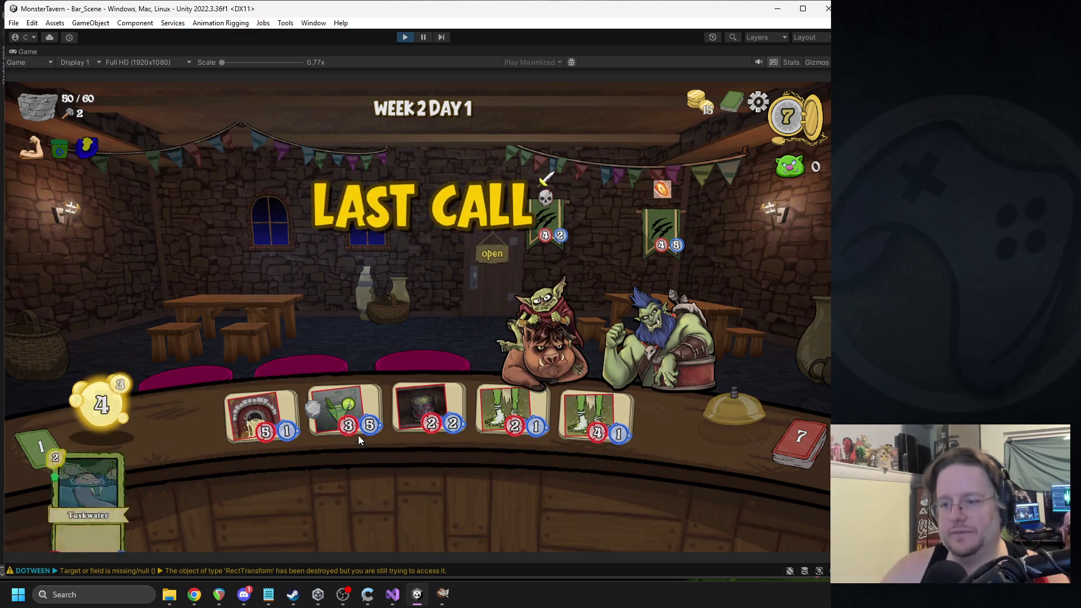
drag(479, 396, 540, 337)
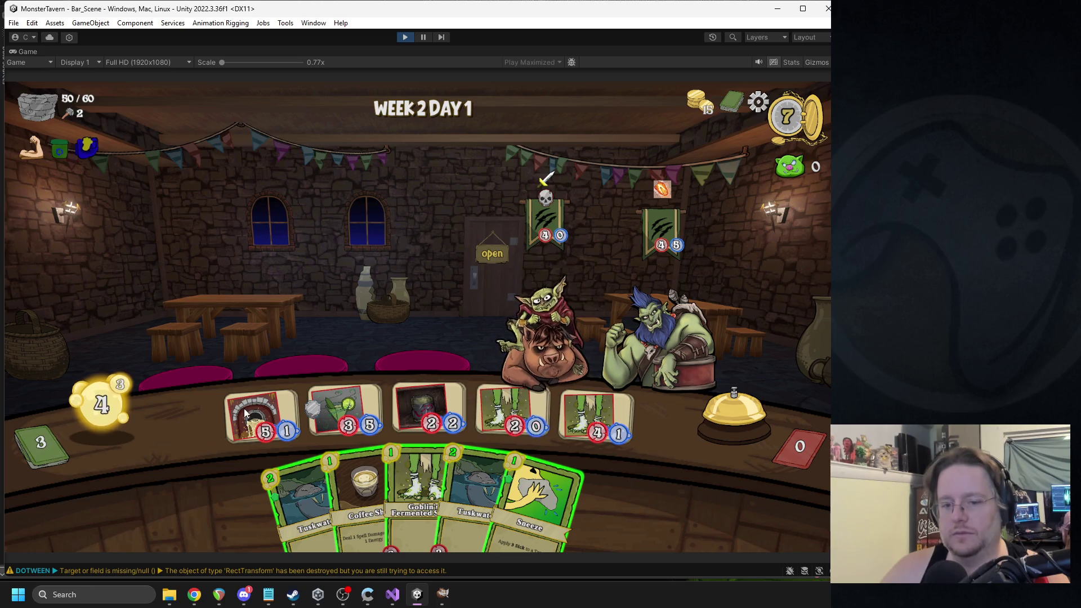
drag(346, 411, 619, 332)
mouse_move(663, 191)
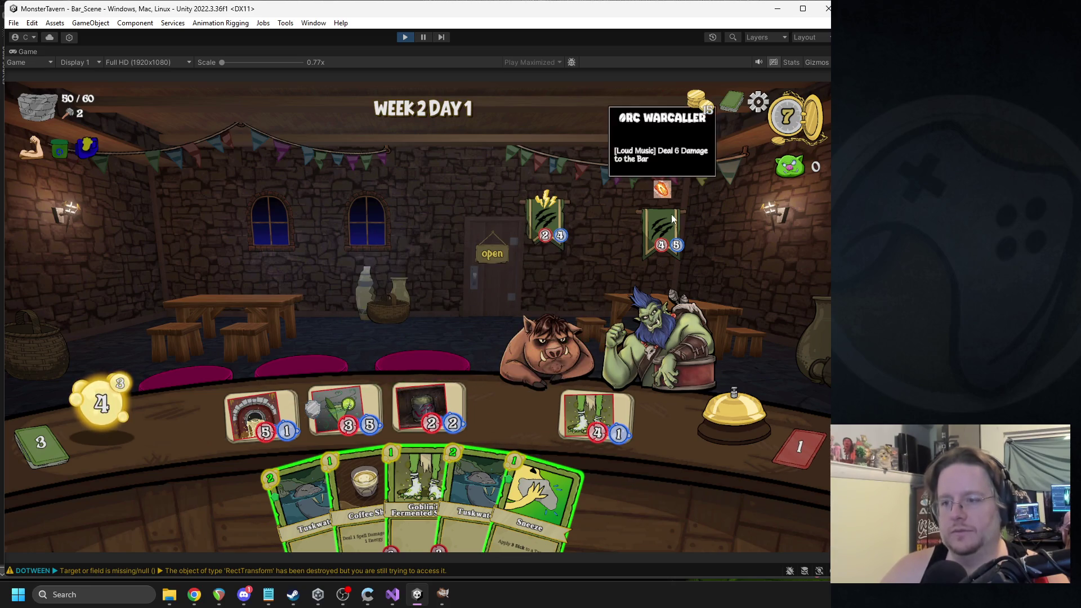
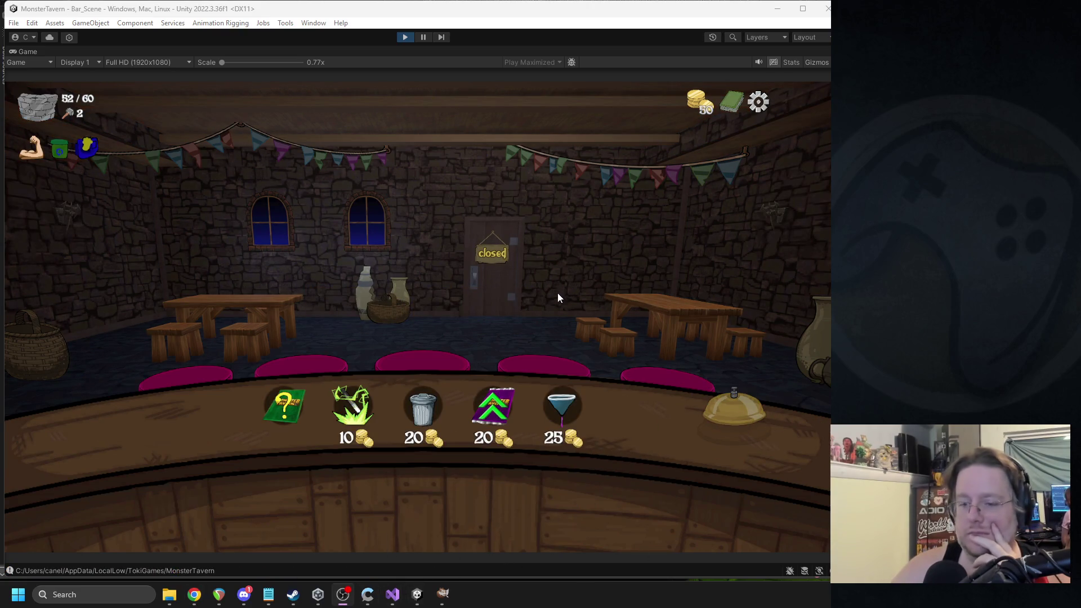
Buy the 25-coin Sugar Rim item and take Bubbling Cauldron as the reward card.
click(559, 421)
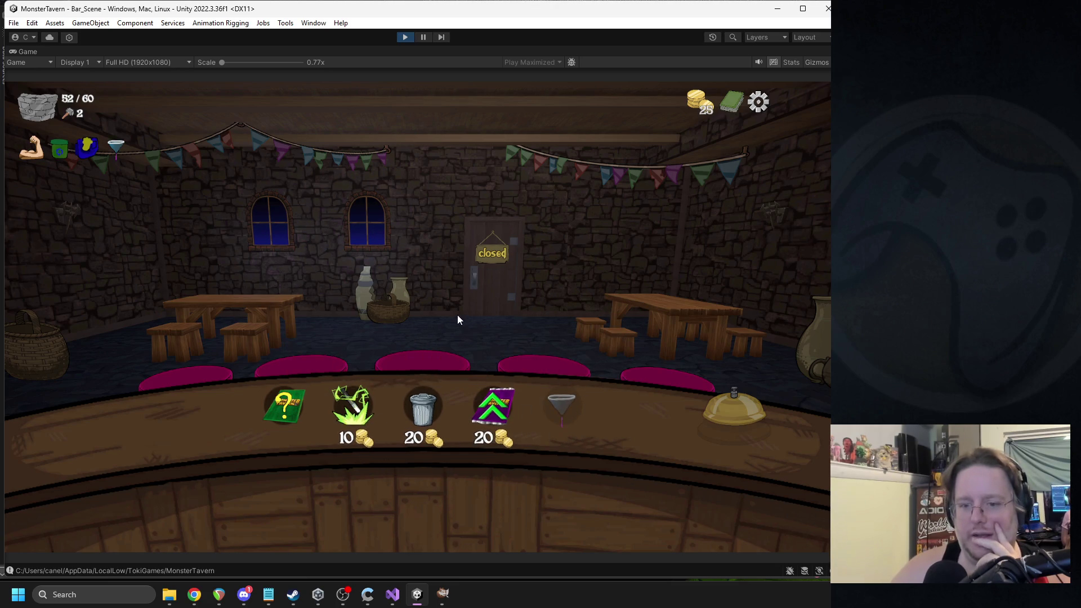
mouse_move(120, 153)
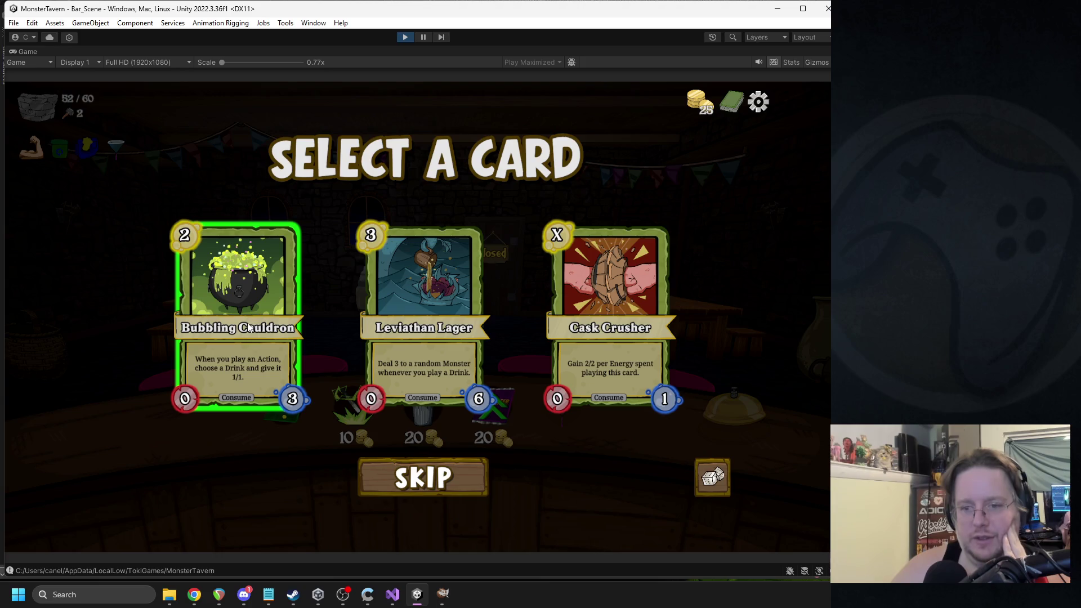
click(256, 310)
click(359, 417)
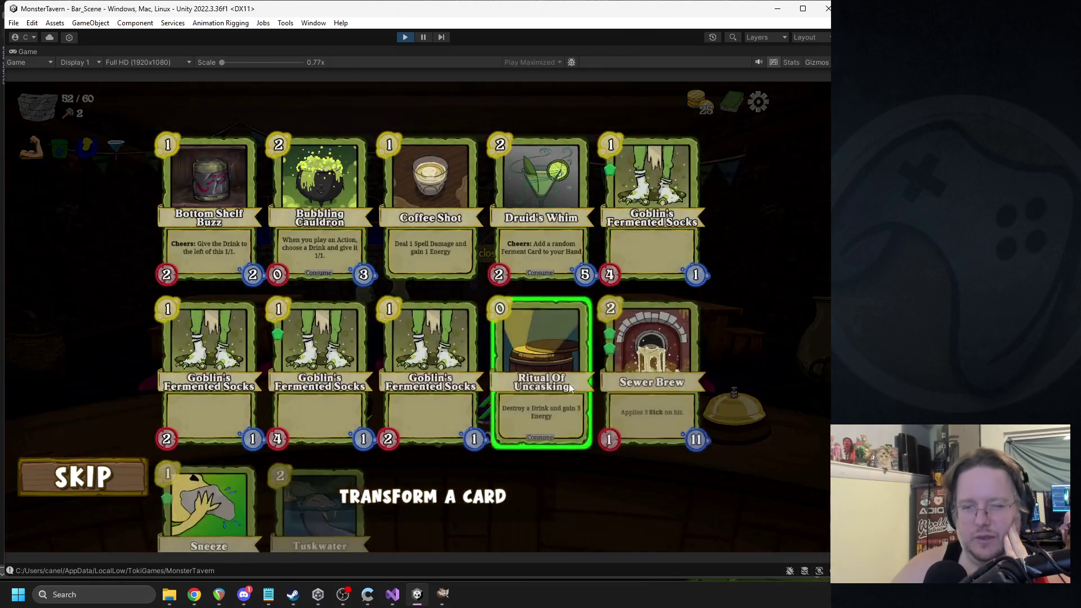
Transform a card into Tuskwater and start Week 2 Day 2.
scroll(738, 281, down, 3)
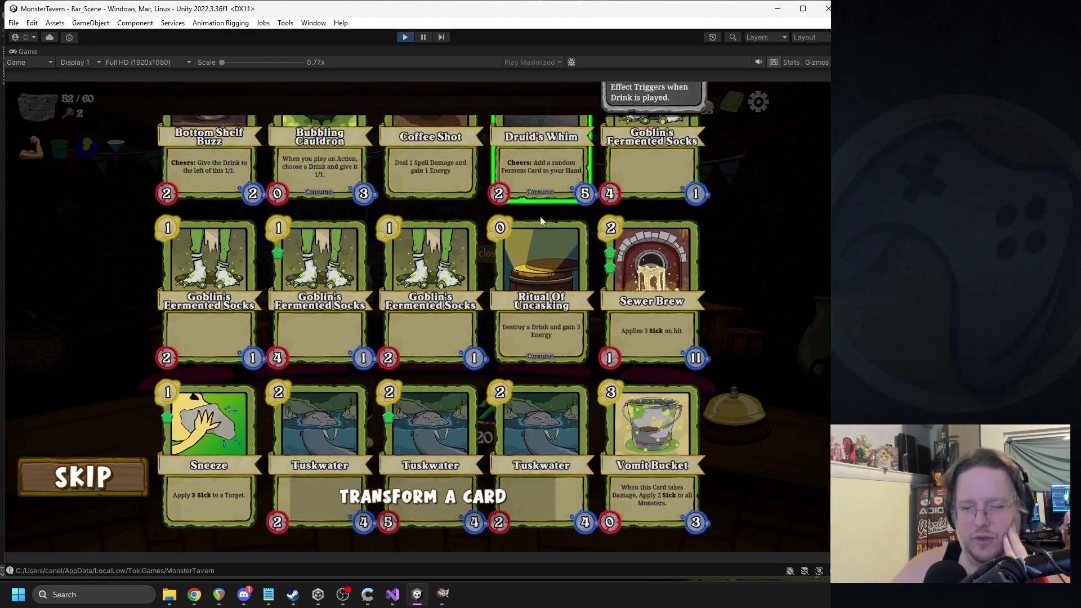
click(547, 484)
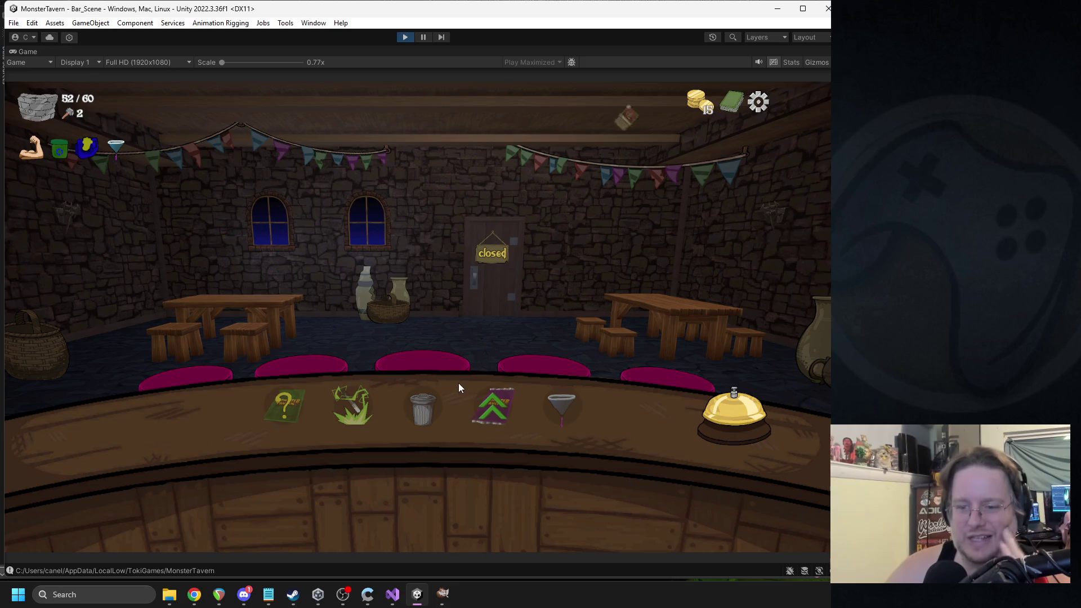
click(716, 417)
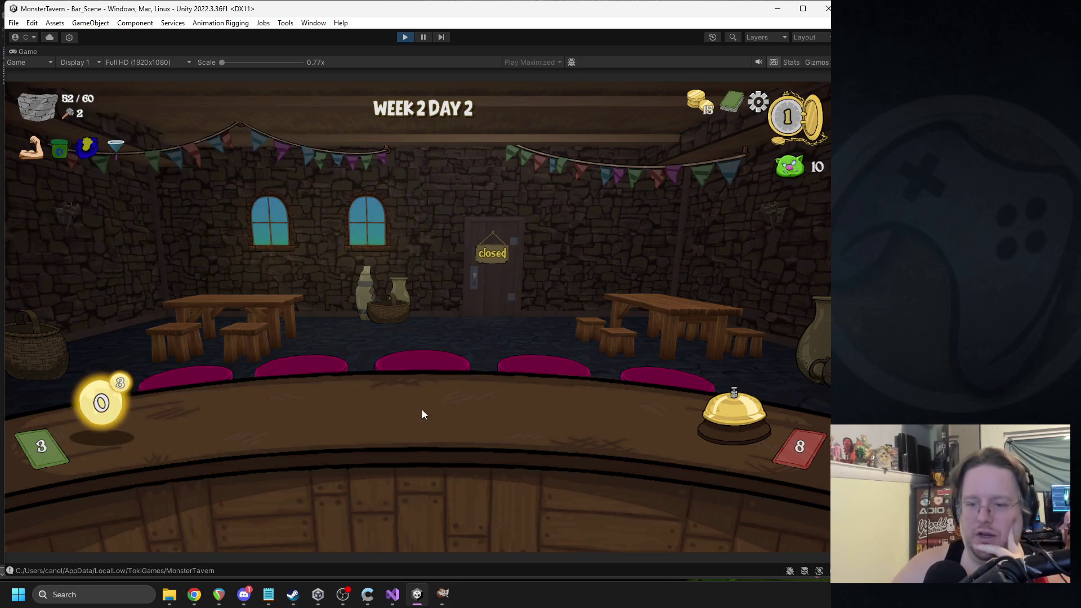
Put Sewer Brew and Bottom Shelf Buzz on the bar and end the first turn.
mouse_move(428, 479)
mouse_down()
mouse_move(600, 401)
mouse_move(403, 491)
mouse_up()
drag(272, 504, 271, 418)
drag(527, 459, 366, 413)
click(740, 386)
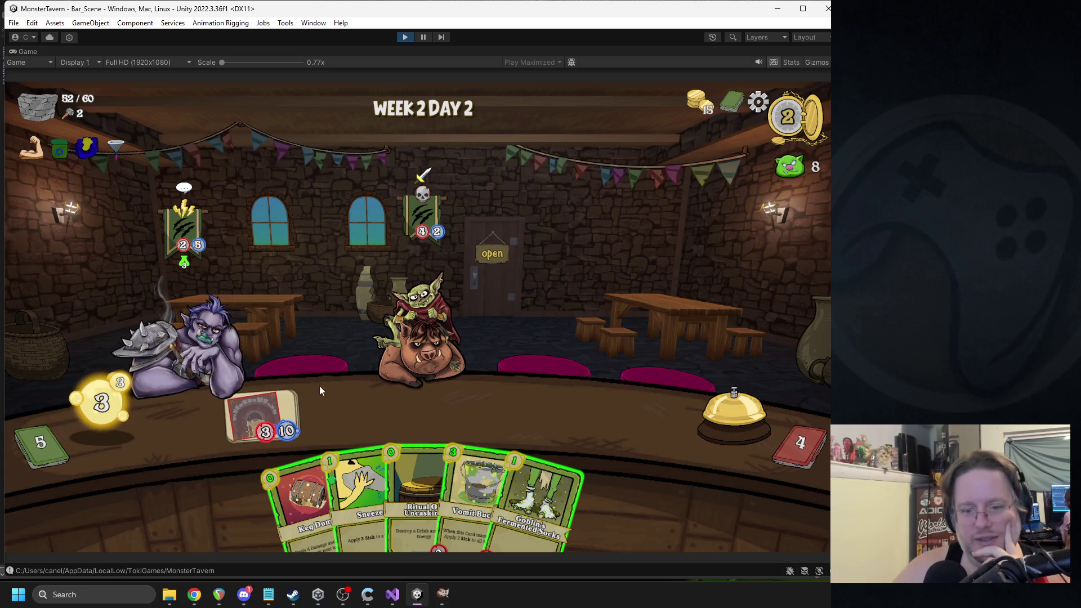
Play Sneeze, Fermented Socks and Ritual Of Uncasking, add Vomit Bucket to the bar, end turn.
mouse_move(356, 473)
drag(350, 451, 418, 387)
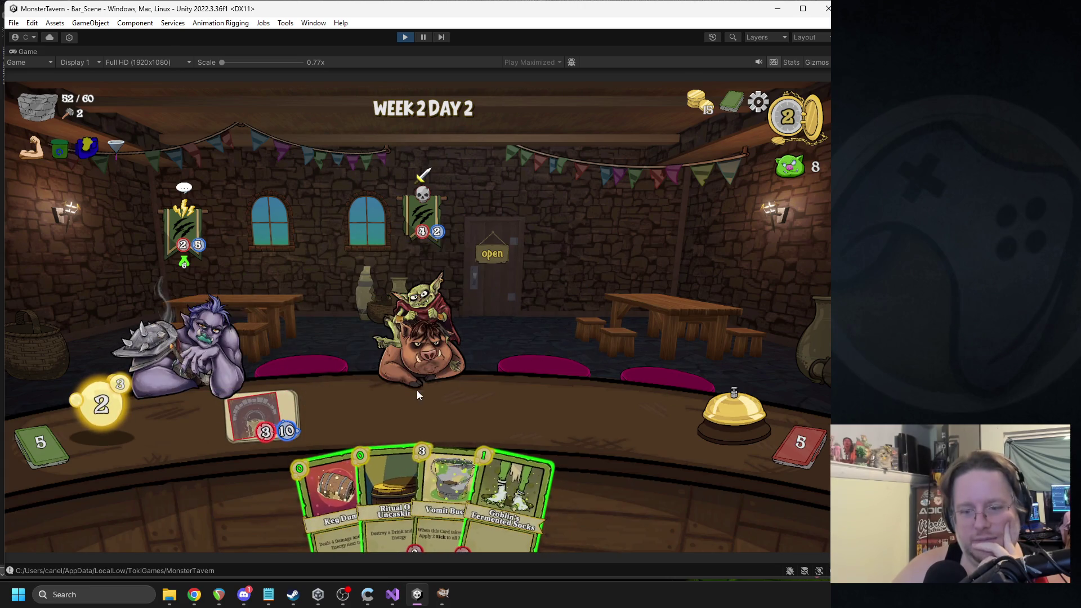
drag(523, 459, 427, 390)
drag(394, 490, 427, 404)
drag(463, 465, 417, 400)
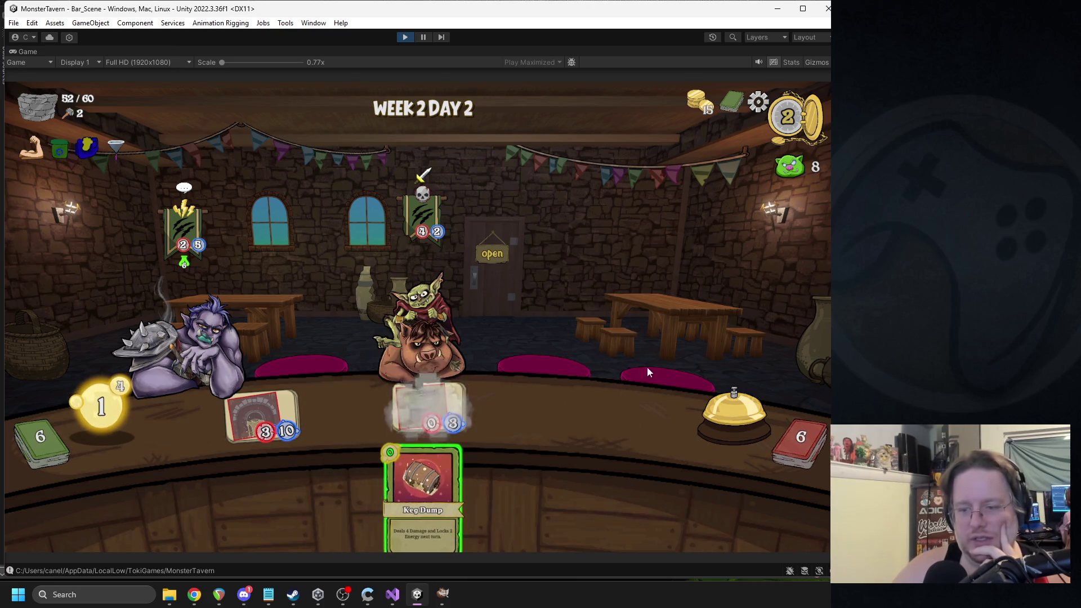
click(712, 415)
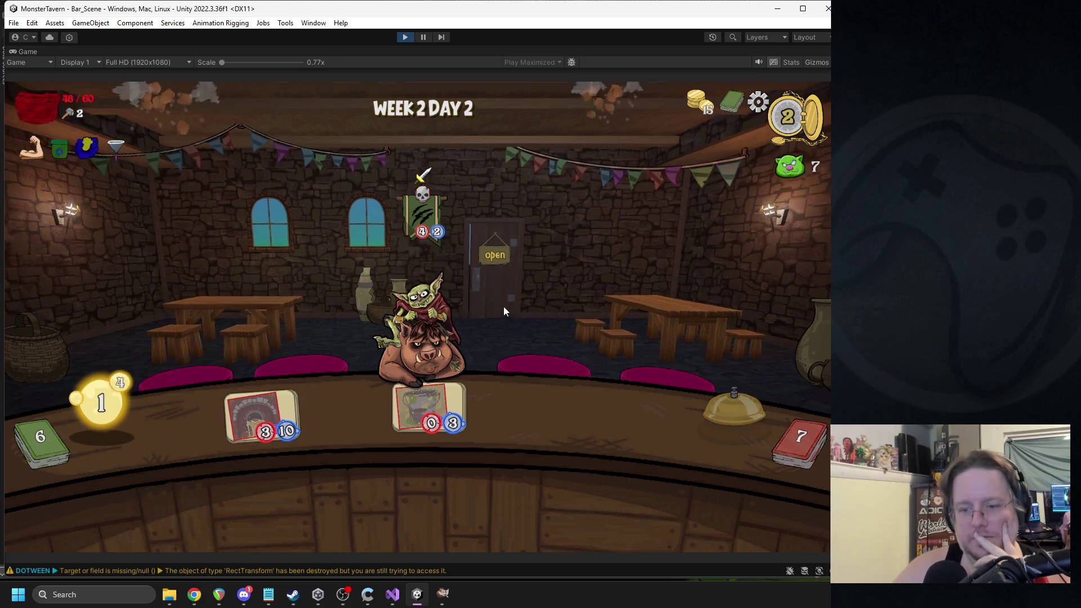
Play Coffee Shot on the Vomit Bucket and another Fermented Socks to the bar, then end turn.
drag(407, 423, 428, 402)
drag(330, 451, 594, 420)
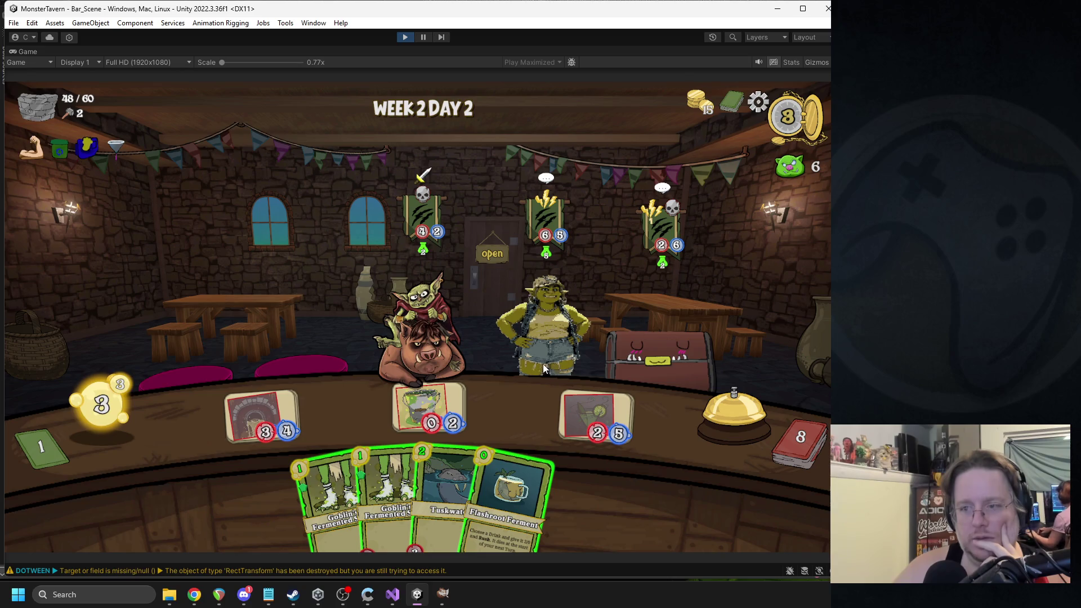
mouse_move(329, 490)
mouse_down()
mouse_move(345, 413)
mouse_move(509, 408)
mouse_up()
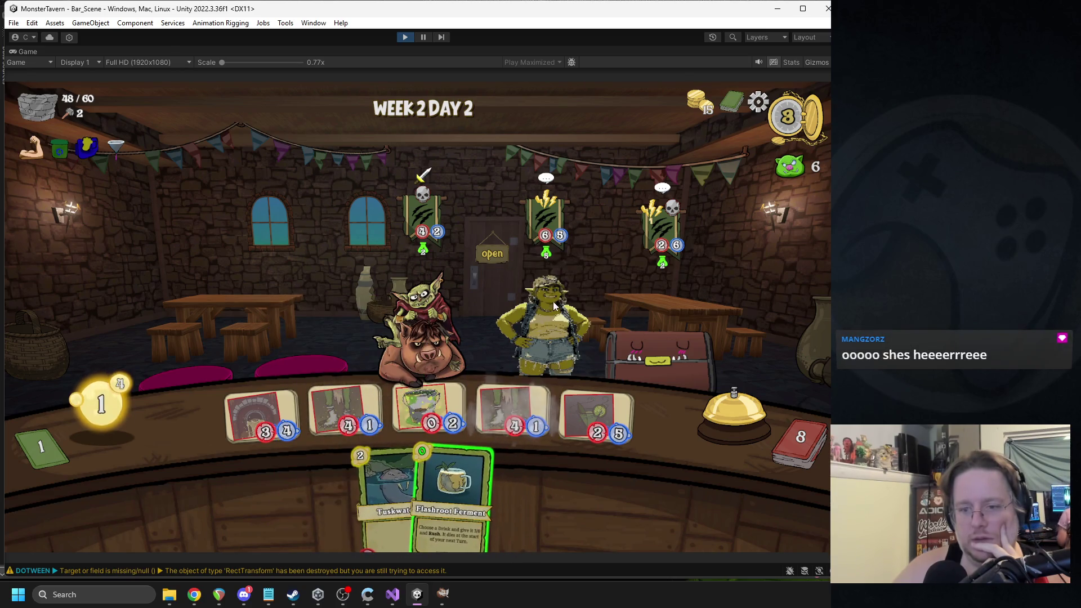
click(686, 432)
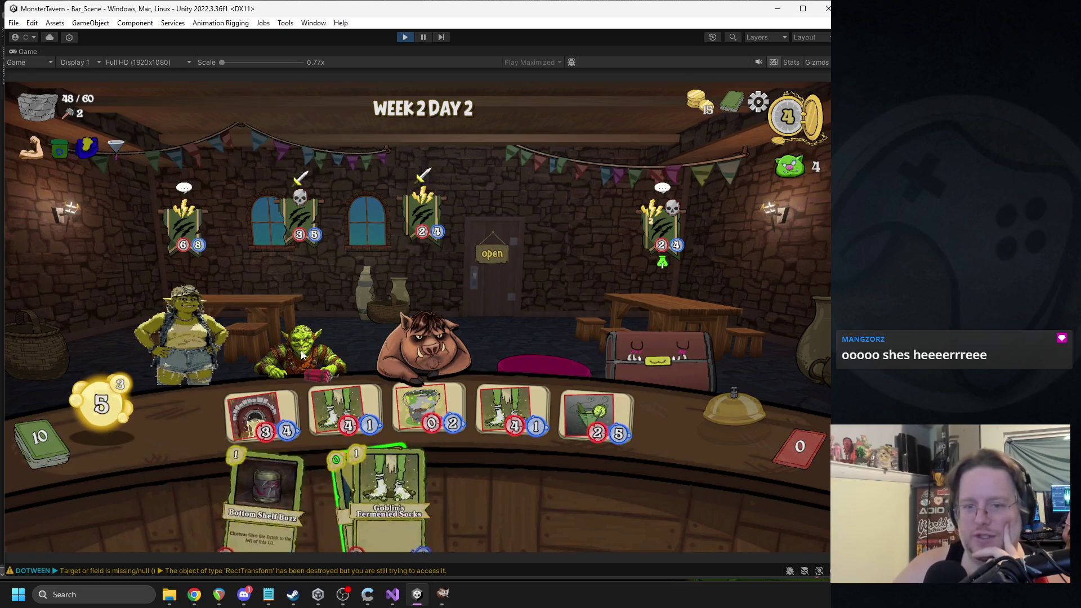
mouse_move(197, 231)
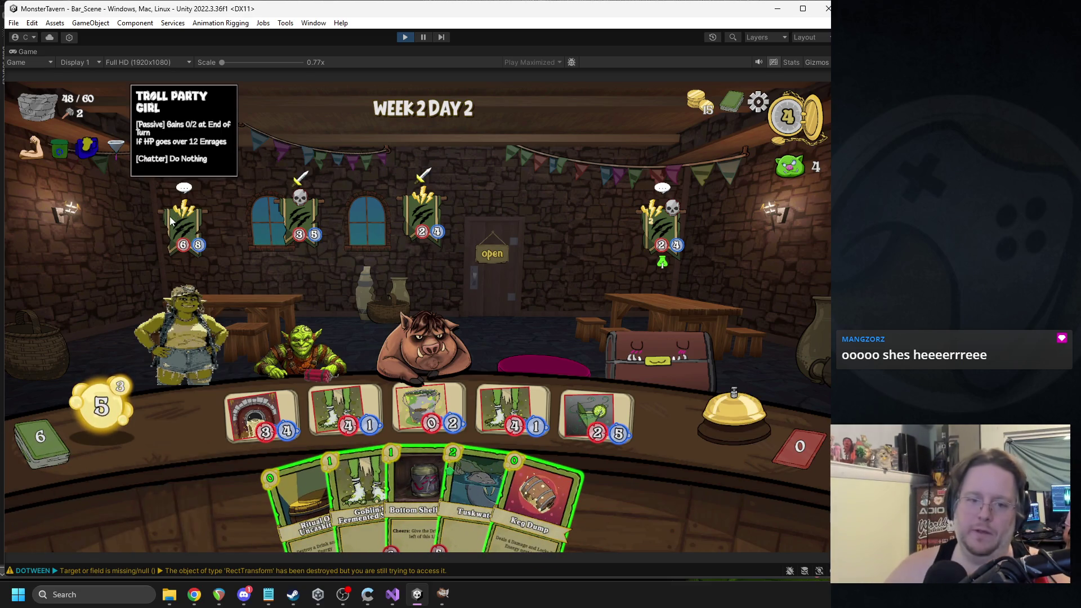
mouse_move(303, 211)
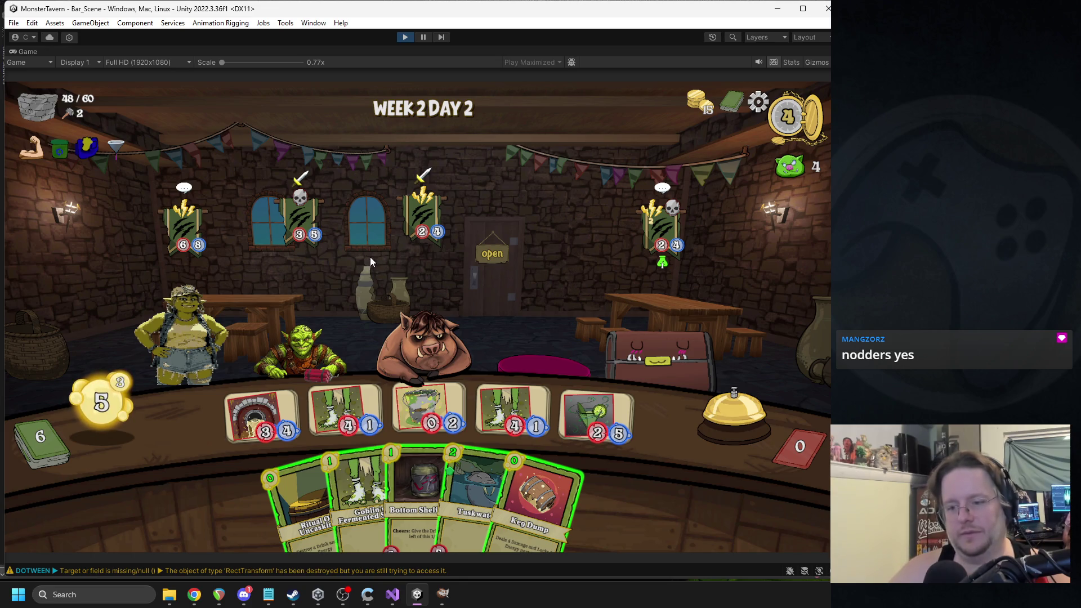
mouse_move(325, 191)
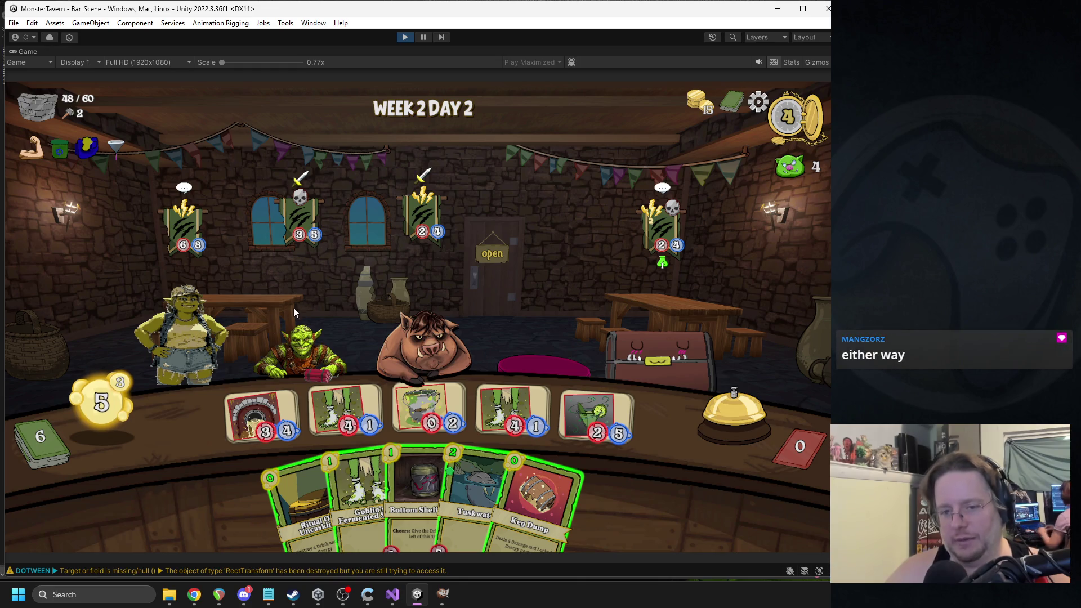
mouse_move(313, 252)
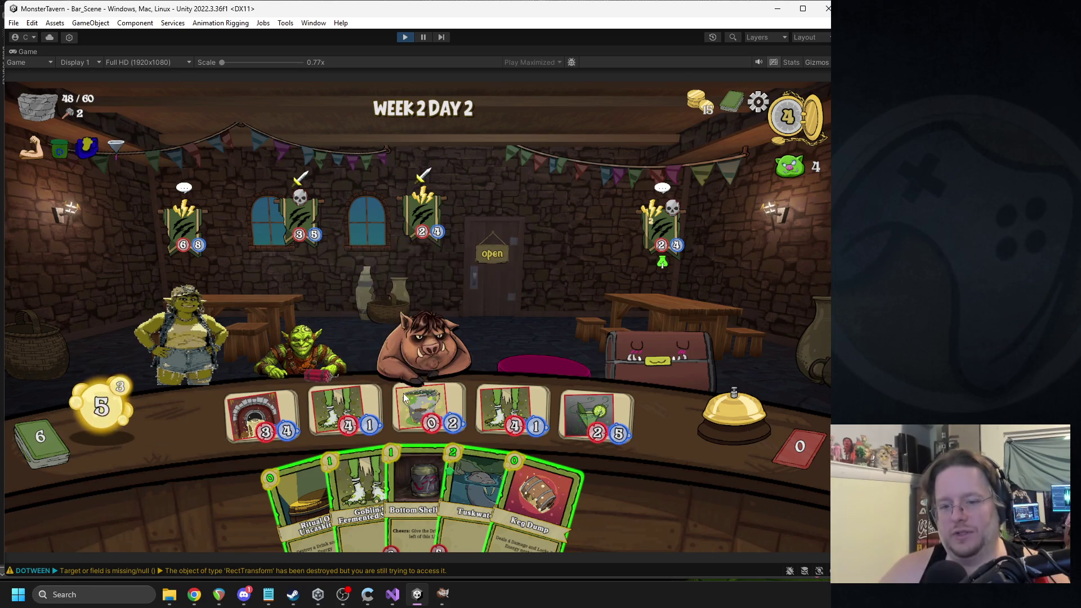
mouse_move(248, 429)
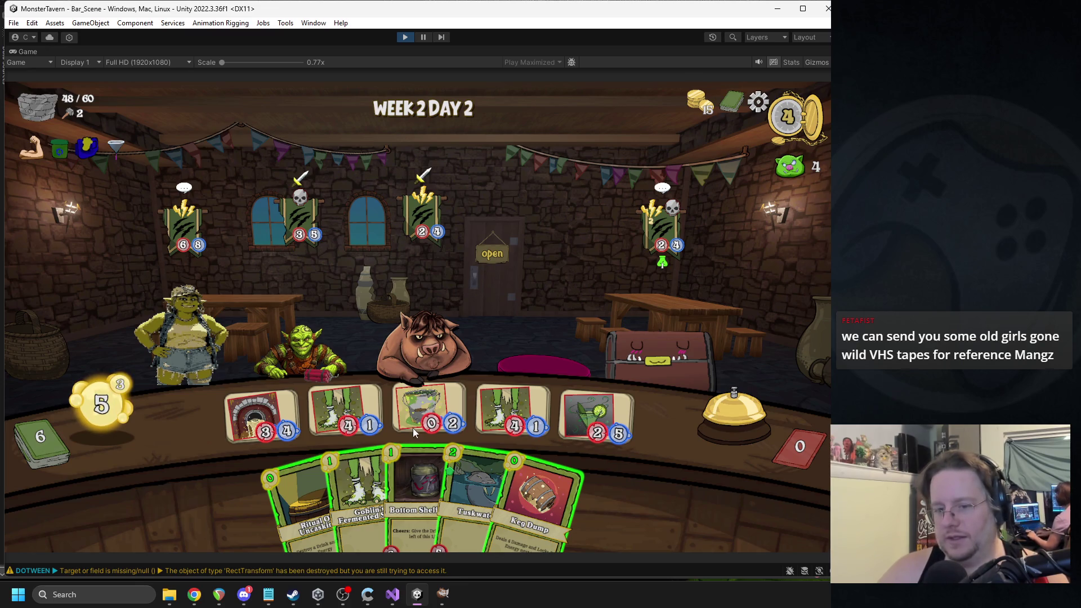
mouse_move(591, 422)
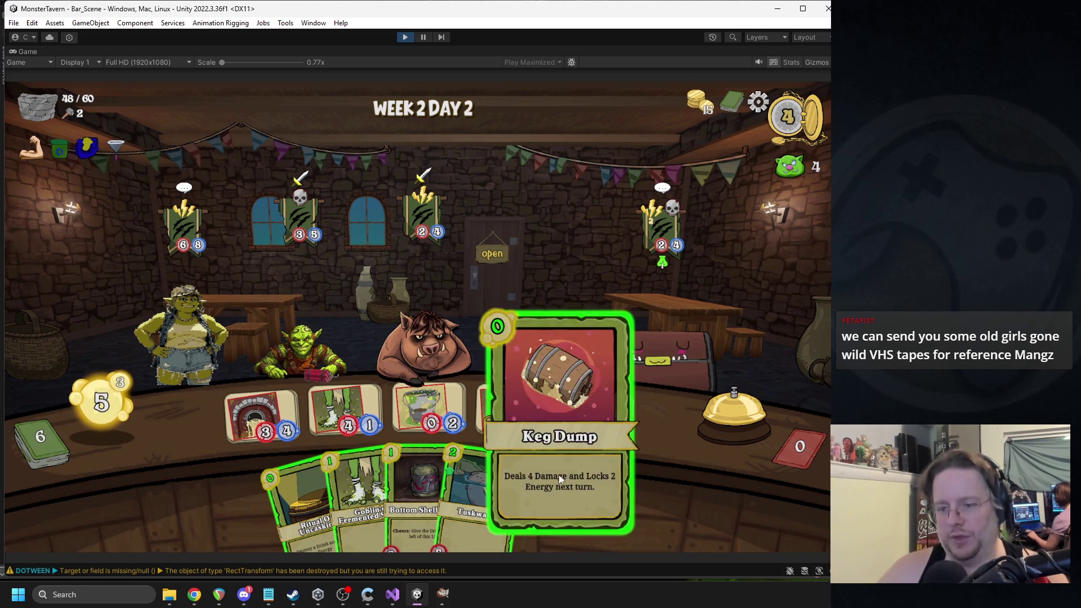
mouse_move(295, 398)
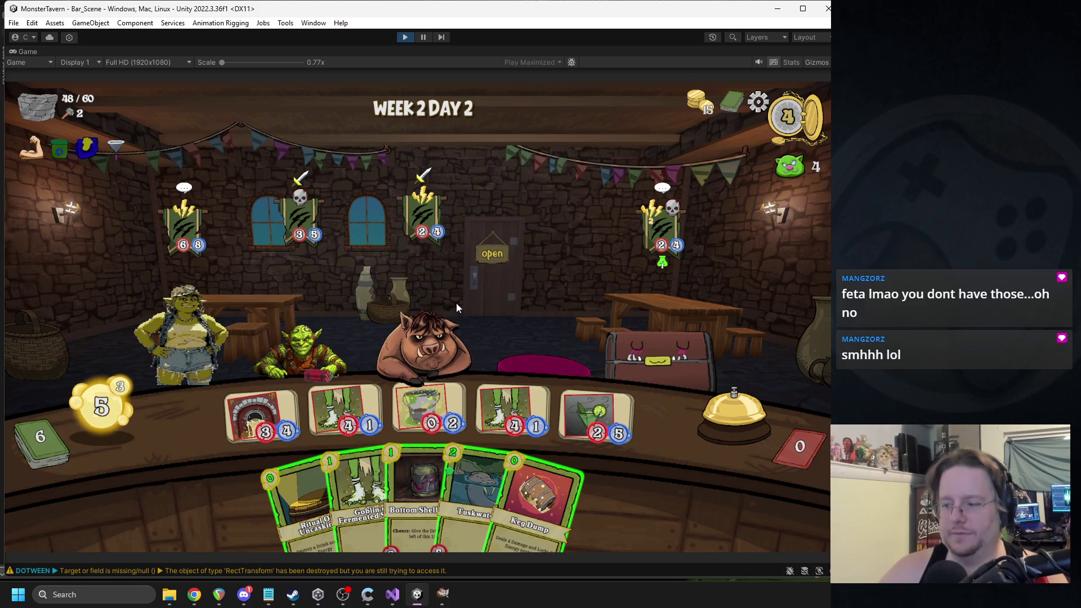
mouse_move(455, 251)
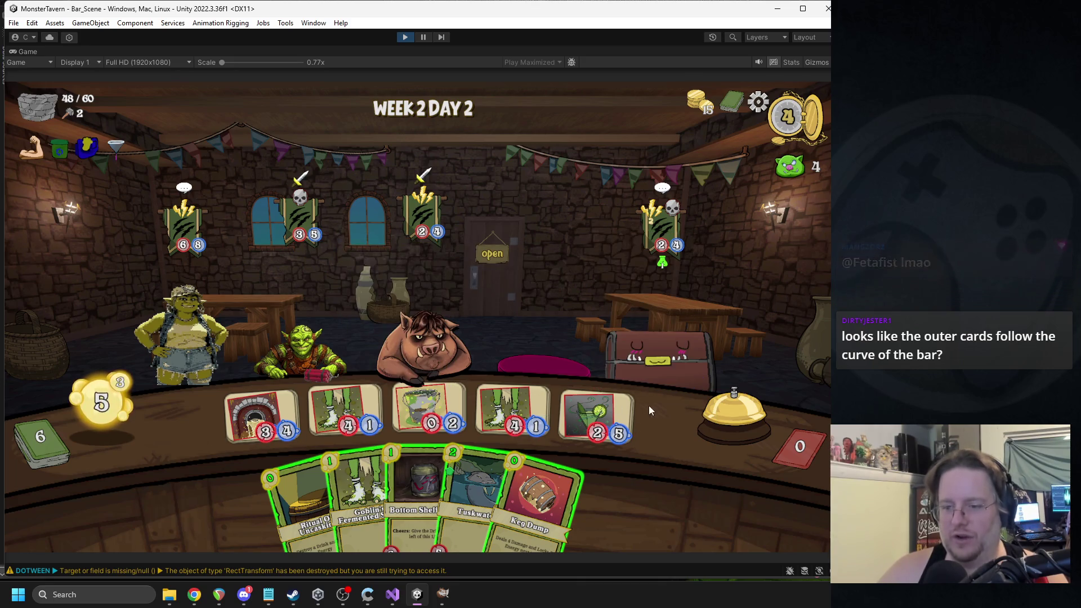
click(406, 38)
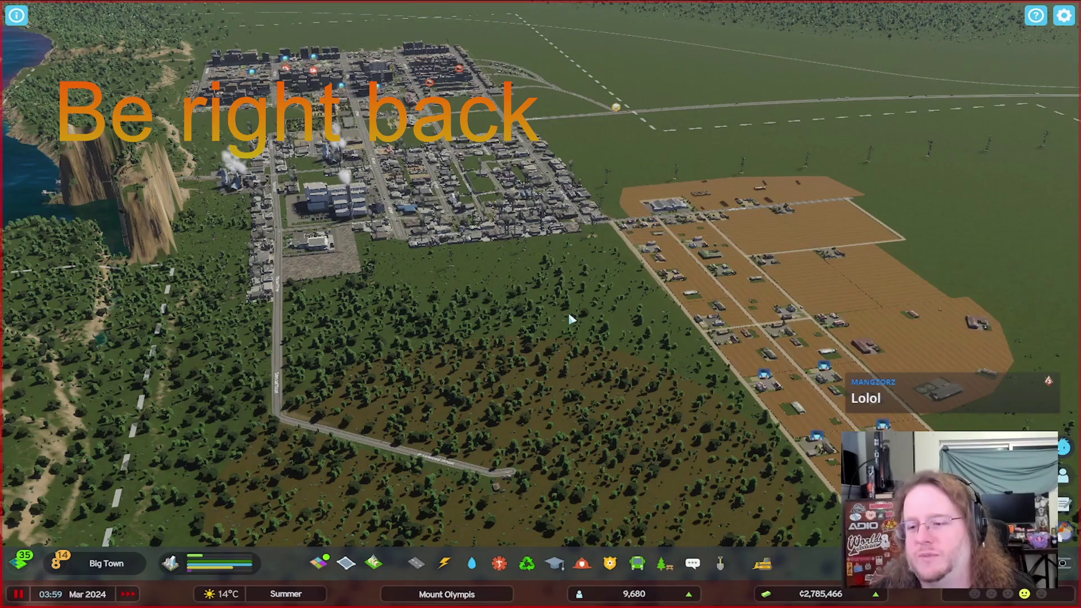
key(space)
key(s)
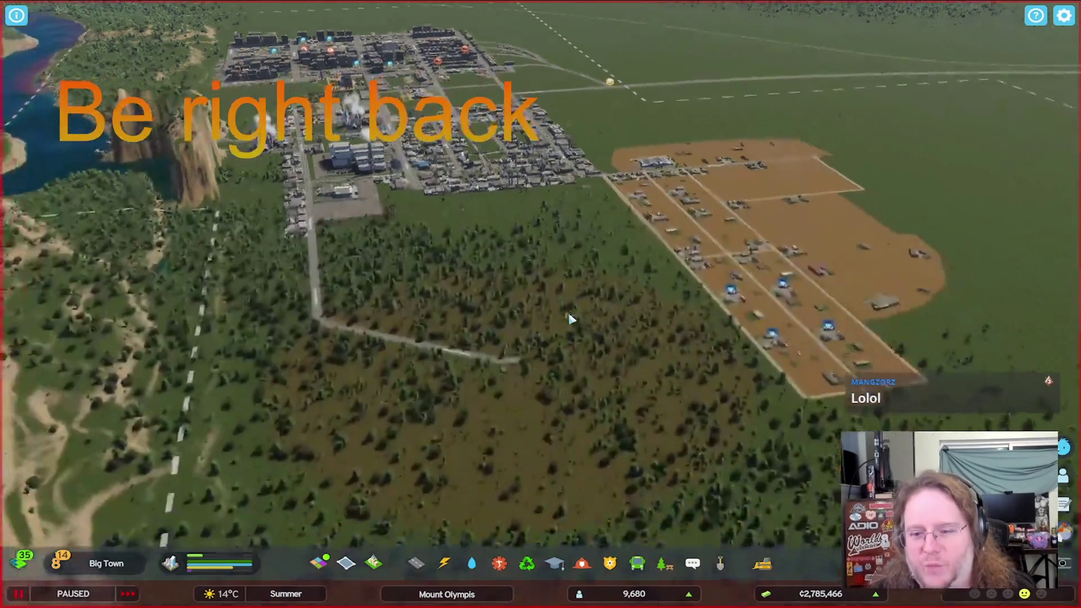
key(space)
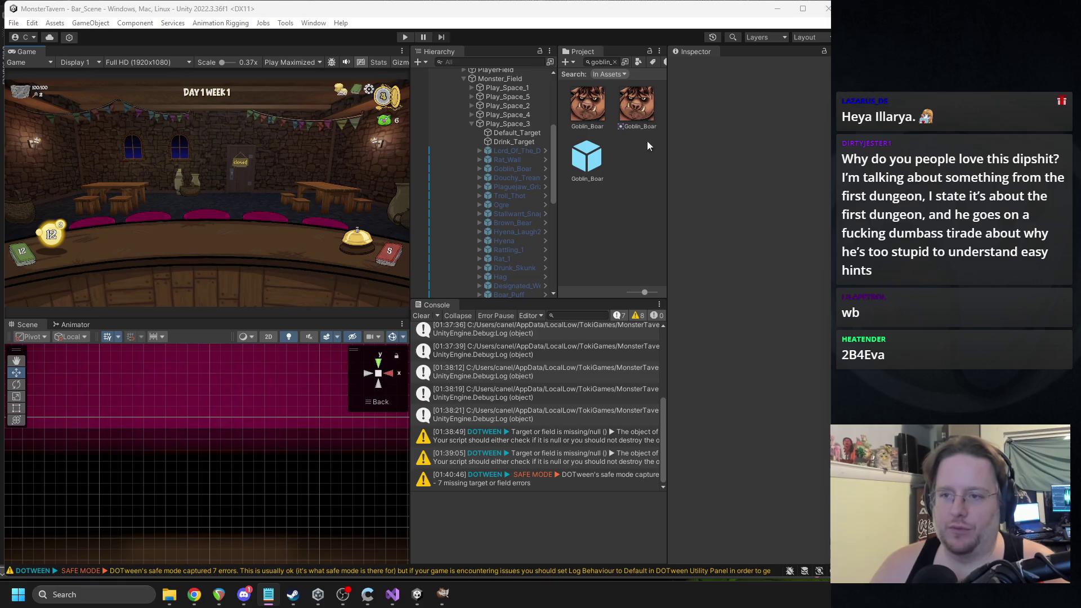
Widen the Project panel and select Goblin_Boar to view its Attack 2, Health 4, Cost 1 stats.
drag(664, 150, 670, 151)
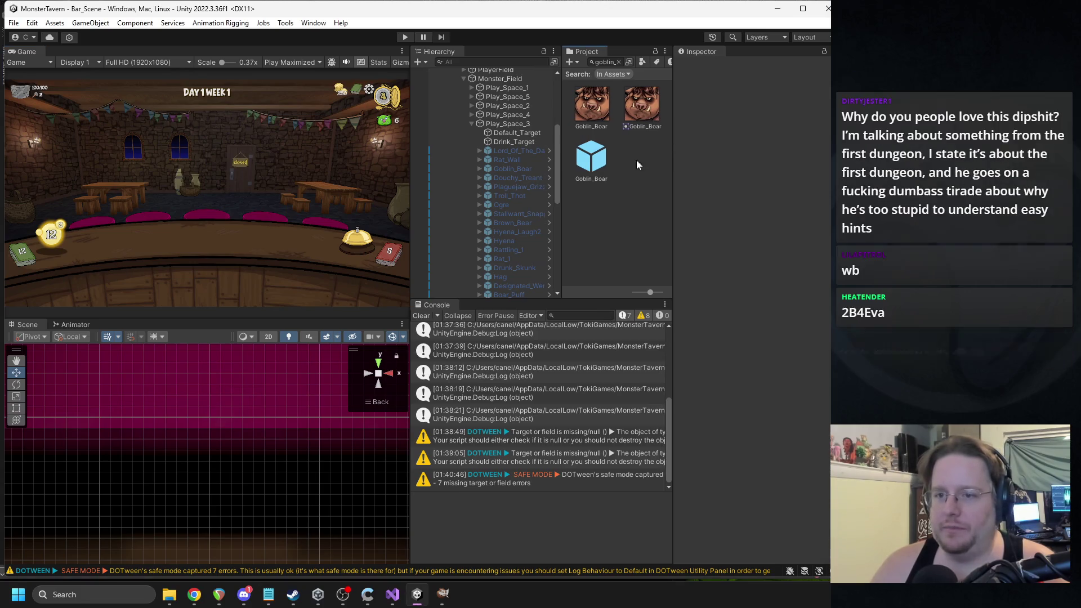
click(515, 171)
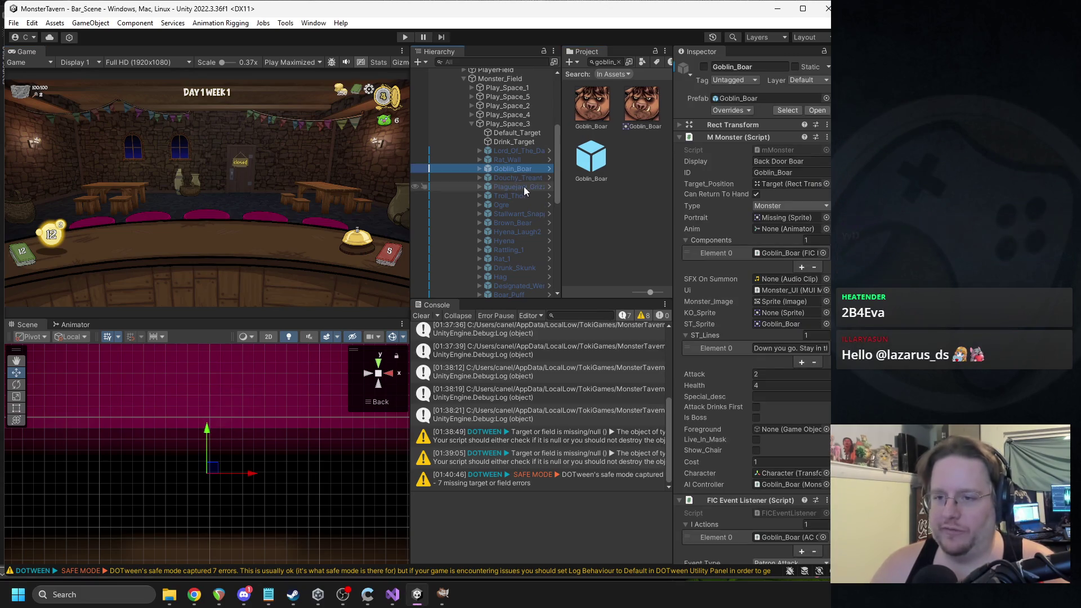
scroll(522, 187, down, 3)
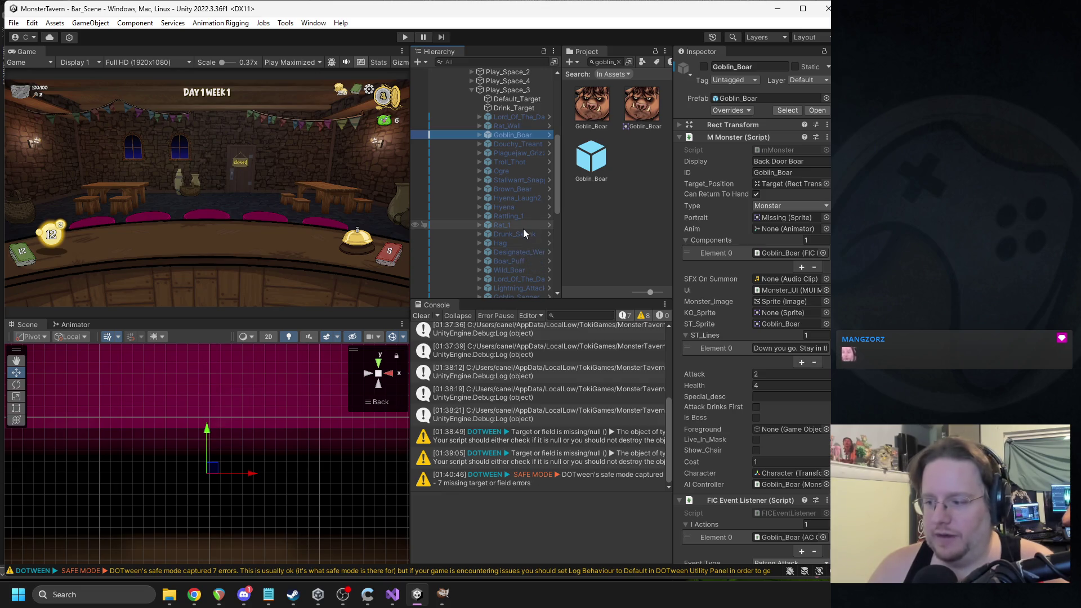
scroll(525, 258, down, 2)
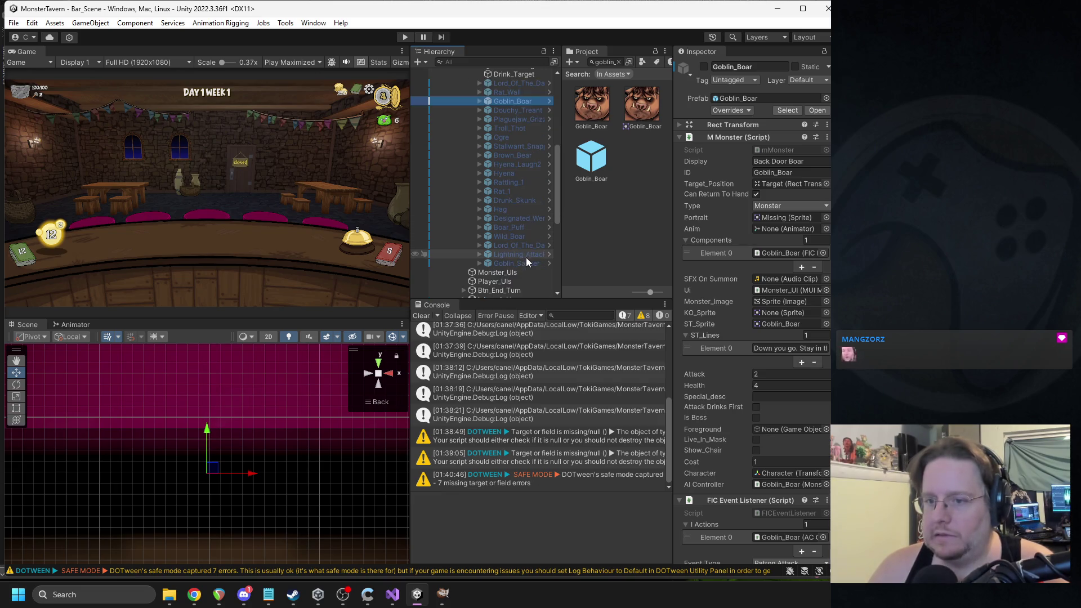
Activate Goblin_Sapper and frame it in the Scene view.
click(513, 263)
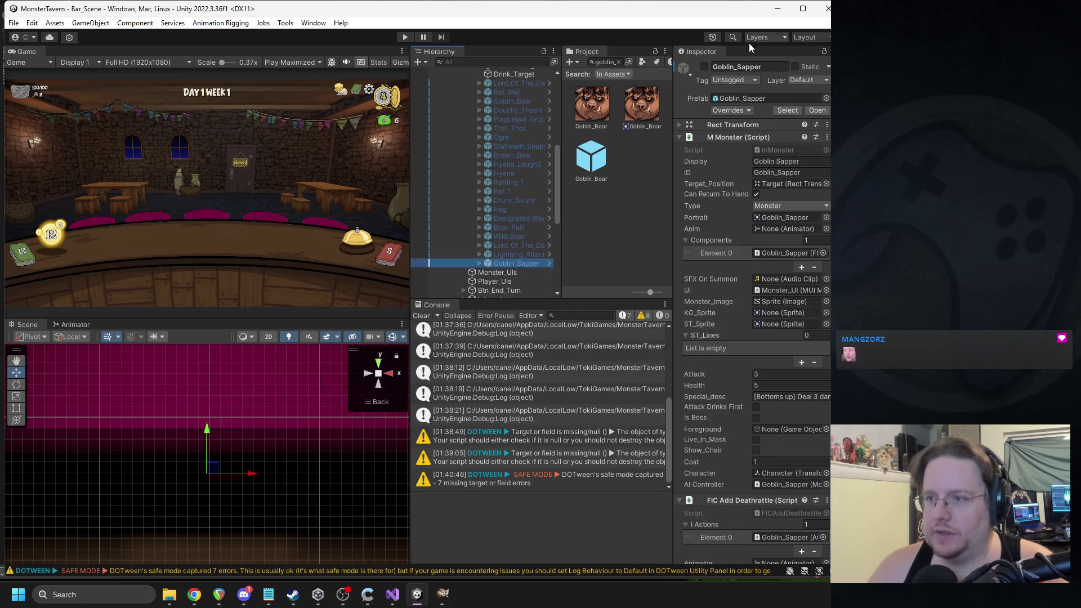
click(704, 66)
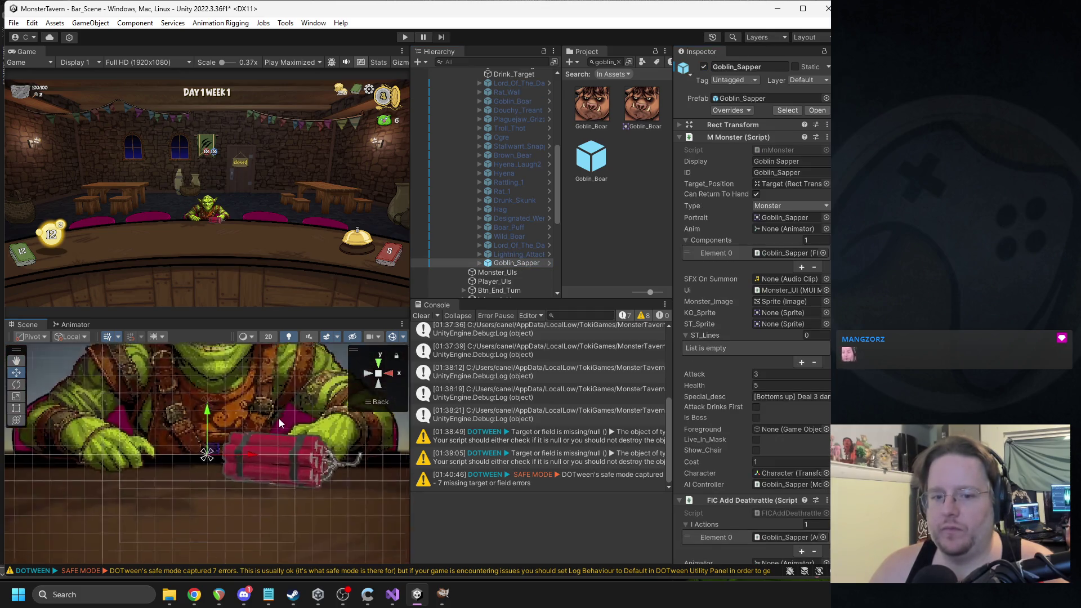
key(f)
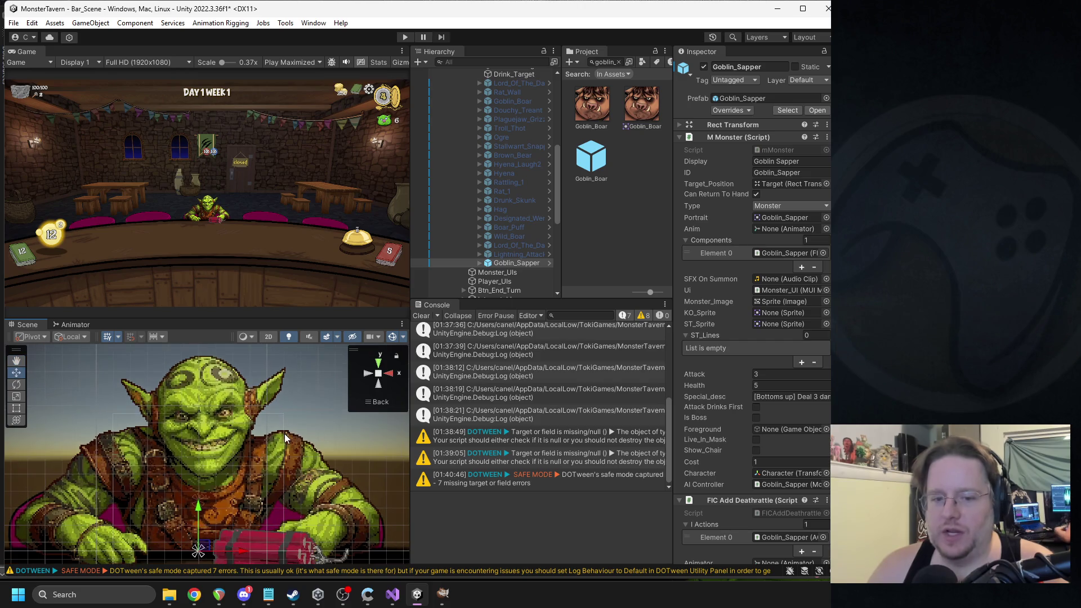
drag(277, 512, 283, 502)
Click through Content_Forward, Interactables and Hand objects in the Scene view.
click(258, 545)
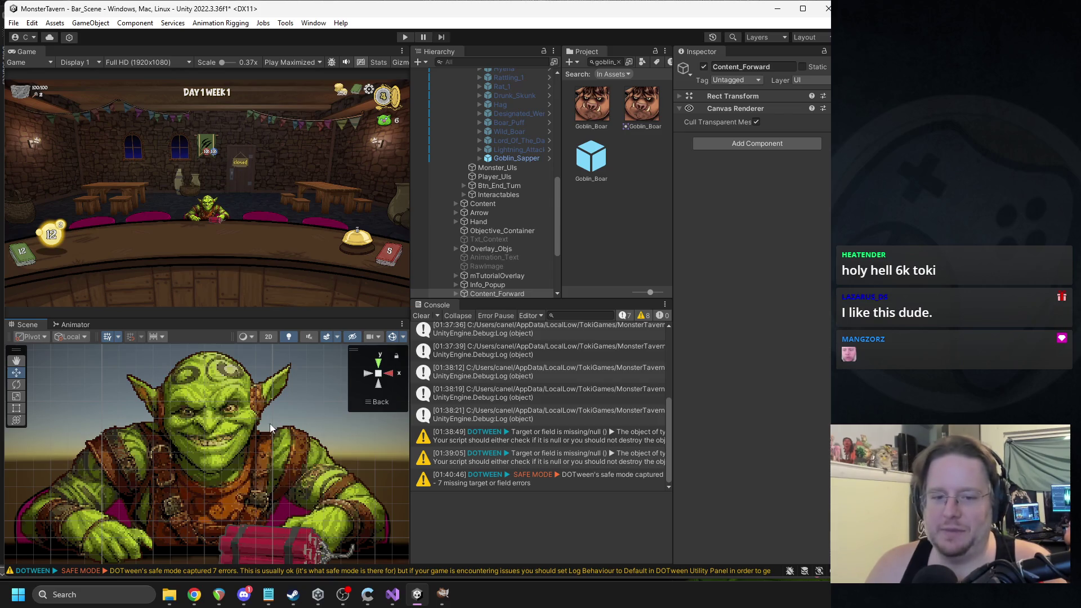
key(Up)
key(Up)
key(Up)
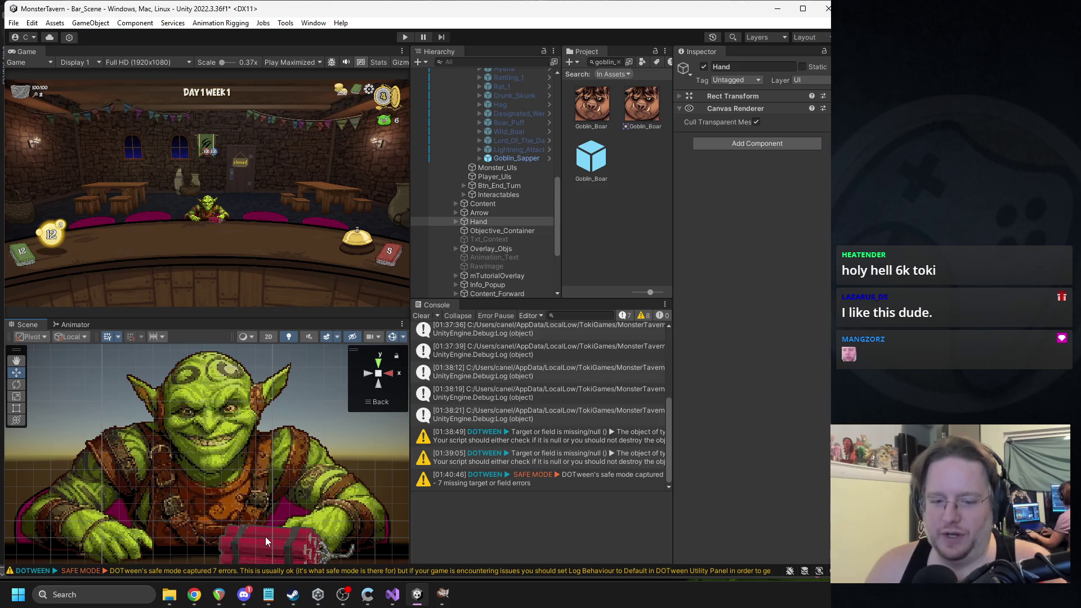
click(265, 536)
click(265, 536)
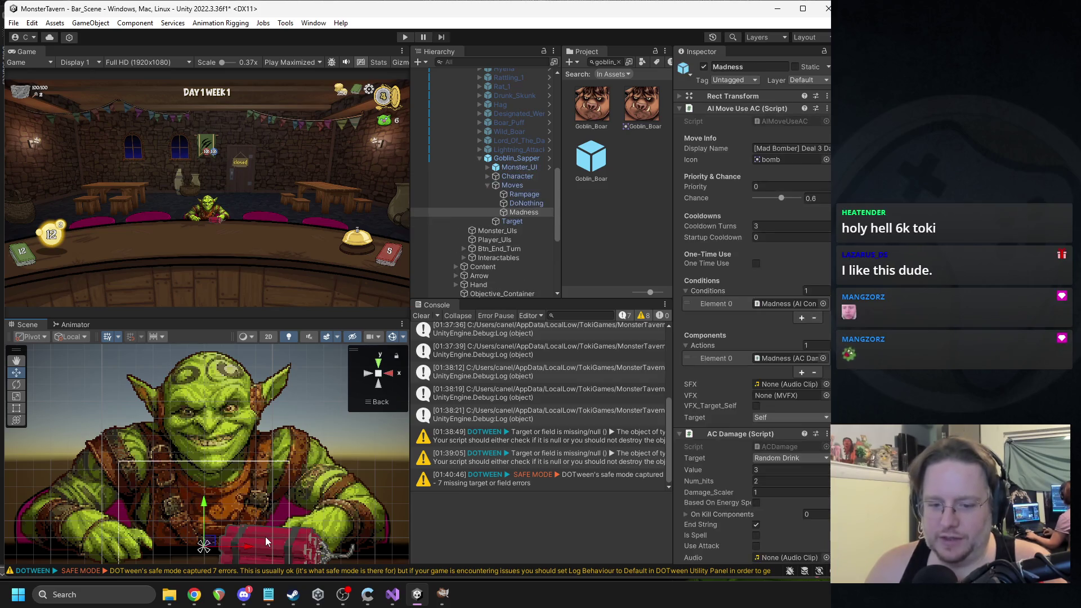
click(303, 549)
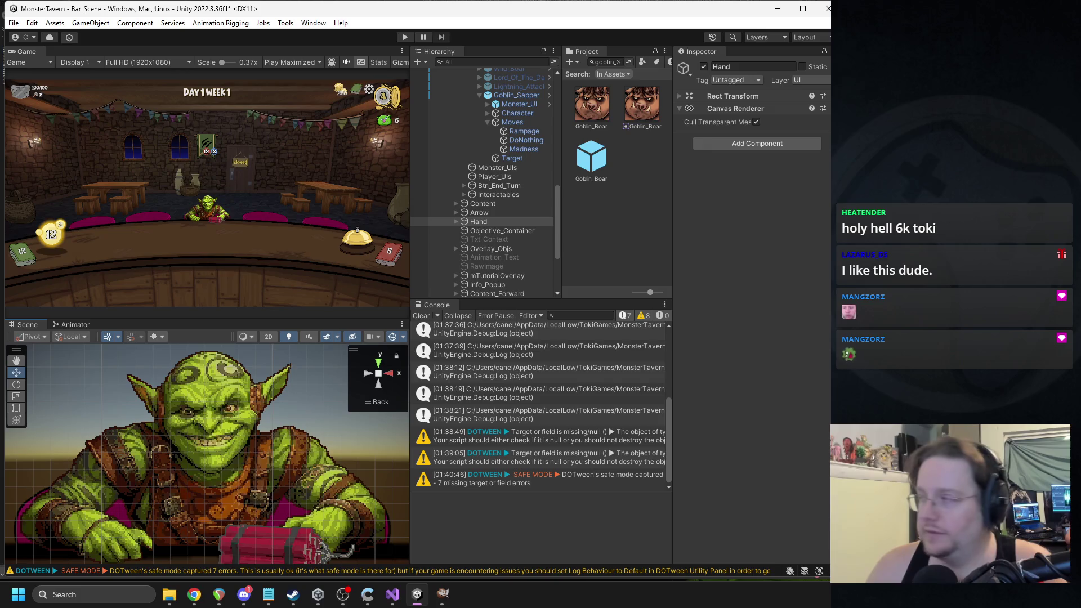
key(alt+Tab)
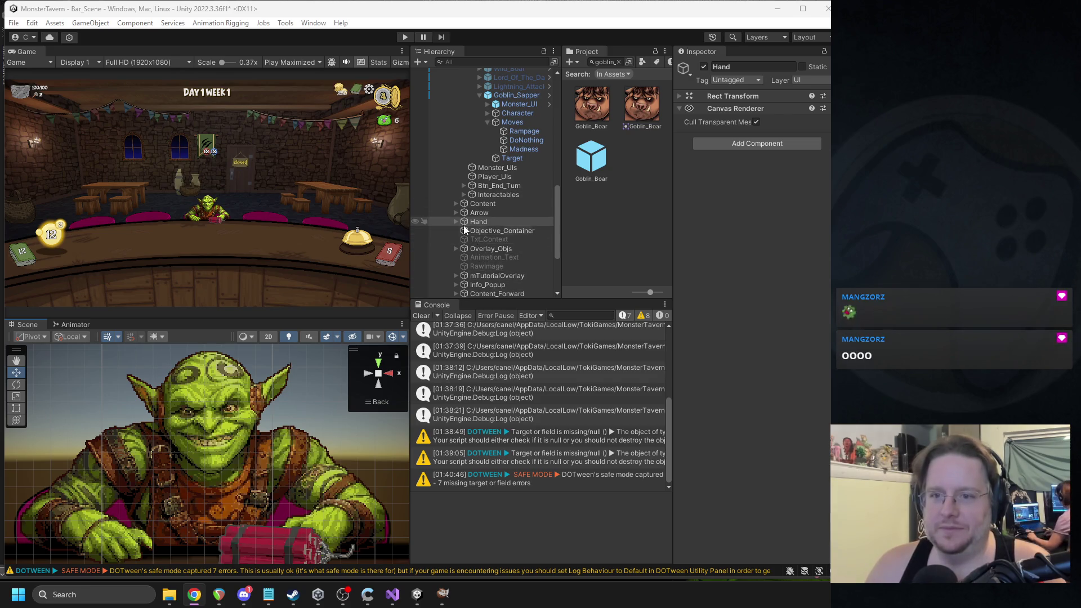
Cycle through overlapping scene objects near the dynamite, from Play_Space_3 to Rampage.
click(266, 536)
click(267, 535)
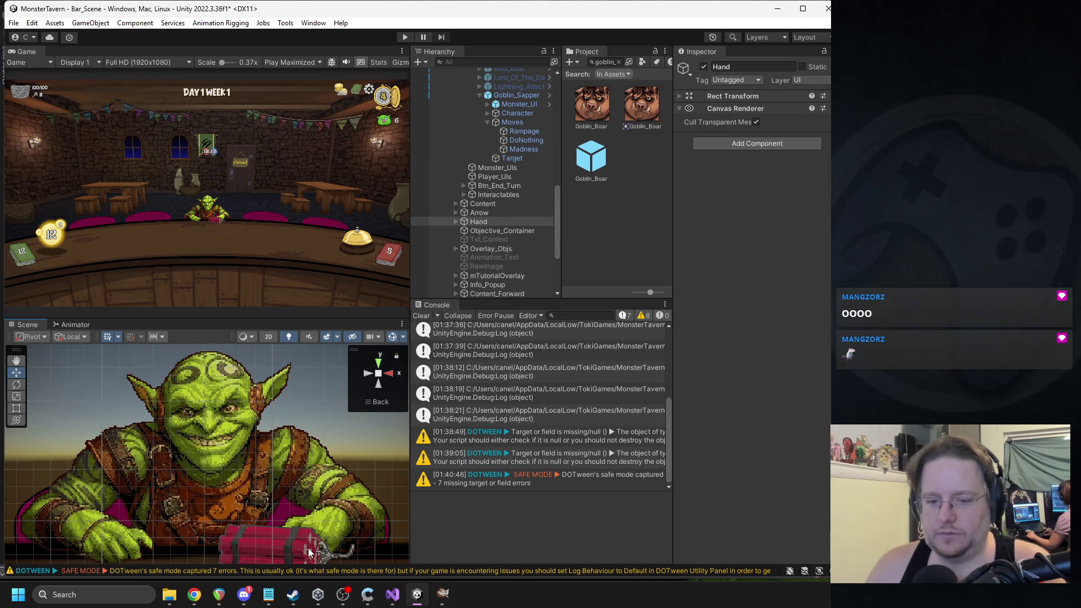
click(305, 542)
click(304, 541)
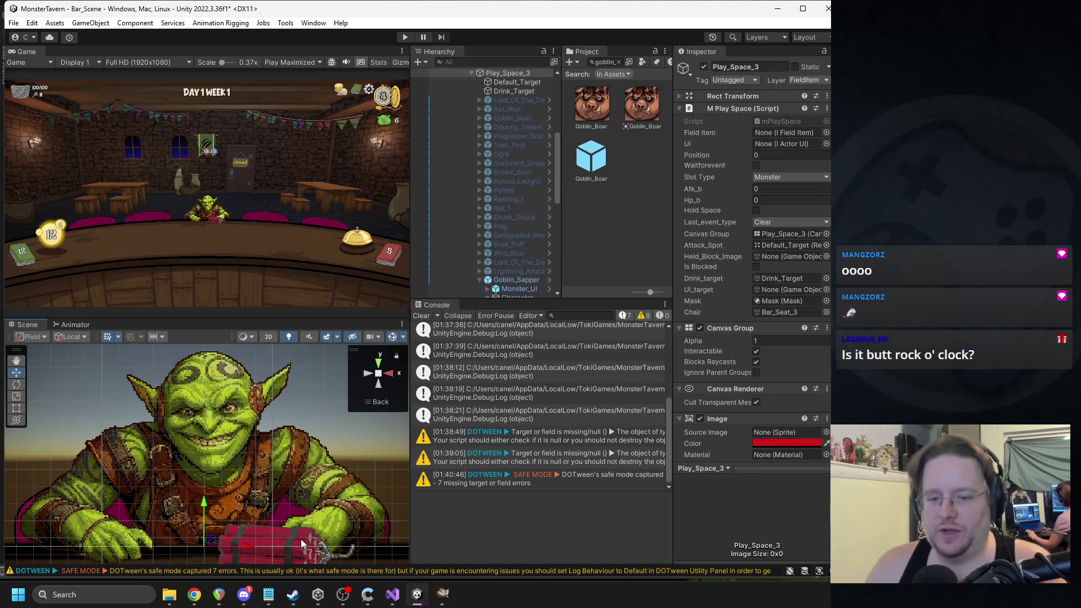
scroll(291, 450, up, 4)
click(289, 478)
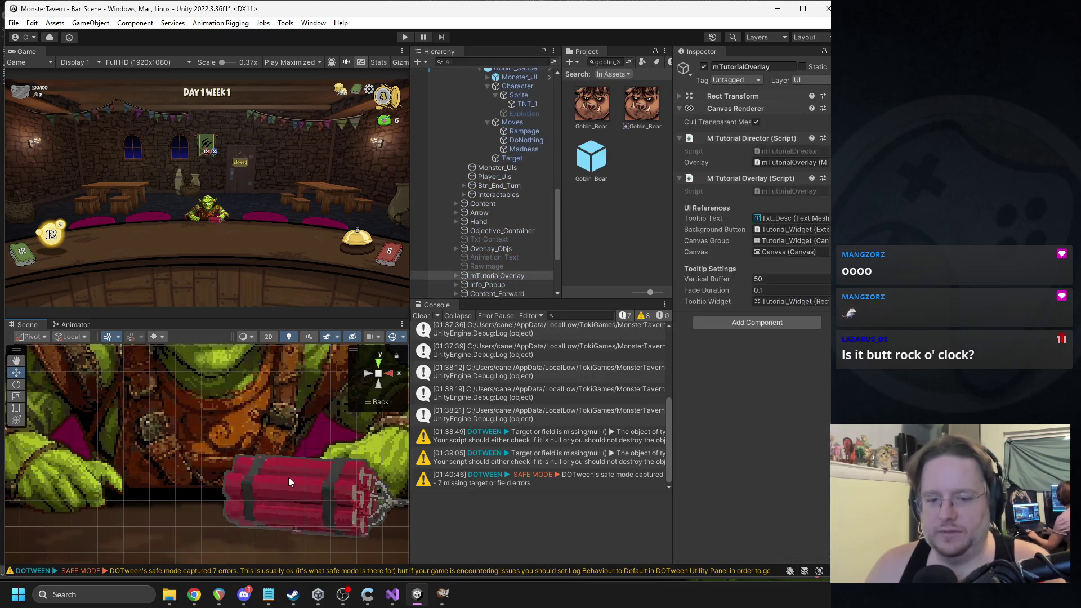
click(325, 514)
click(324, 514)
click(324, 514)
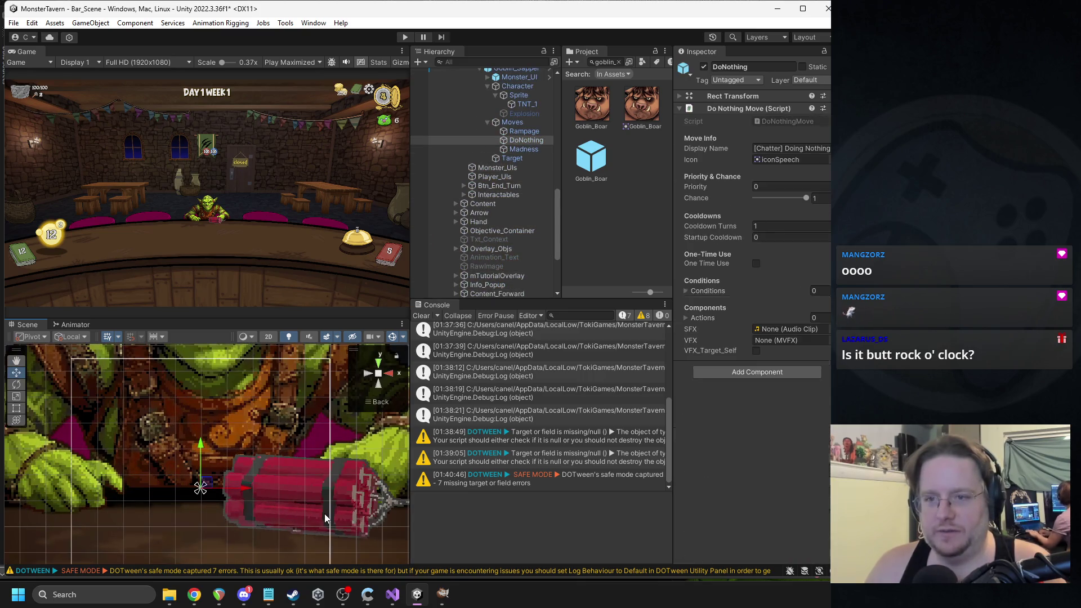
Select TNT_1 and locate its Source Image sprite, Prop_TNT_Bundle.
click(527, 104)
scroll(292, 434, down, 3)
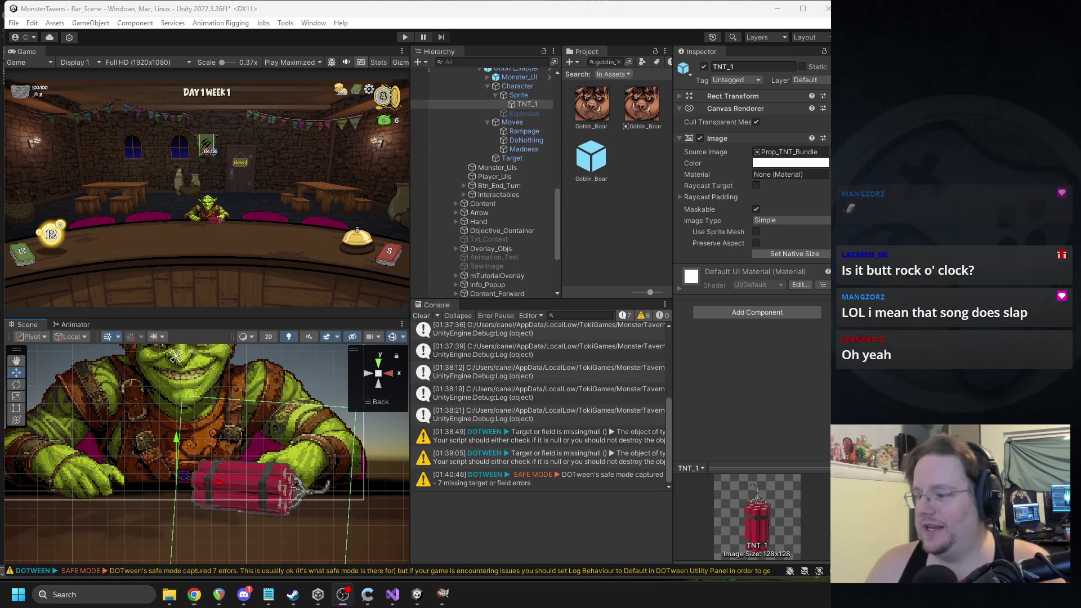
drag(261, 468, 260, 475)
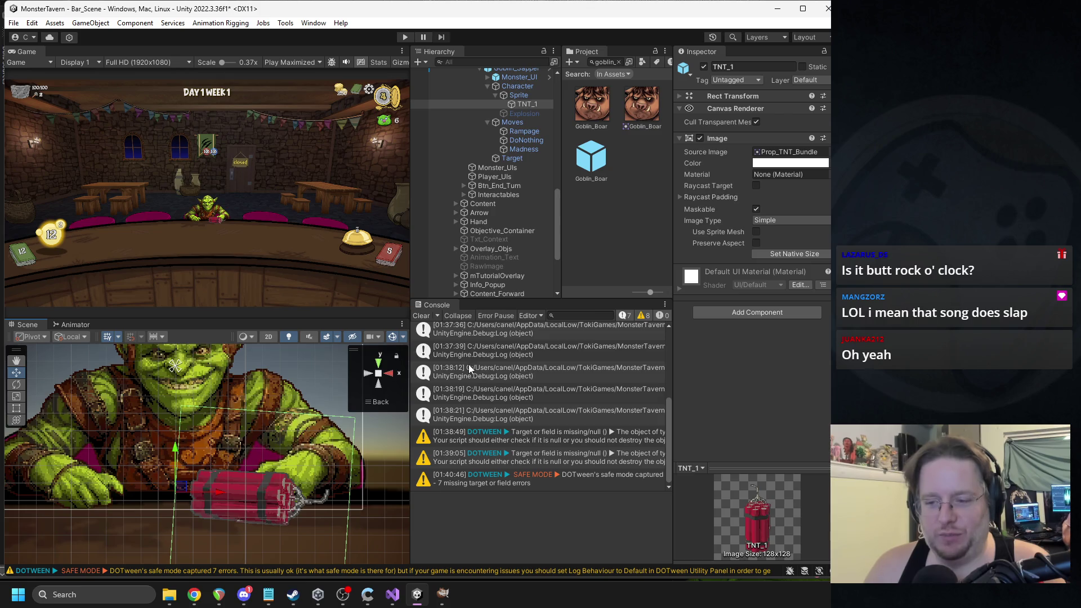
click(788, 152)
click(635, 267)
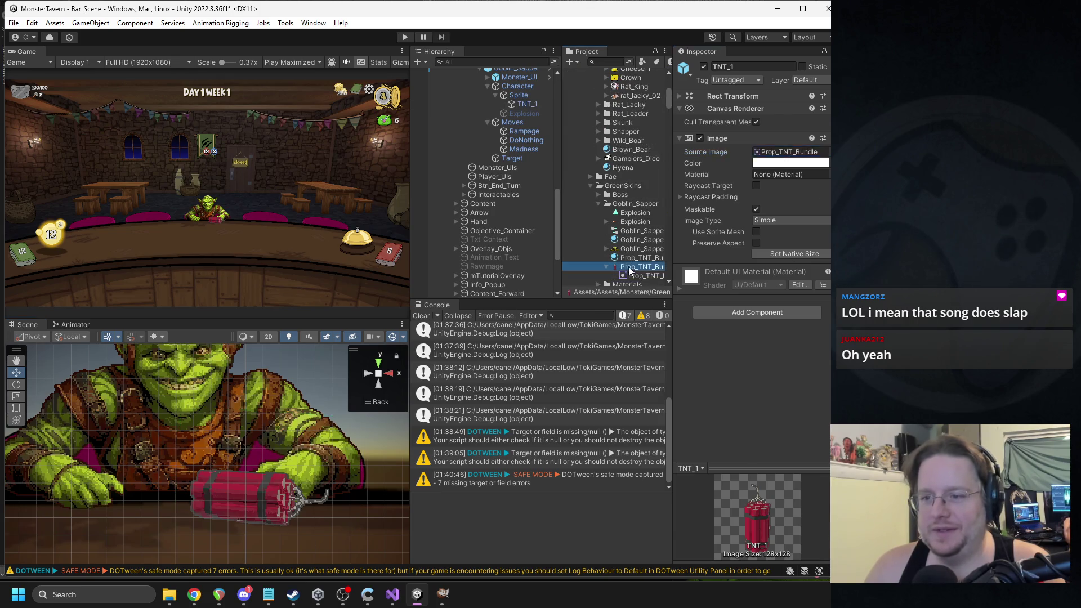
click(607, 267)
Collapse the Goblin_Sapper hierarchy and scroll the Project window to Assets/VFX.
scroll(512, 170, up, 3)
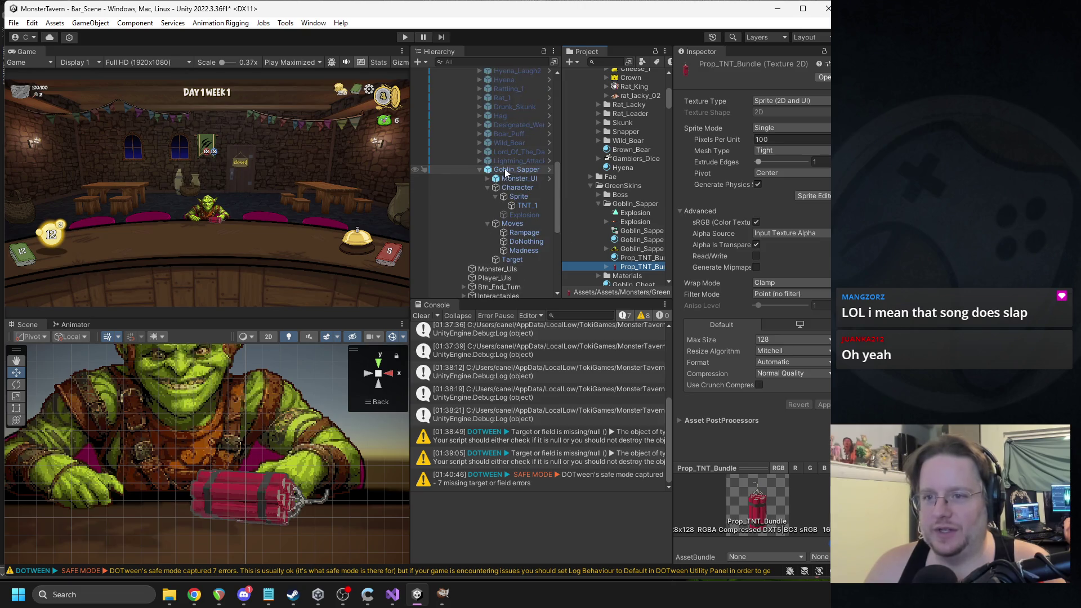
click(479, 170)
scroll(629, 158, up, 5)
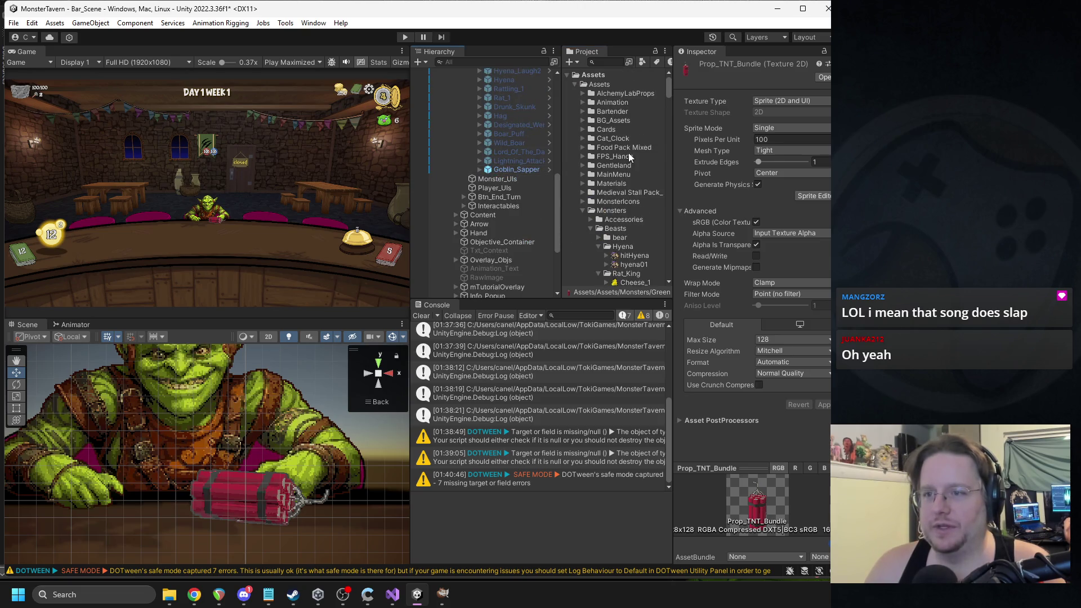
scroll(585, 224, down, 10)
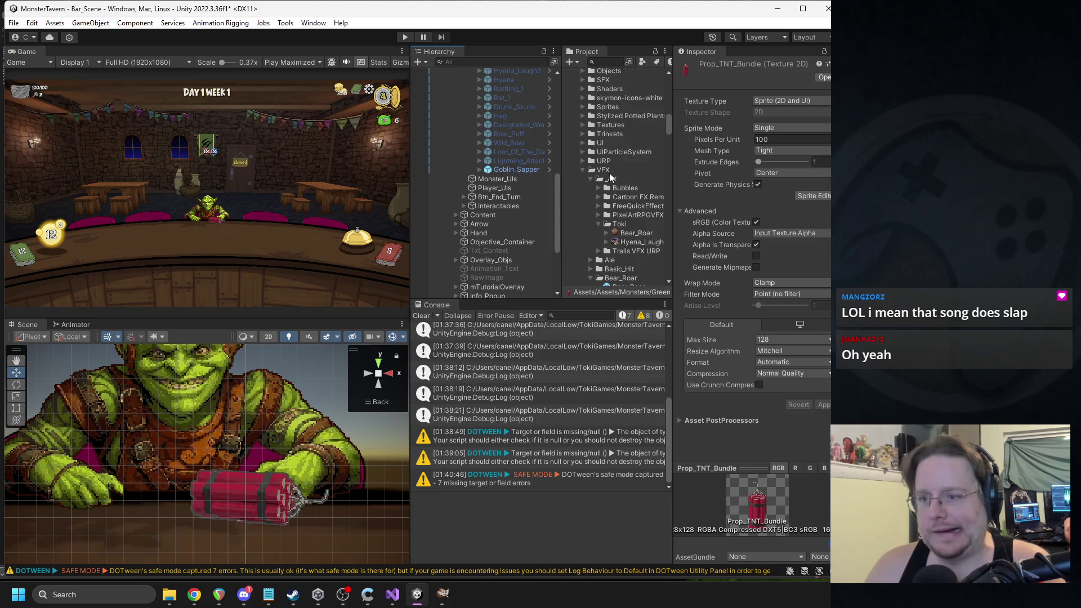
scroll(616, 194, up, 3)
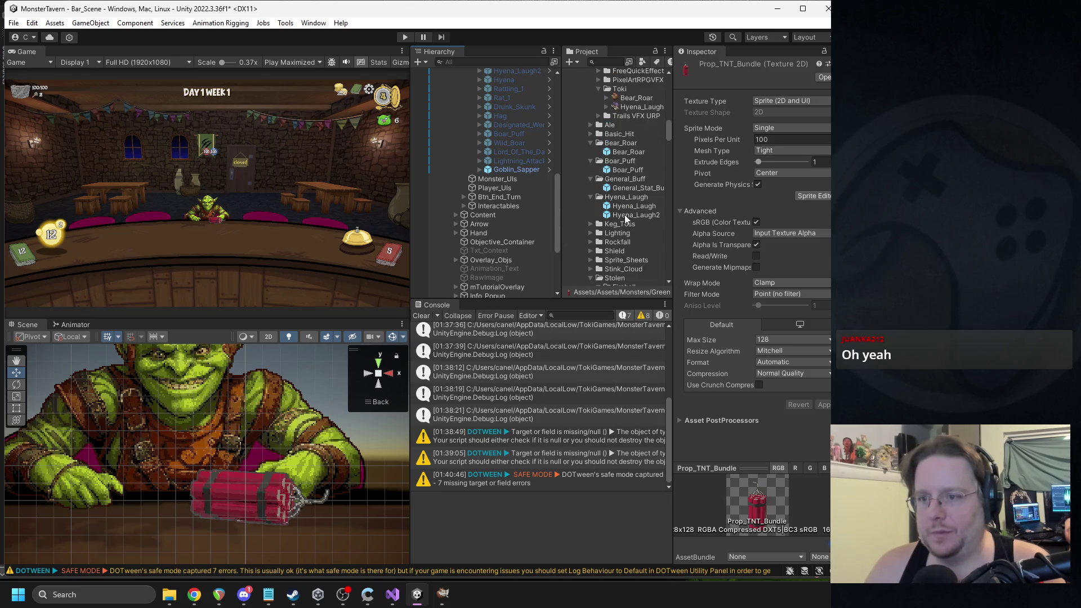
Add the Hyena_Laugh prefab to the scene, unpack it, and rename it Goblin_TNT.
drag(615, 217, 506, 175)
right_click(520, 180)
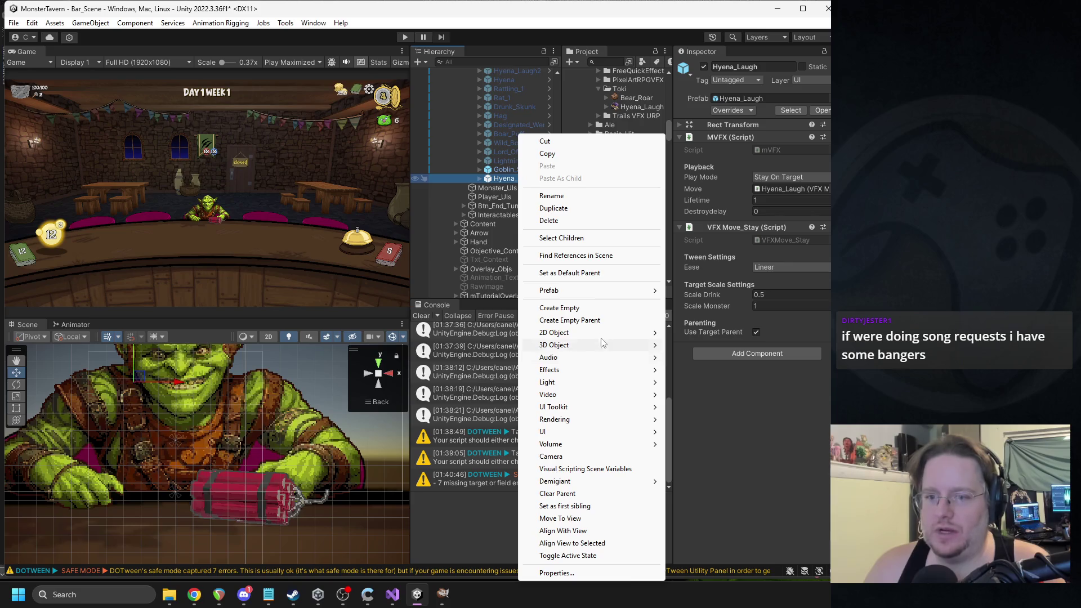
mouse_move(575, 289)
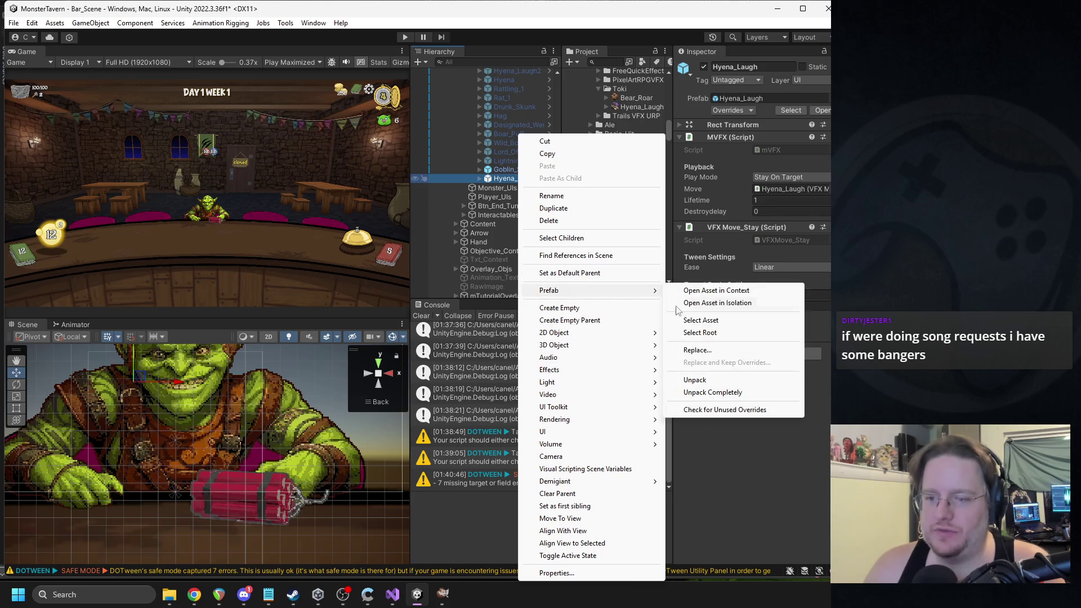
click(713, 392)
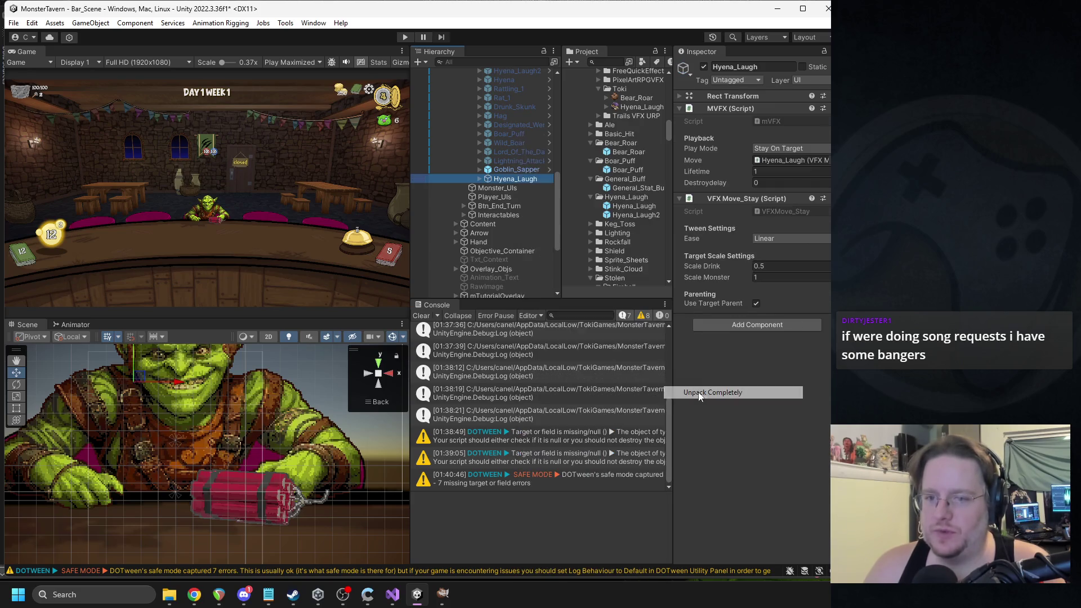
click(479, 179)
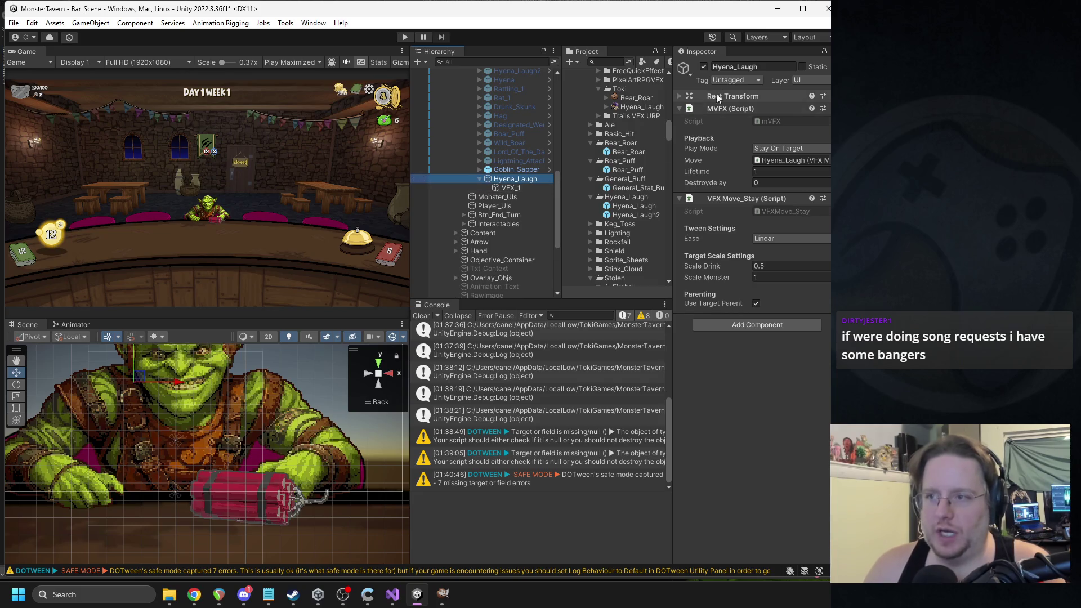
click(780, 67)
text(Goblin_TNT)
key(Return)
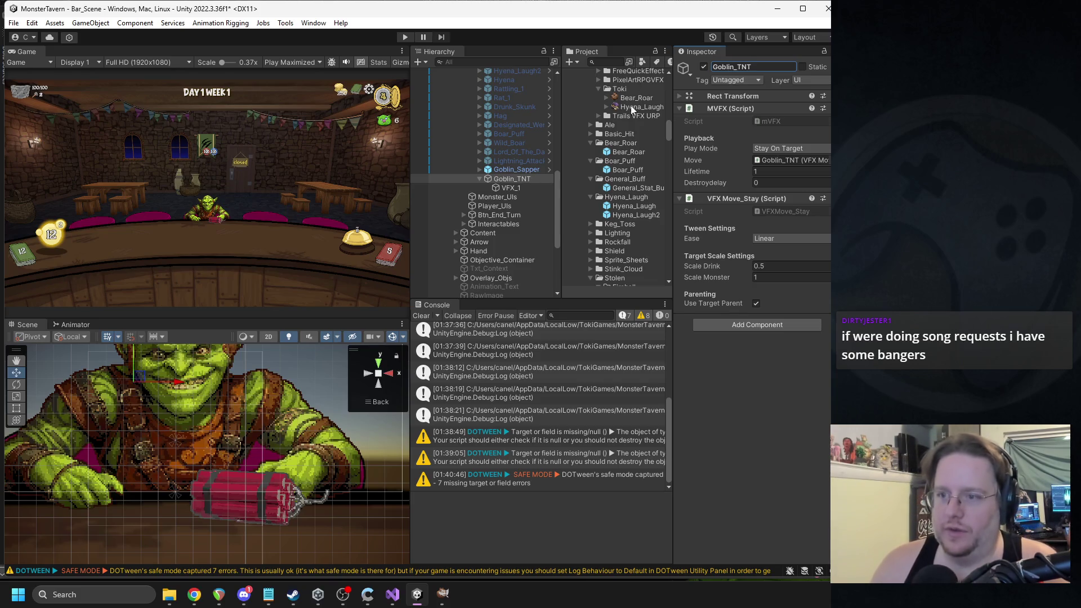
Create a new folder named Goblin_TNT inside Assets/VFX.
scroll(633, 102, up, 3)
right_click(602, 103)
mouse_move(628, 112)
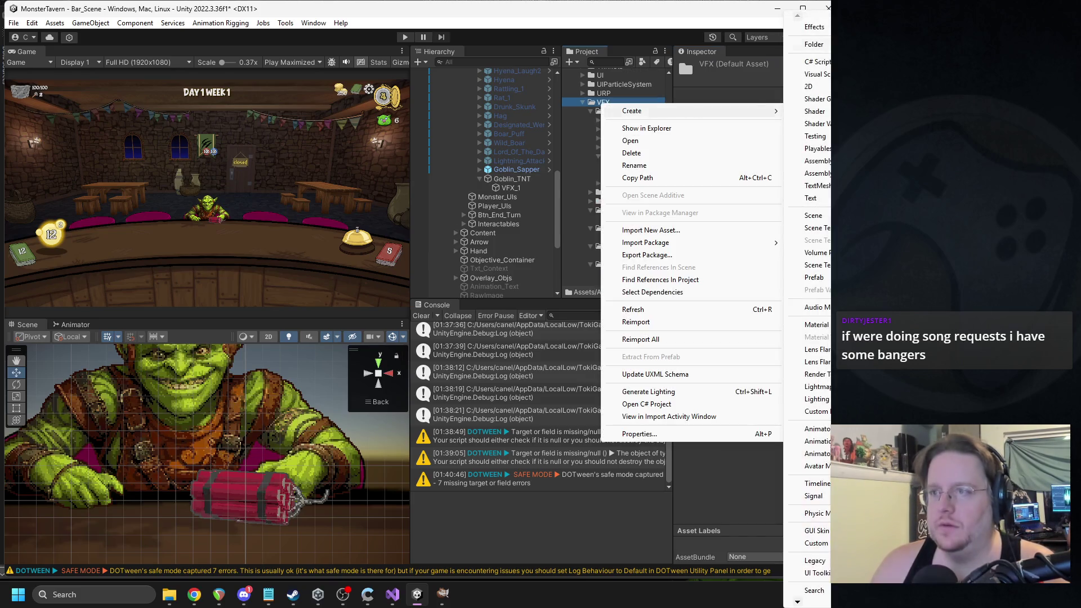
click(815, 45)
text(Goblin_TNT)
key(Return)
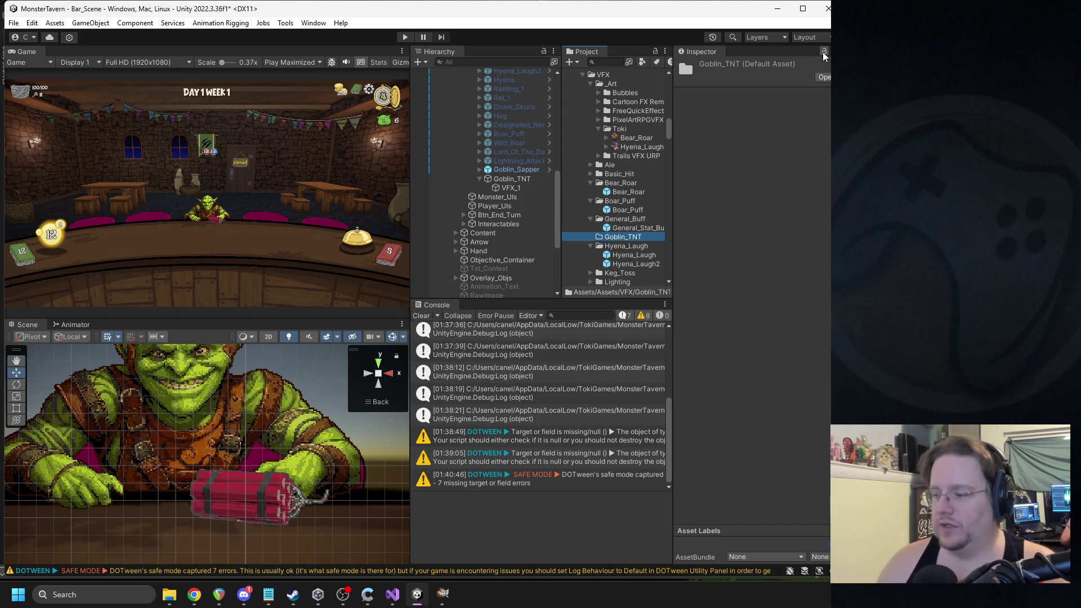
Drag VFX_1 and then Goblin_TNT down onto the goblin in the Scene view.
click(509, 188)
scroll(239, 462, down, 5)
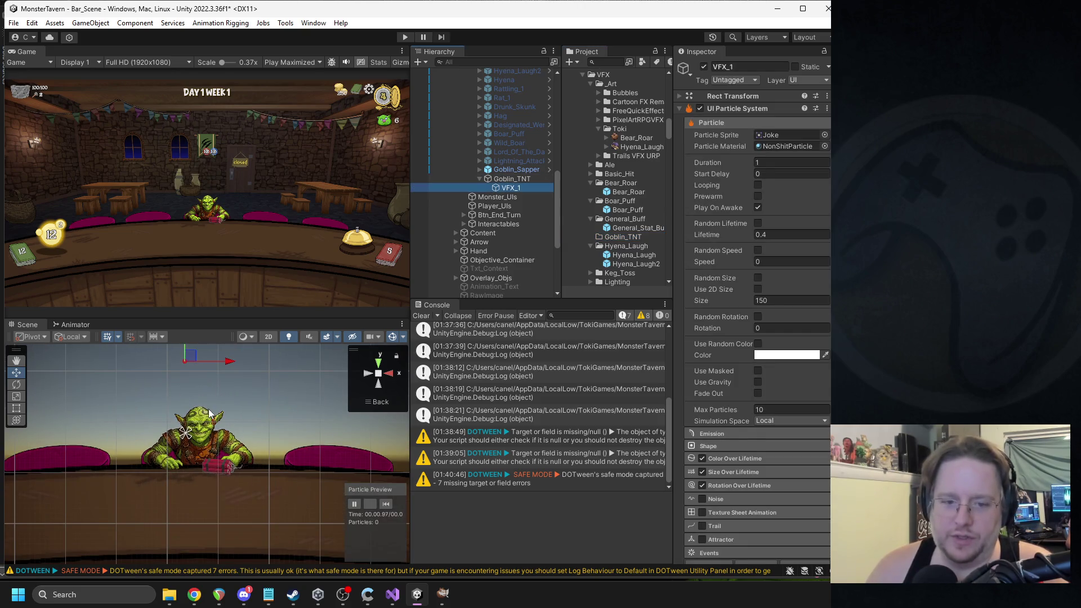
scroll(249, 429, down, 1)
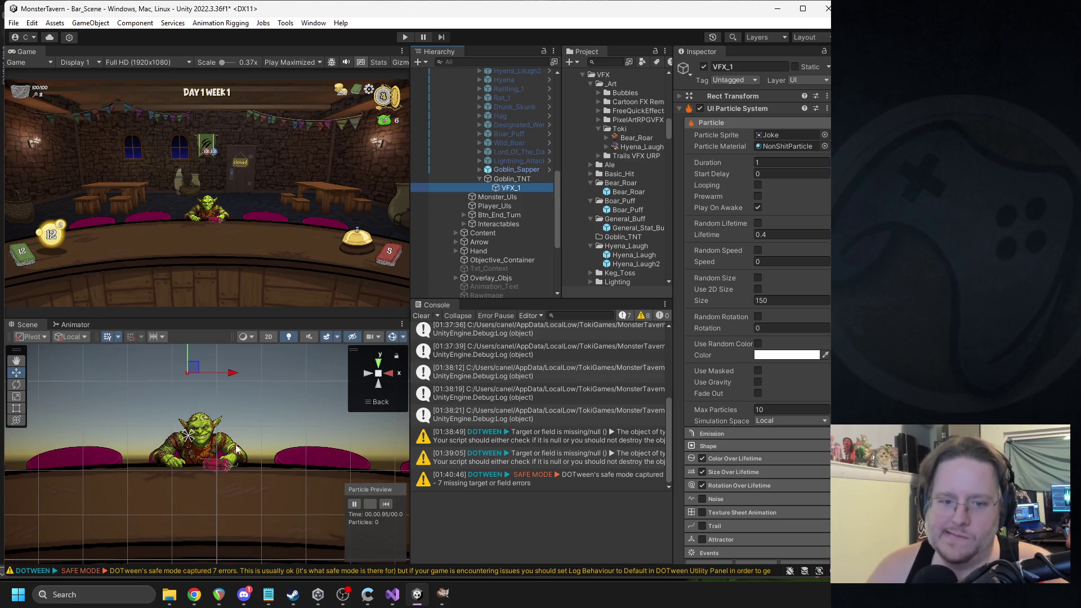
drag(202, 372, 208, 443)
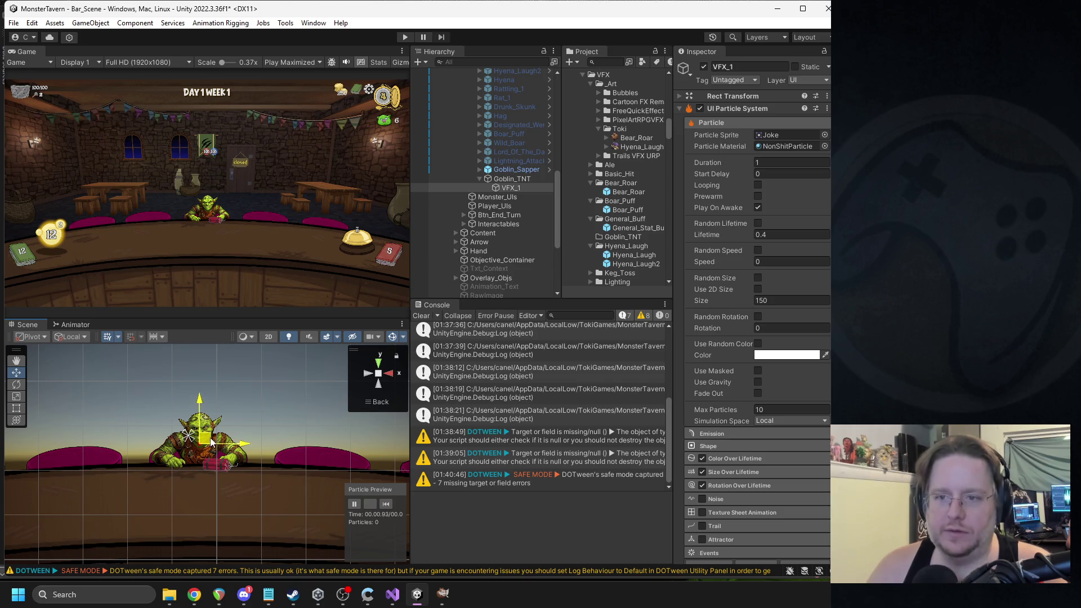
click(500, 179)
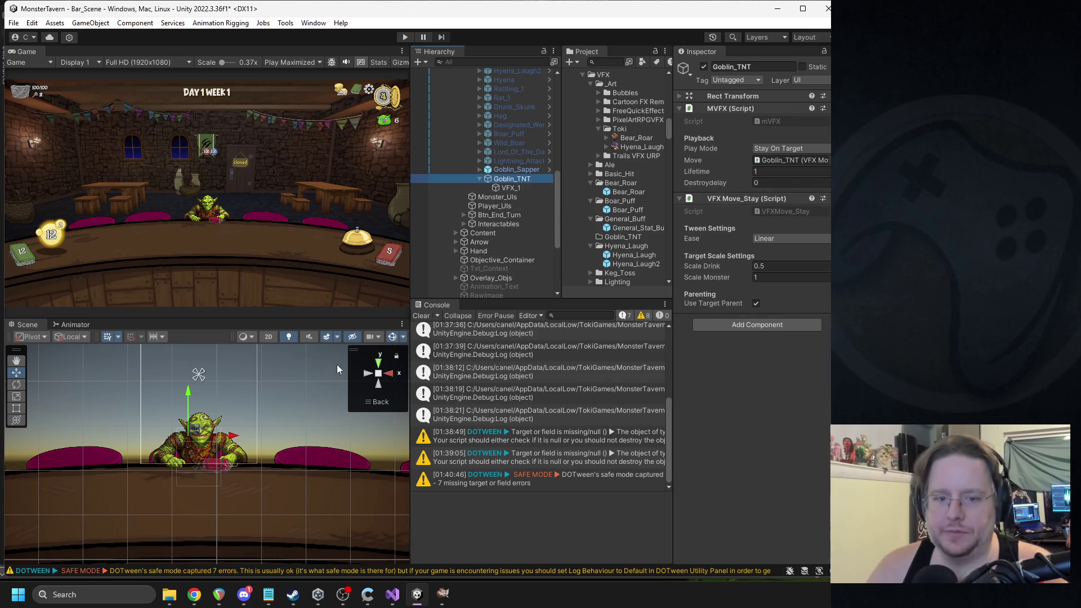
click(214, 426)
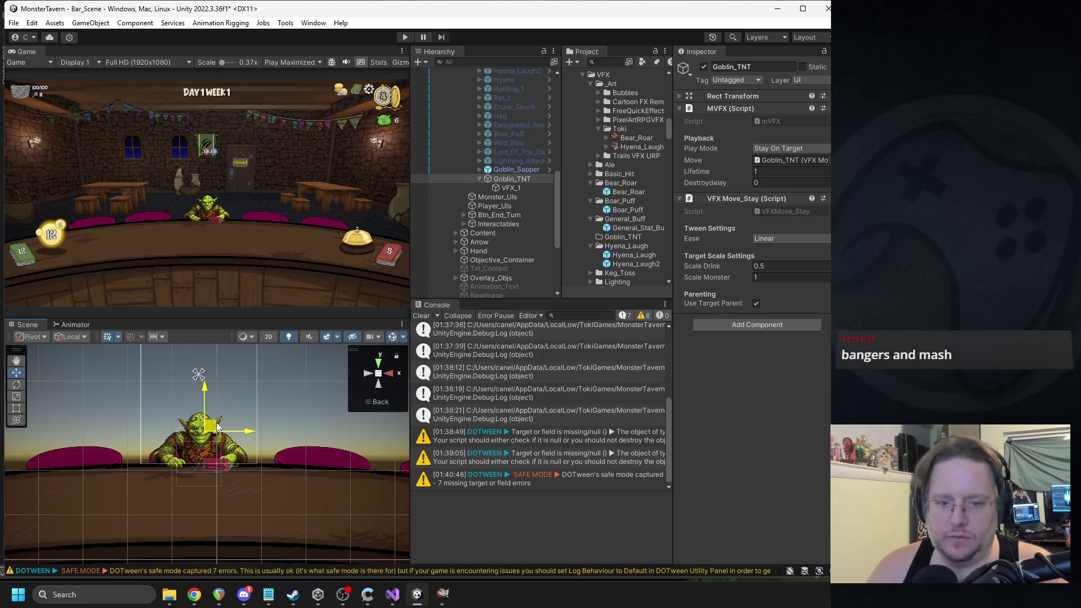
mouse_move(214, 427)
mouse_down()
mouse_move(204, 473)
mouse_move(210, 399)
mouse_move(212, 426)
mouse_up()
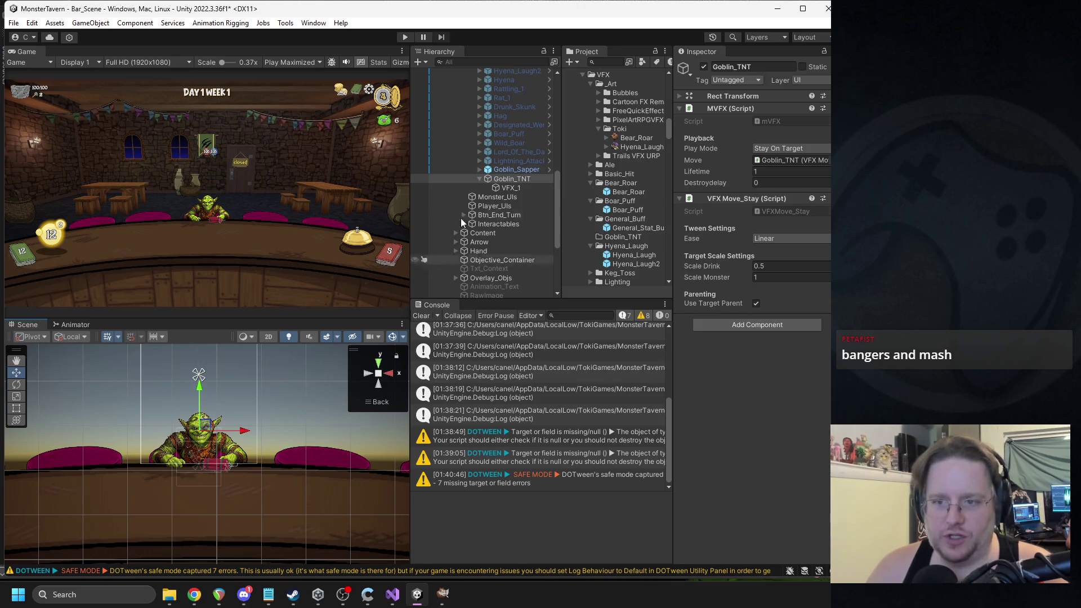
Set the VFX_1 particle's Pos X and Pos Y to 0.
click(499, 188)
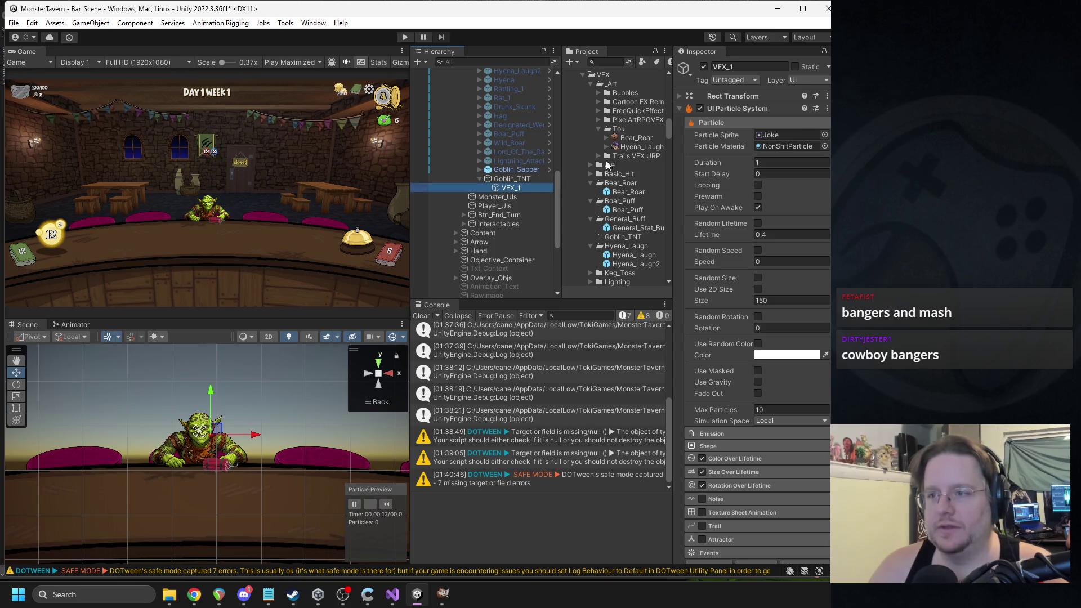
click(733, 97)
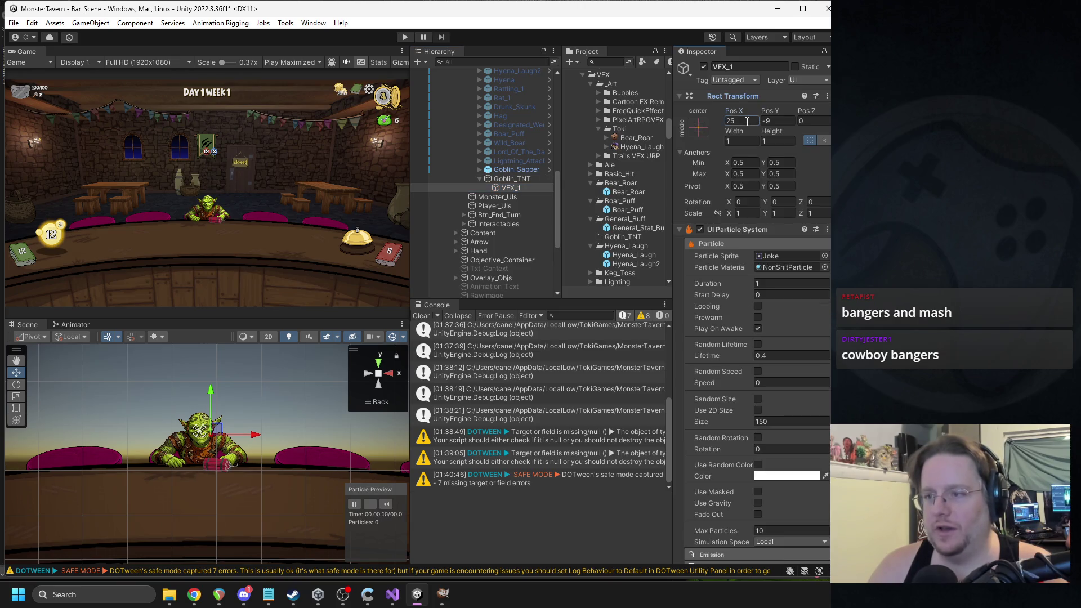
click(739, 120)
text(0)
key(Tab)
text(0)
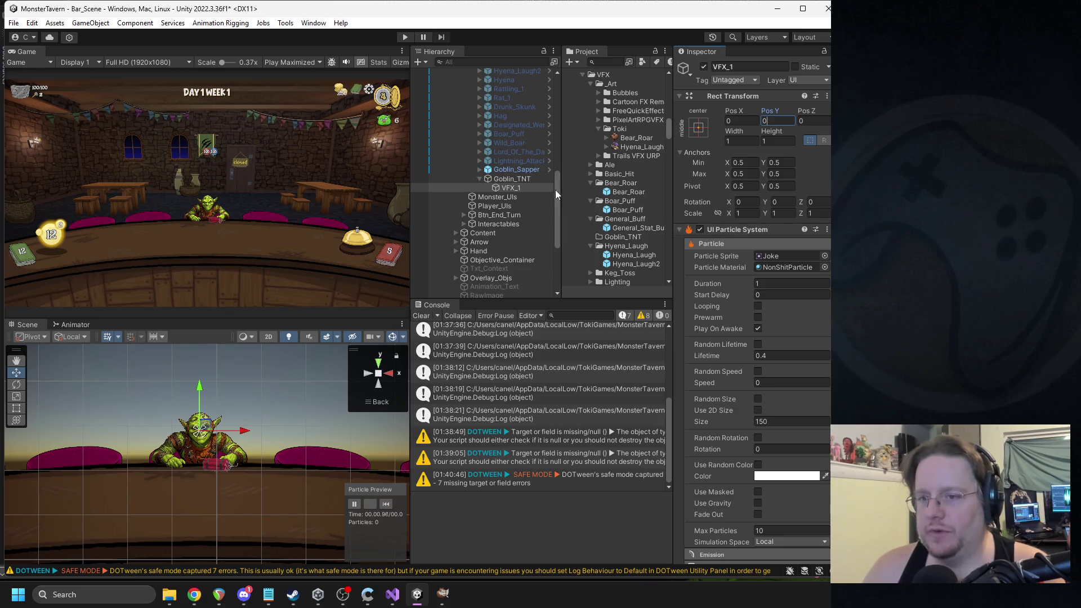
click(514, 179)
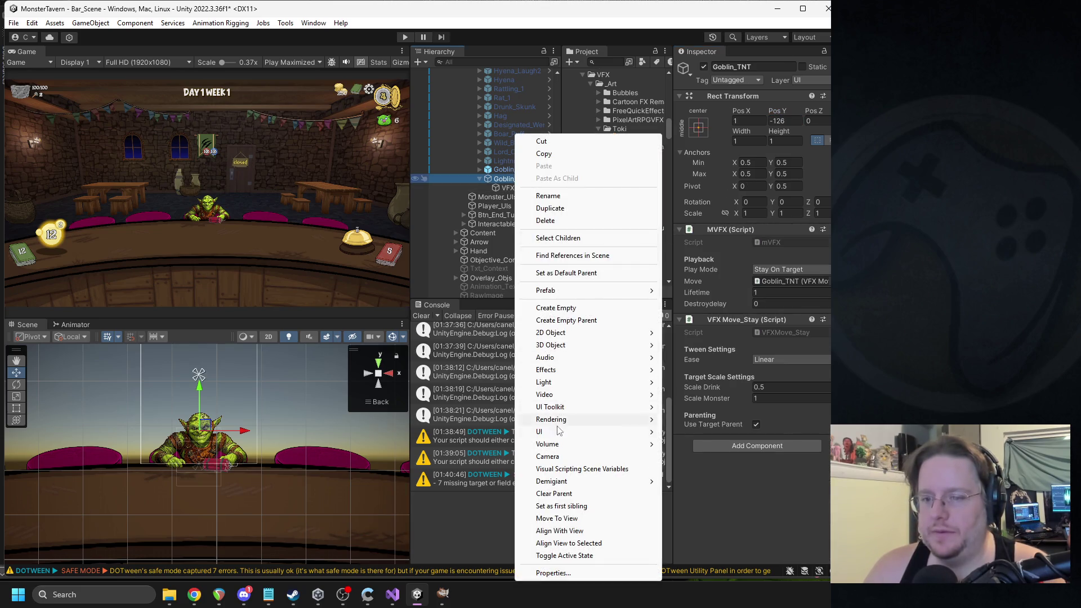
Add a UI Image under Goblin_TNT using the Prop_TNT_Bundle sprite.
mouse_move(541, 431)
click(732, 231)
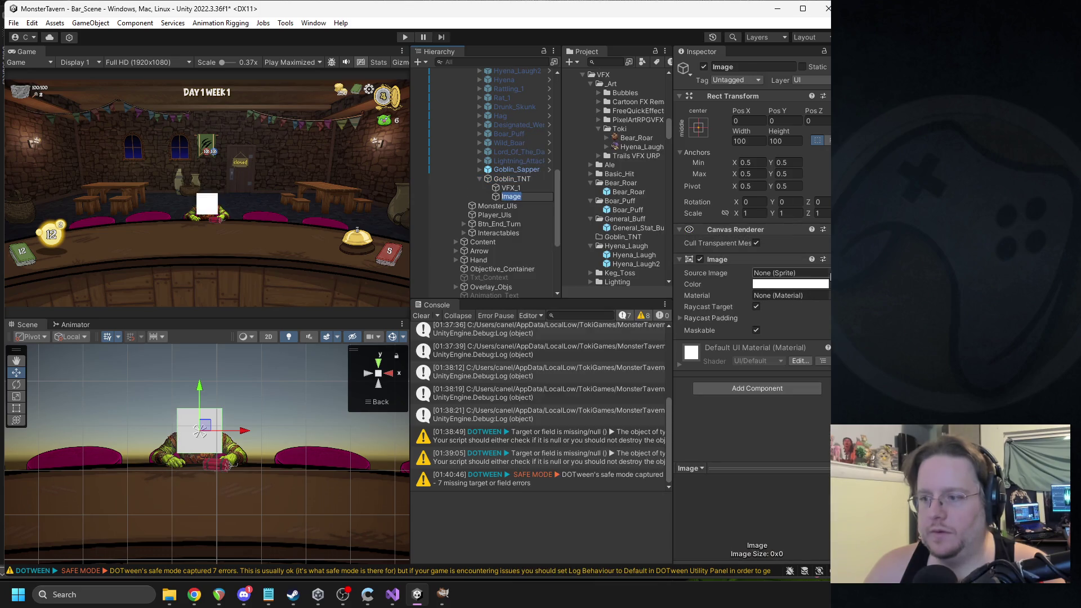
click(825, 273)
text(tnt)
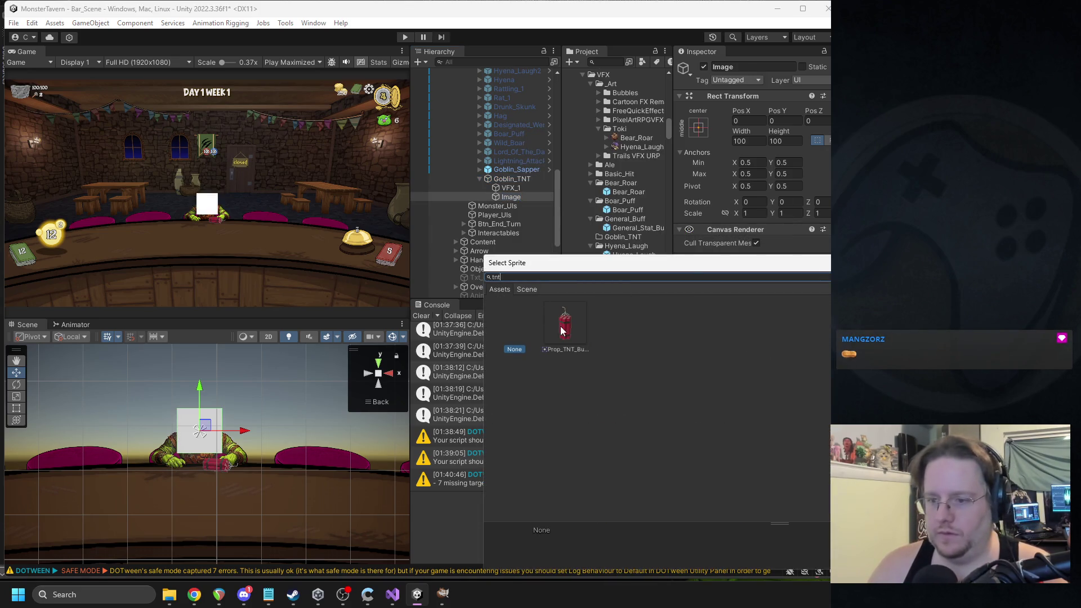
double_click(560, 330)
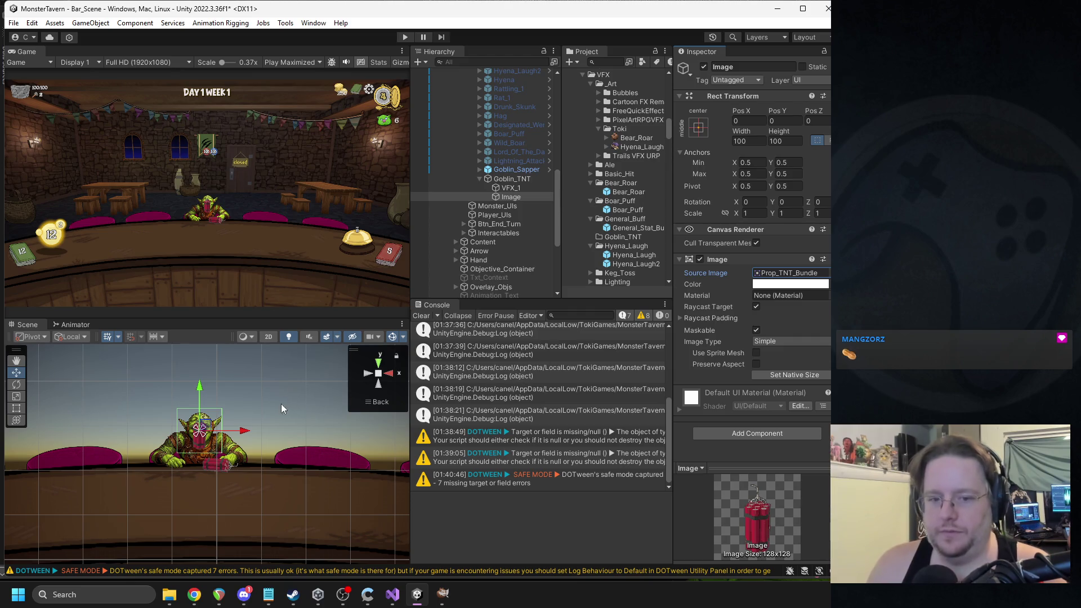
key(f)
drag(212, 452, 213, 453)
Nest VFX_1 under the TNT Image, raise it to the fuse, and give it the FireFlamme_0 sprite.
drag(511, 188, 518, 195)
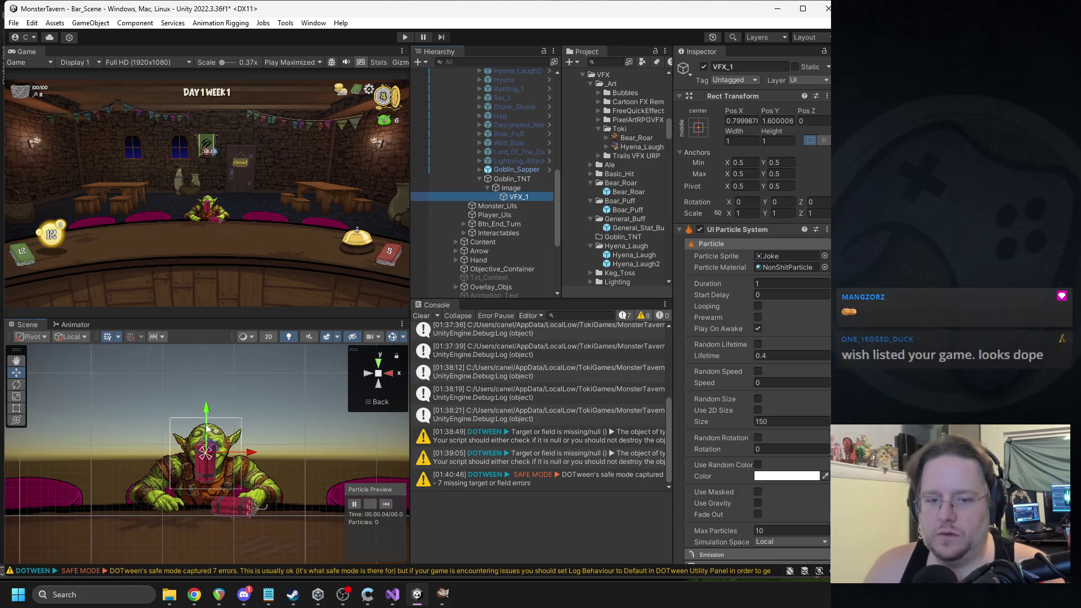
key(f)
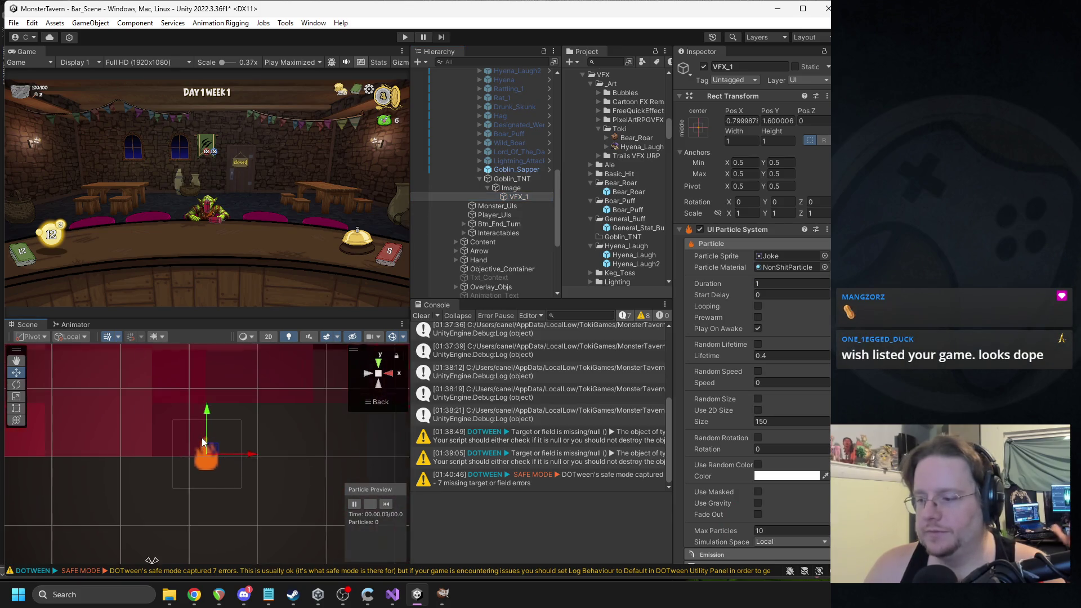
scroll(203, 425, down, 6)
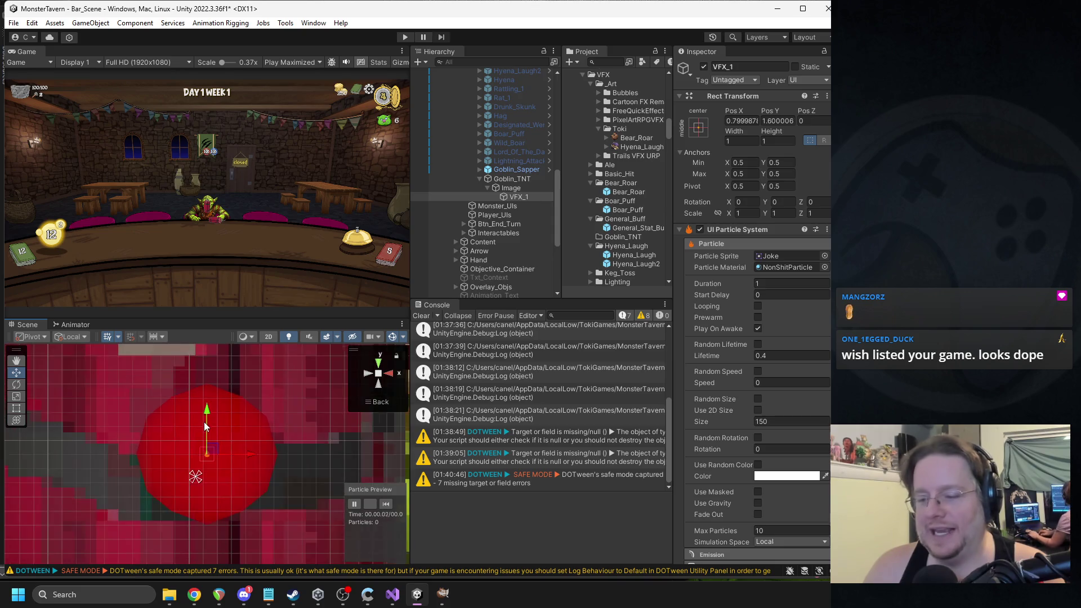
scroll(220, 432, down, 4)
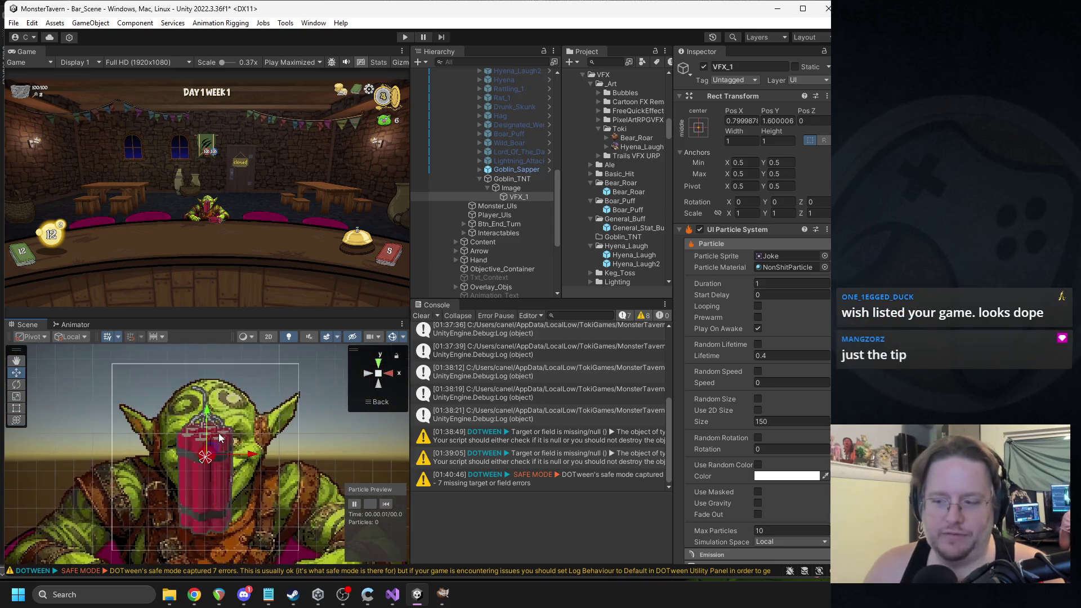
drag(214, 453, 193, 358)
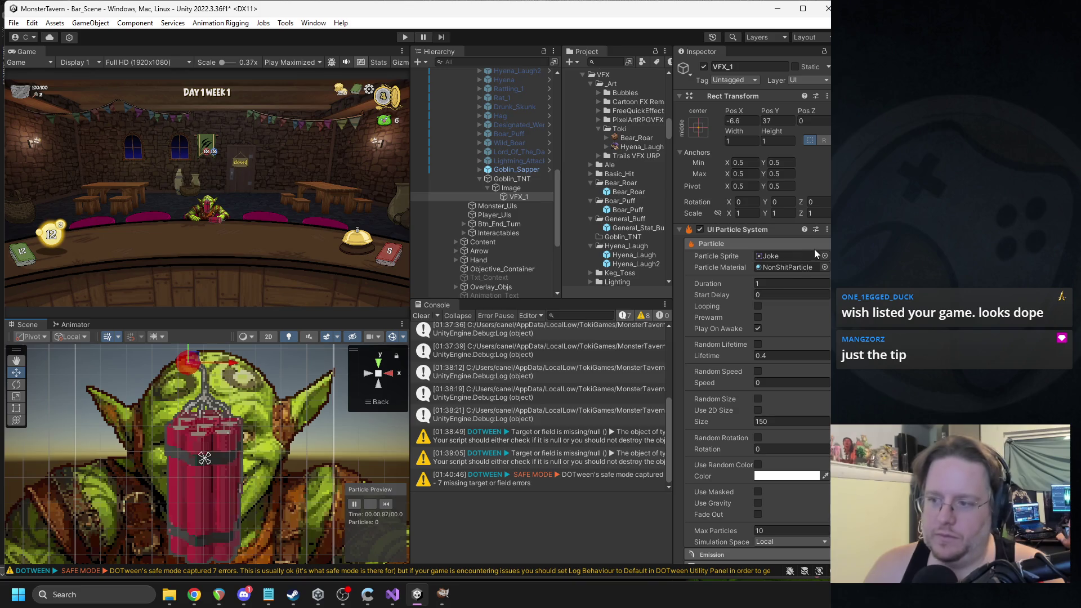
click(825, 255)
text(fire)
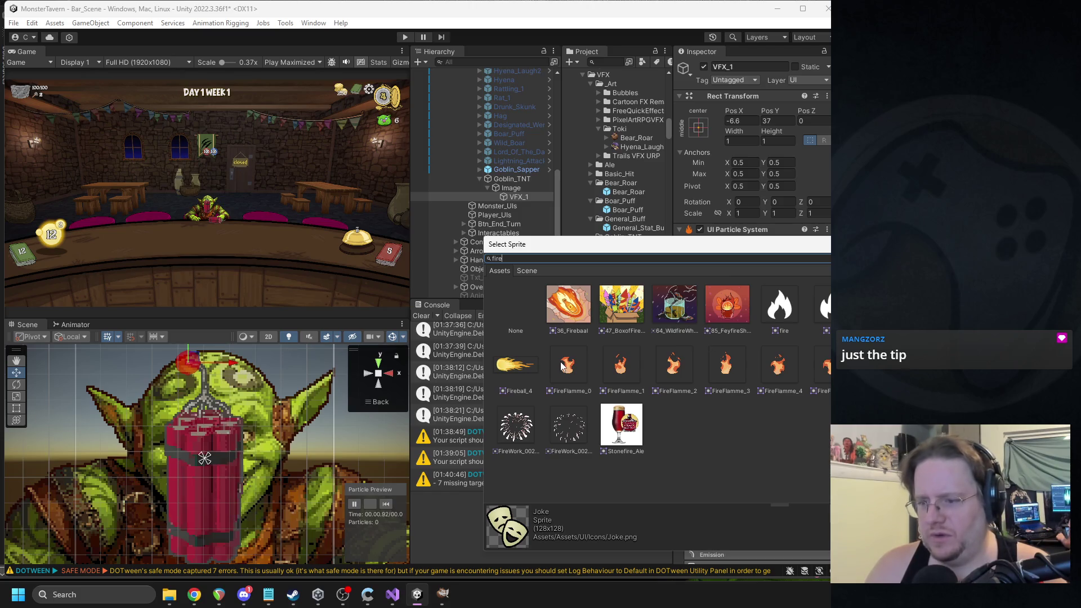
double_click(573, 373)
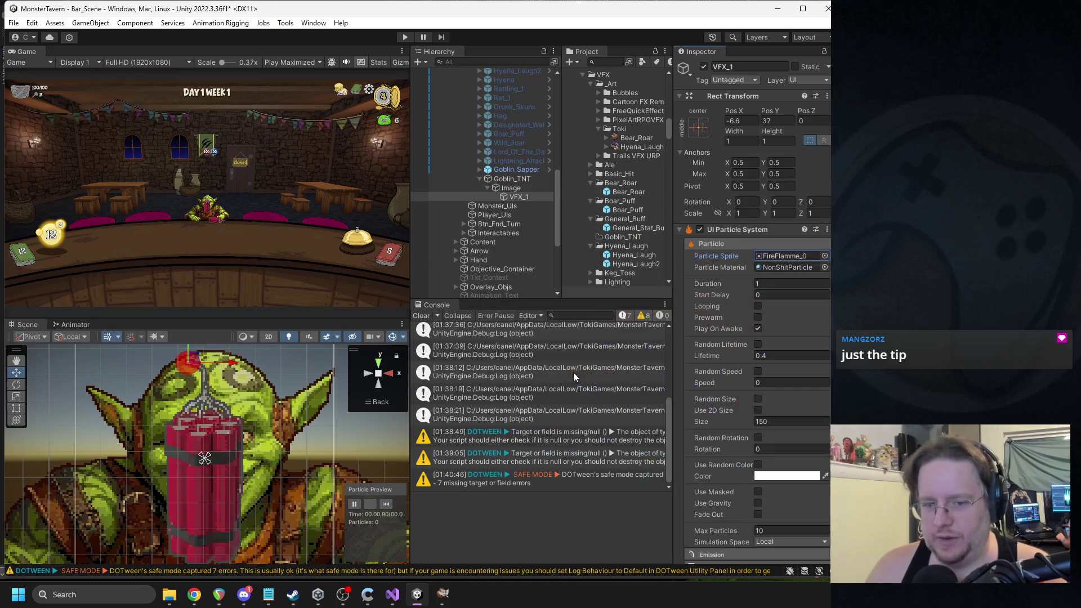
Enable Texture Sheet Animation on VFX_1 with the FireFlamme sheet and replay the preview.
scroll(783, 454, down, 5)
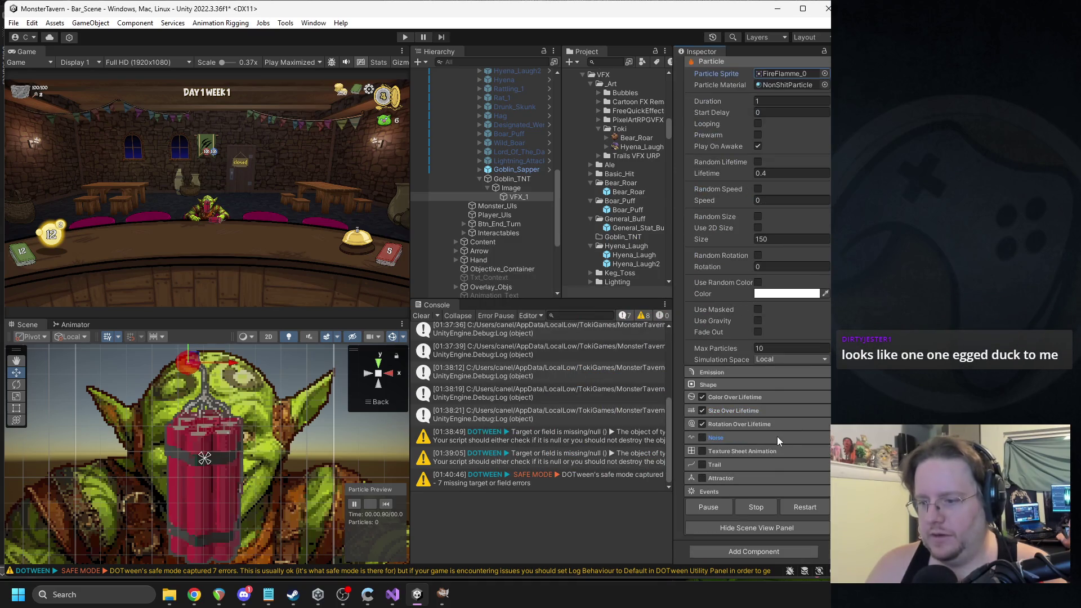
click(731, 449)
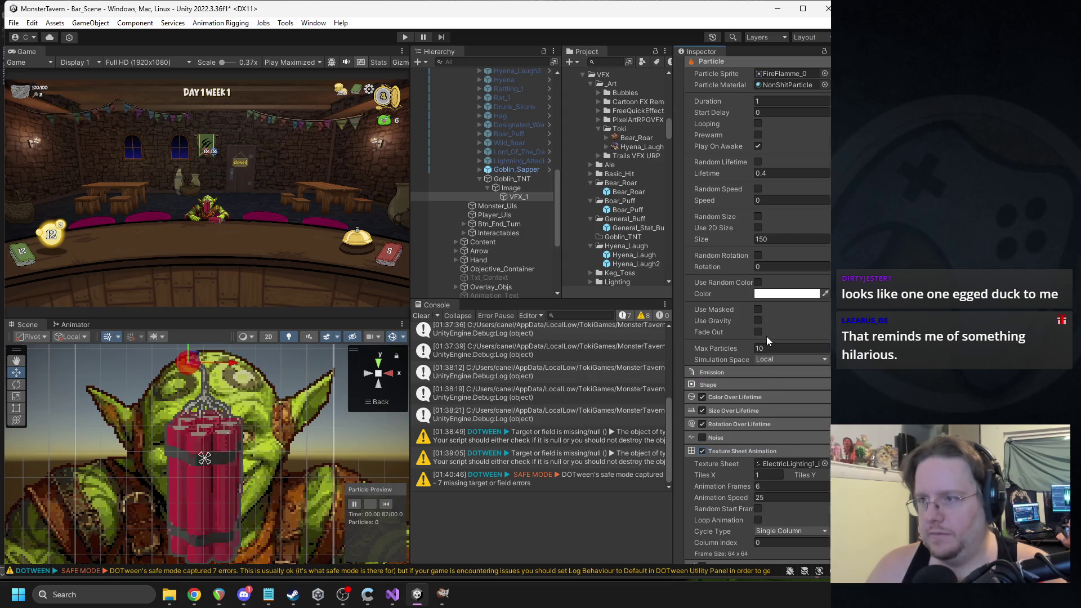
scroll(788, 281, up, 4)
click(797, 228)
scroll(782, 338, down, 6)
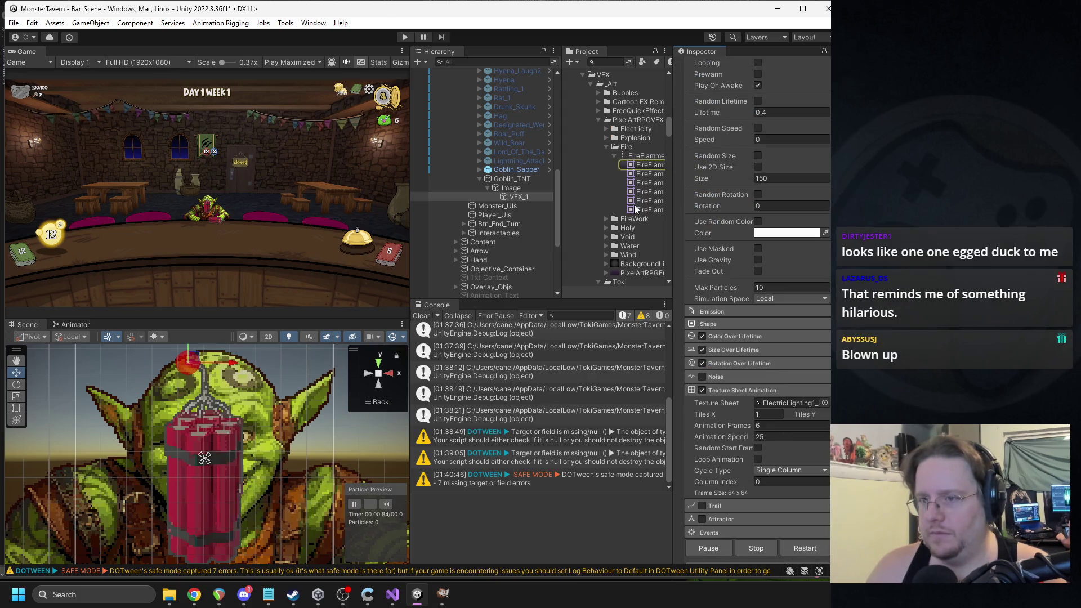
drag(645, 156, 780, 409)
click(389, 503)
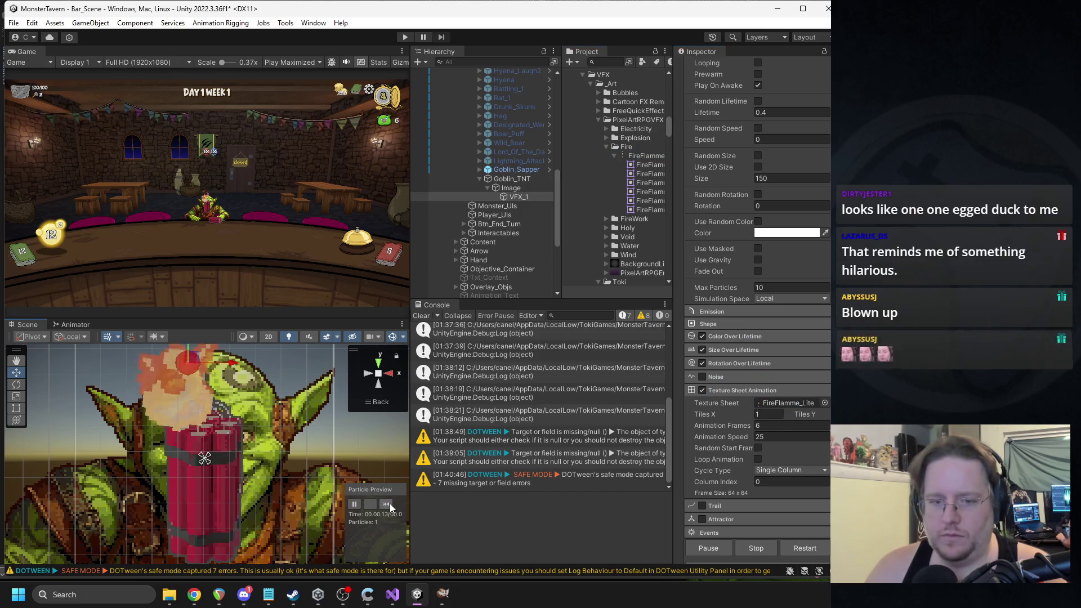
click(389, 504)
scroll(304, 479, down, 2)
click(386, 503)
Turn off Color, Size and Rotation over Lifetime for the flame particle.
click(702, 349)
click(703, 337)
click(703, 363)
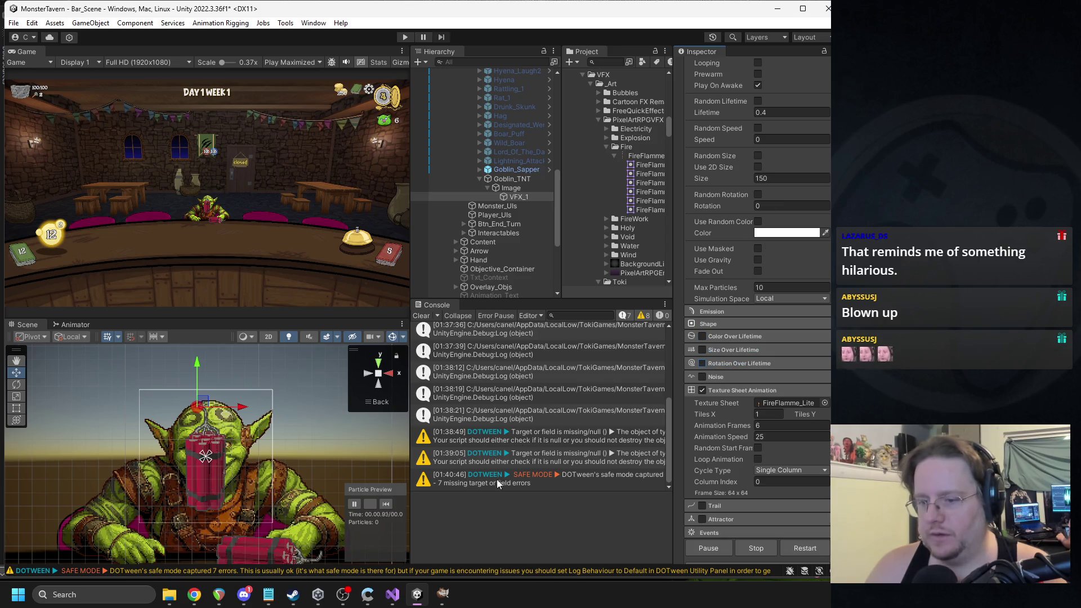
click(386, 505)
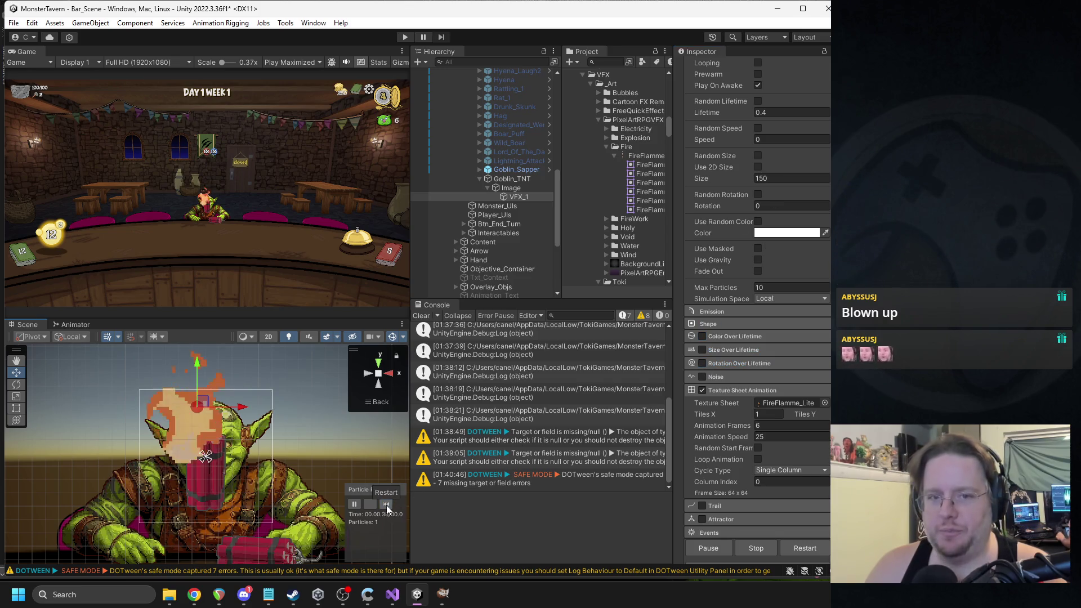
click(386, 504)
click(386, 504)
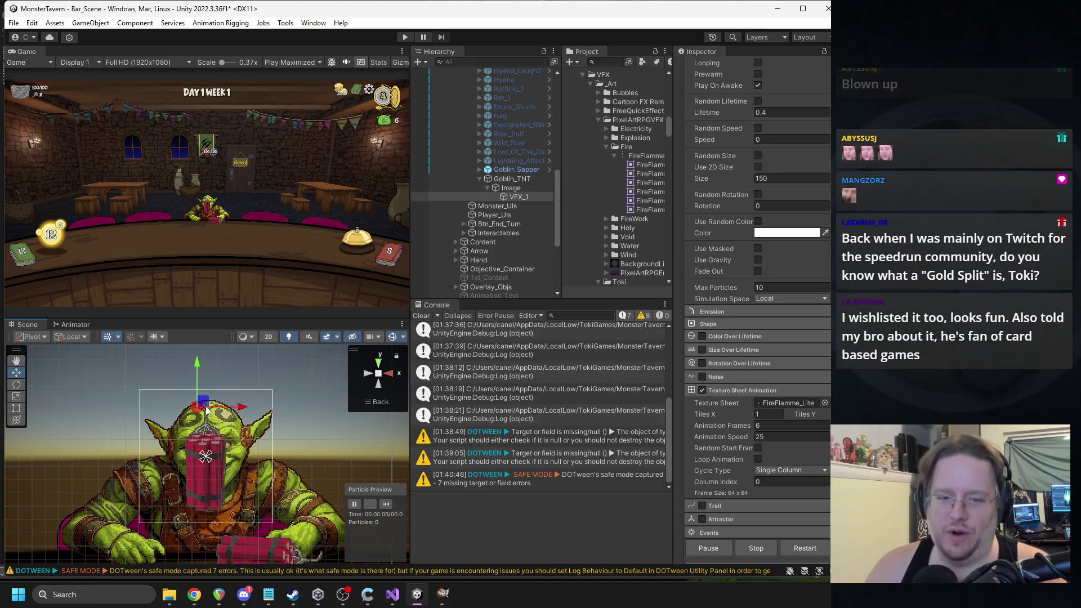
Reposition the flame particle on top of the TNT fuse.
drag(201, 404, 212, 434)
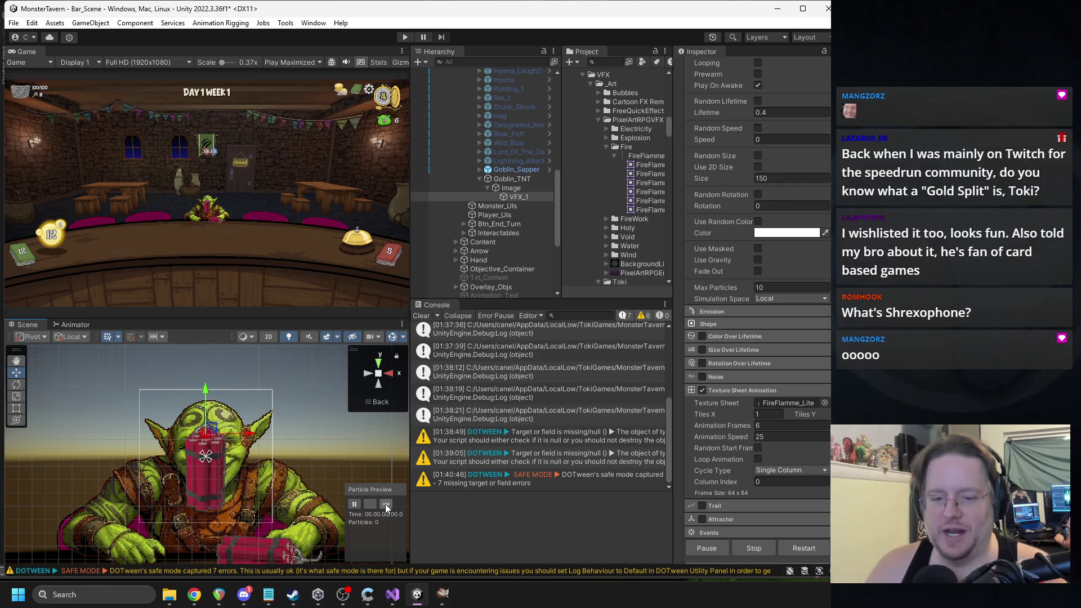
drag(212, 430, 214, 394)
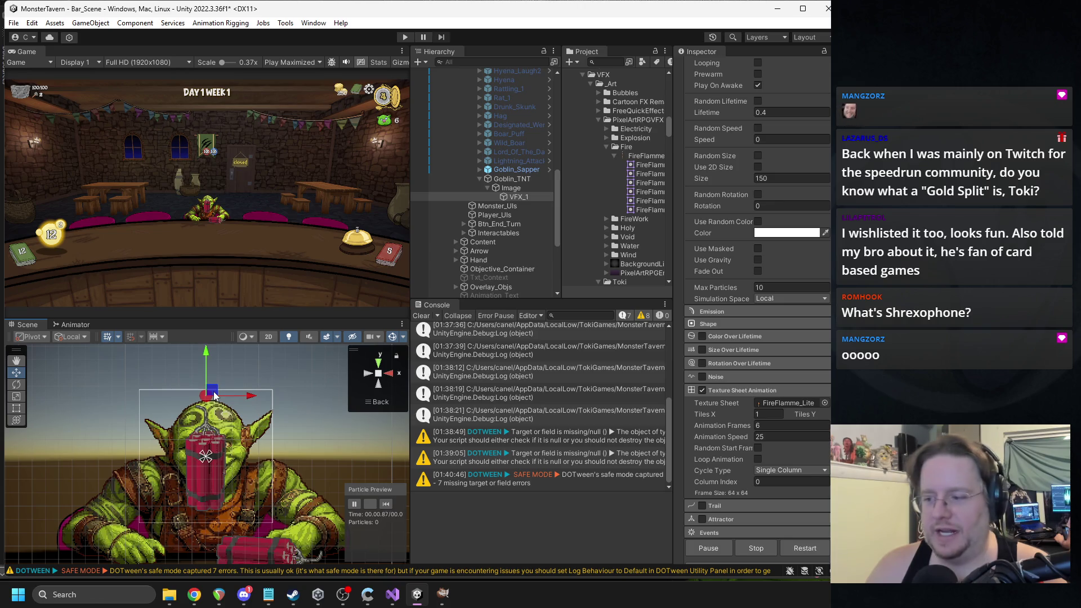
drag(219, 390, 213, 390)
click(387, 504)
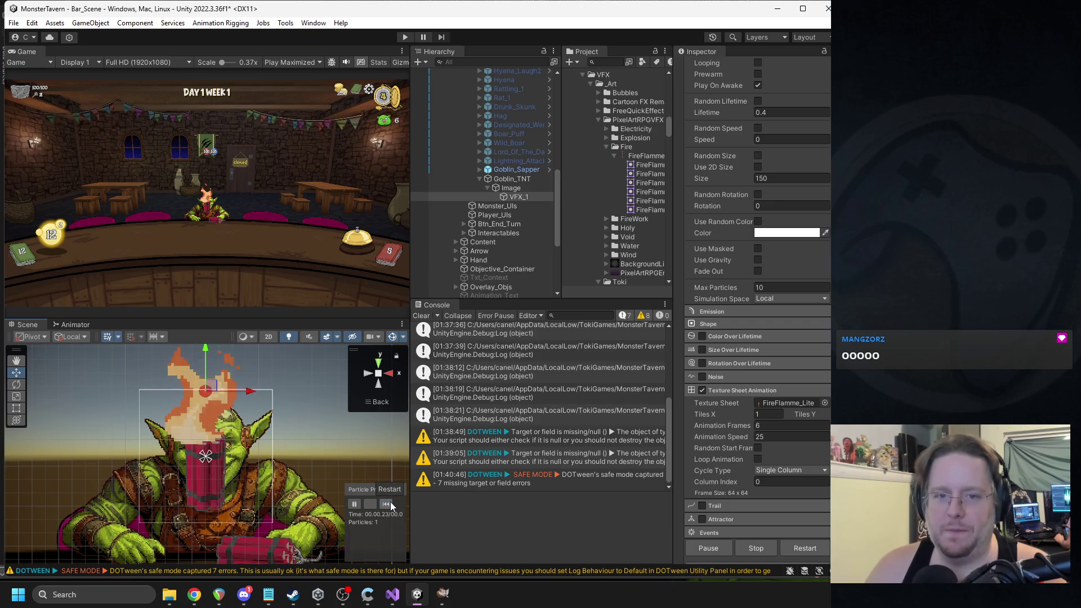
drag(214, 389, 218, 388)
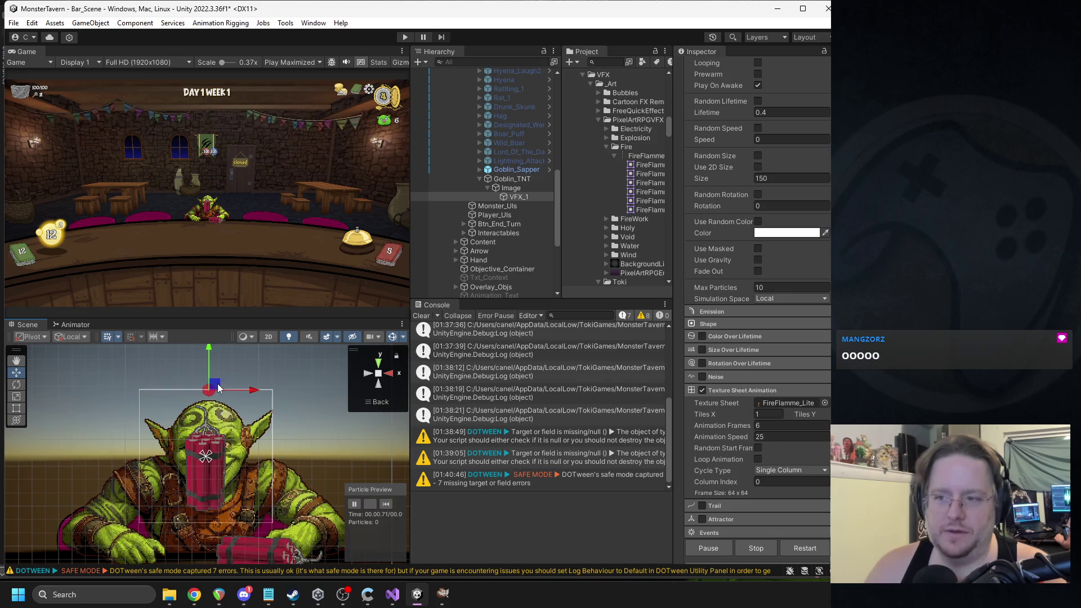
Set the particle size to 25, then edit the size again and replay the preview.
click(764, 185)
text(25)
click(386, 505)
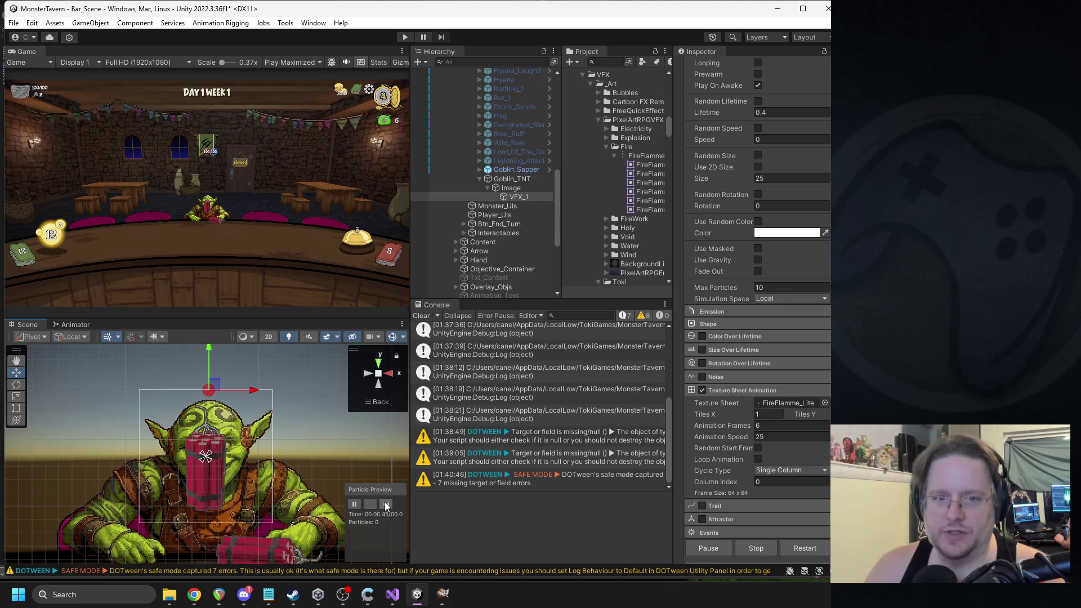
click(769, 178)
text(0)
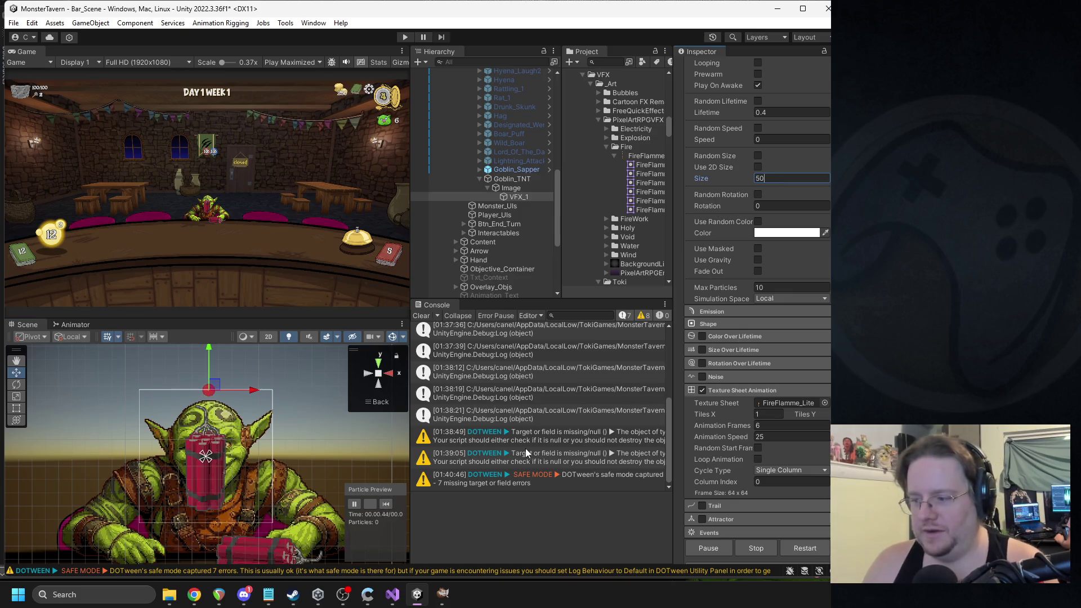
key(alt+Tab)
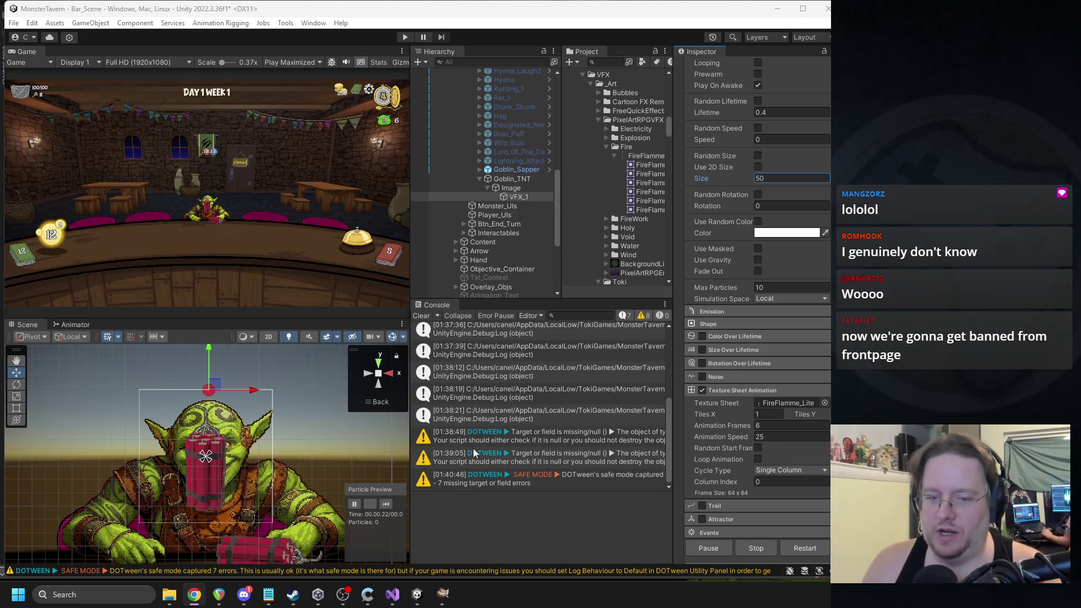
click(388, 505)
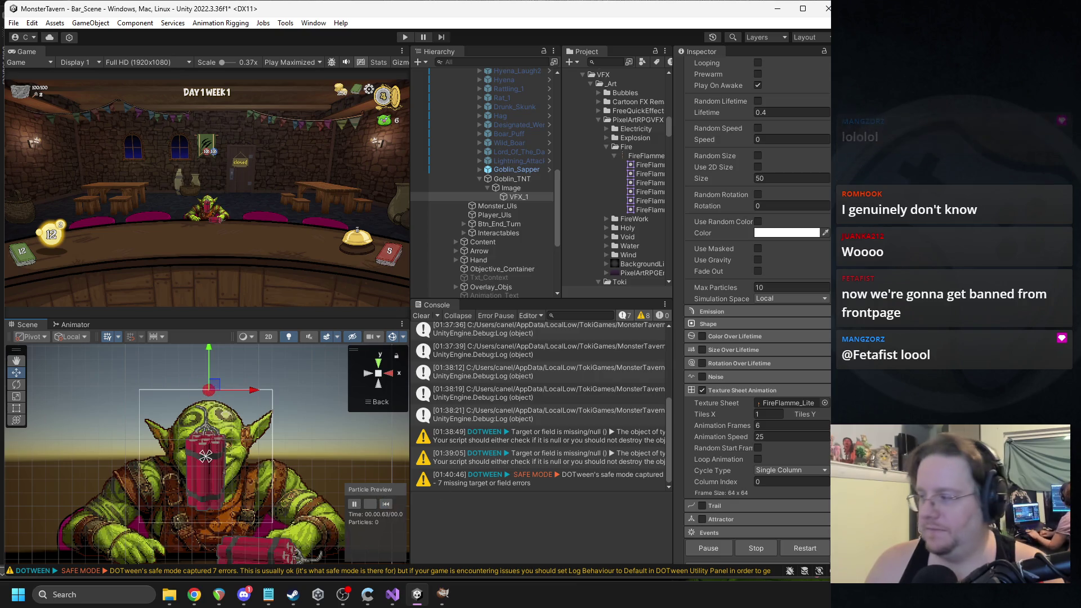
key(alt+Tab)
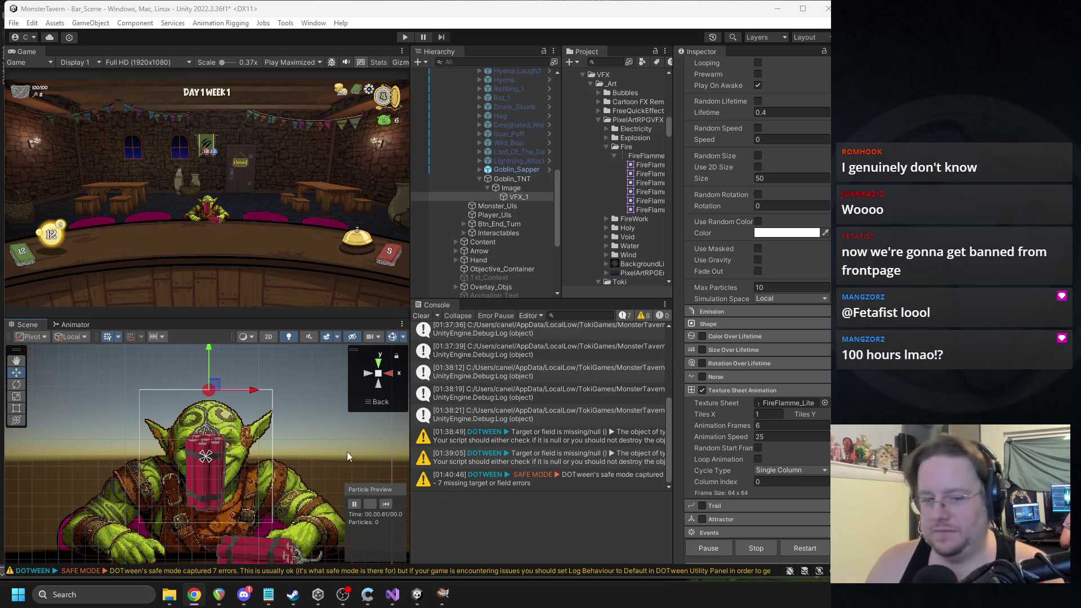
Expand the Shape module and switch Looping on for the fuse flame particle.
scroll(337, 445, up, 3)
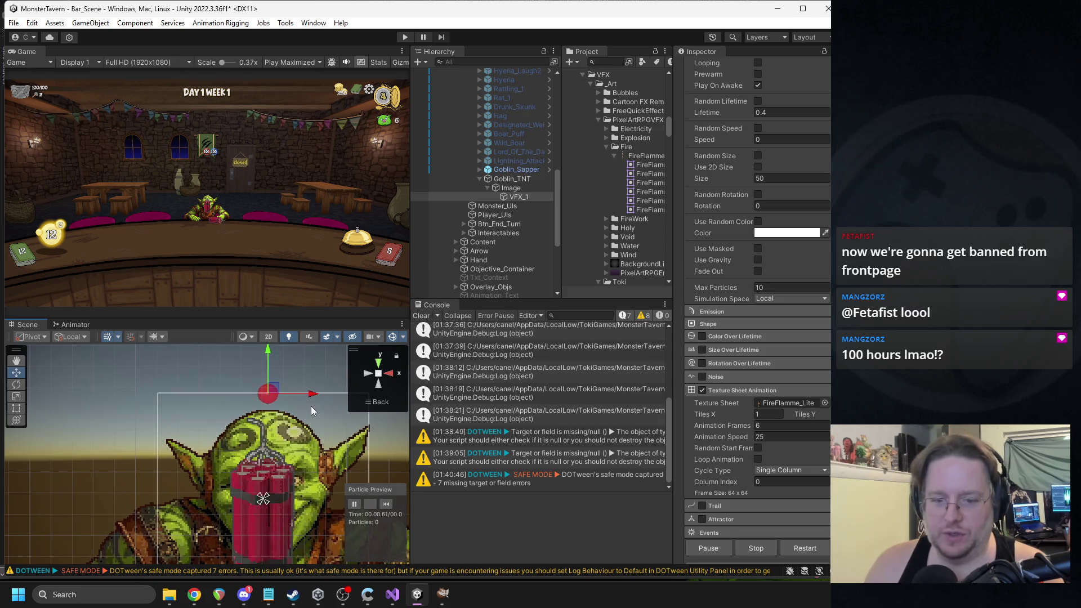
click(715, 324)
click(715, 324)
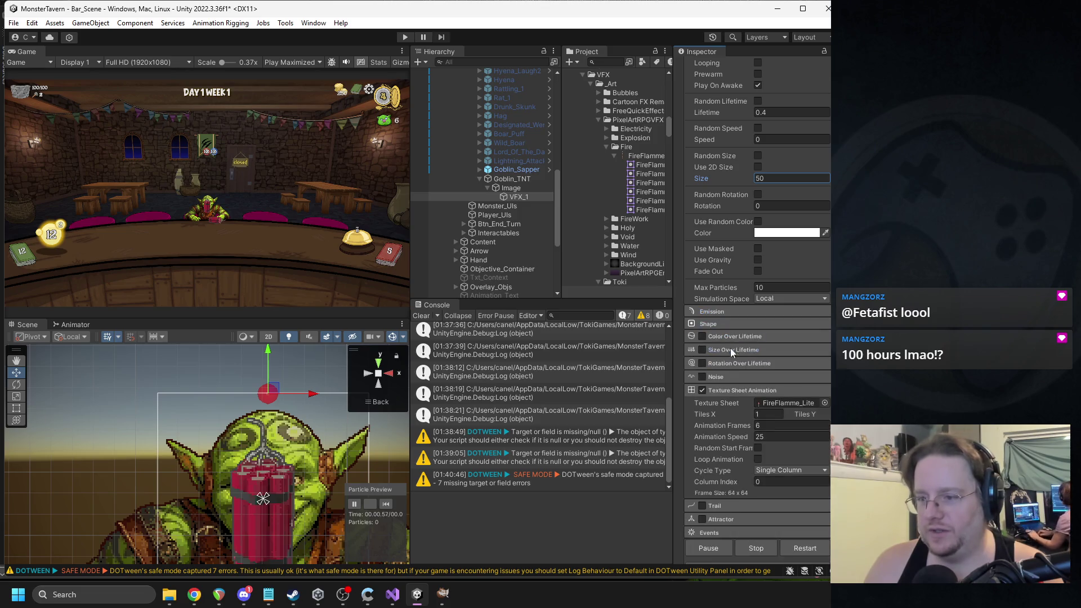
click(709, 325)
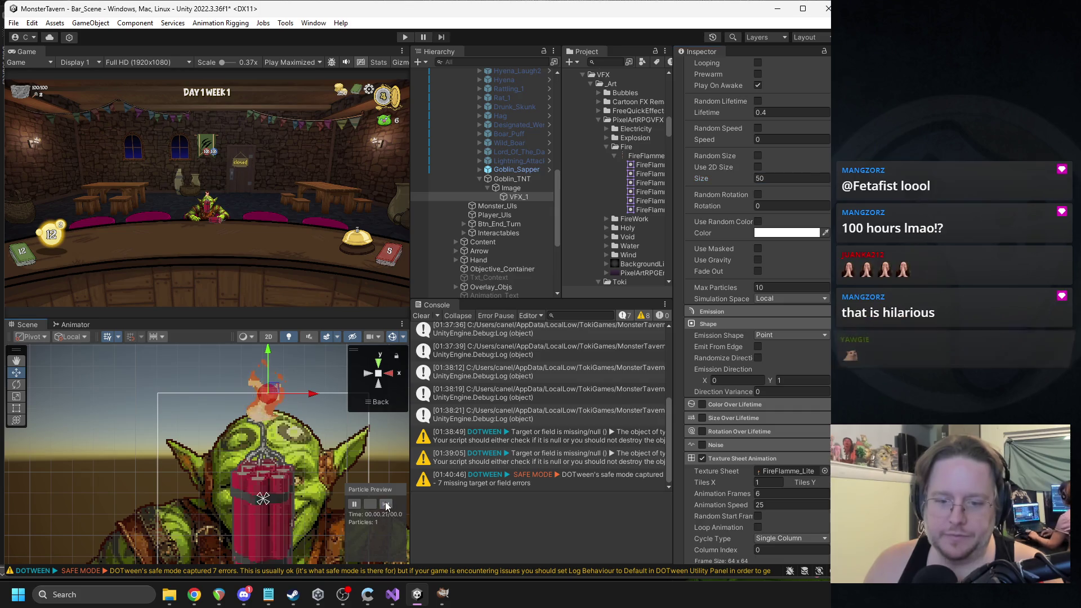
scroll(760, 259, up, 5)
click(758, 245)
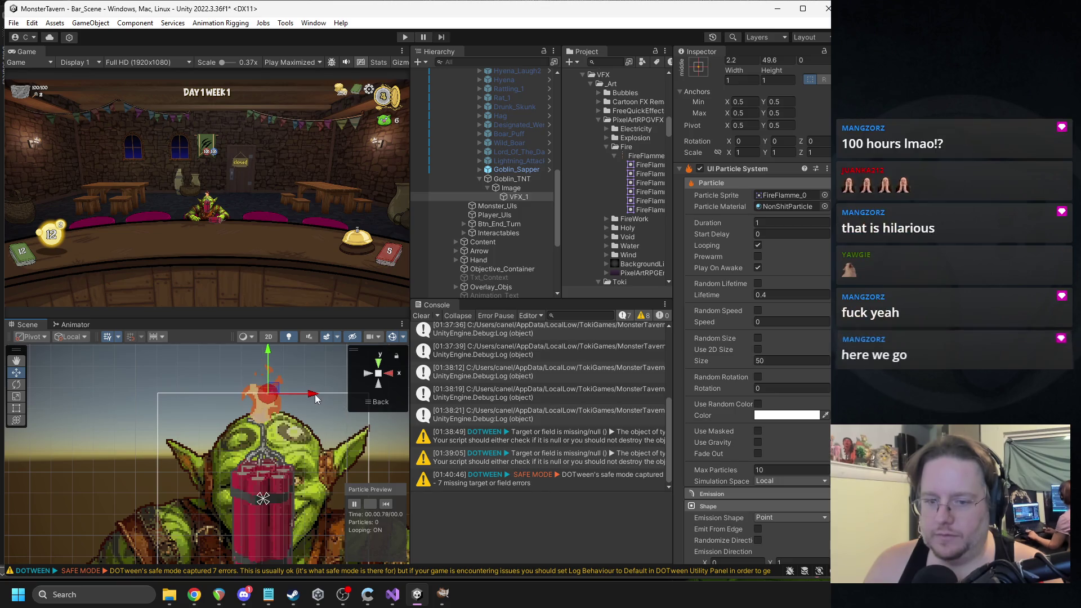
Shift the fuse flame slightly left and set its Lifetime to 0.1.
drag(313, 395, 299, 398)
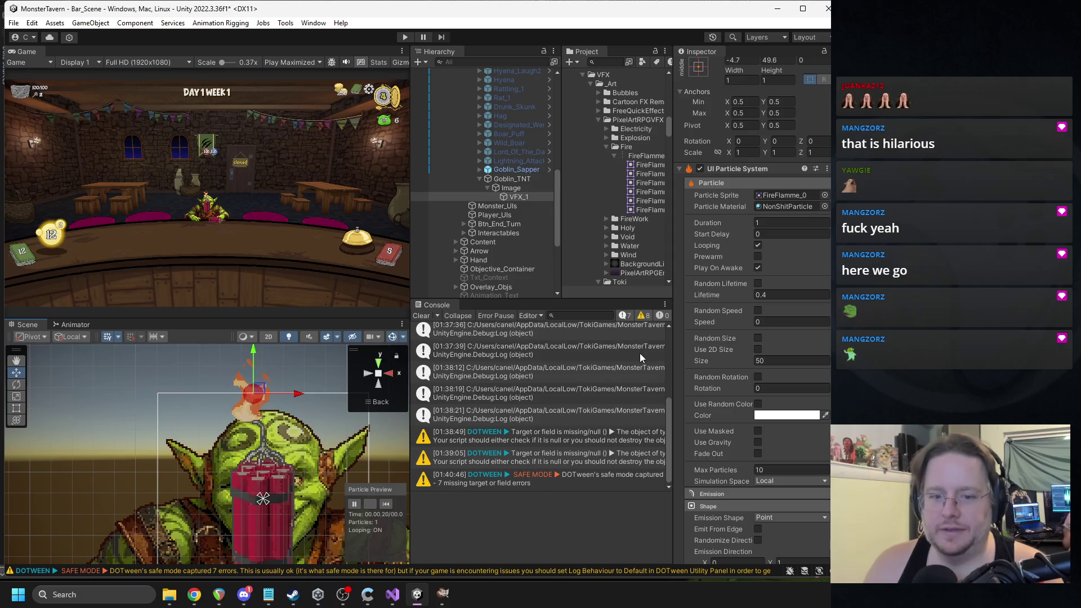
click(782, 292)
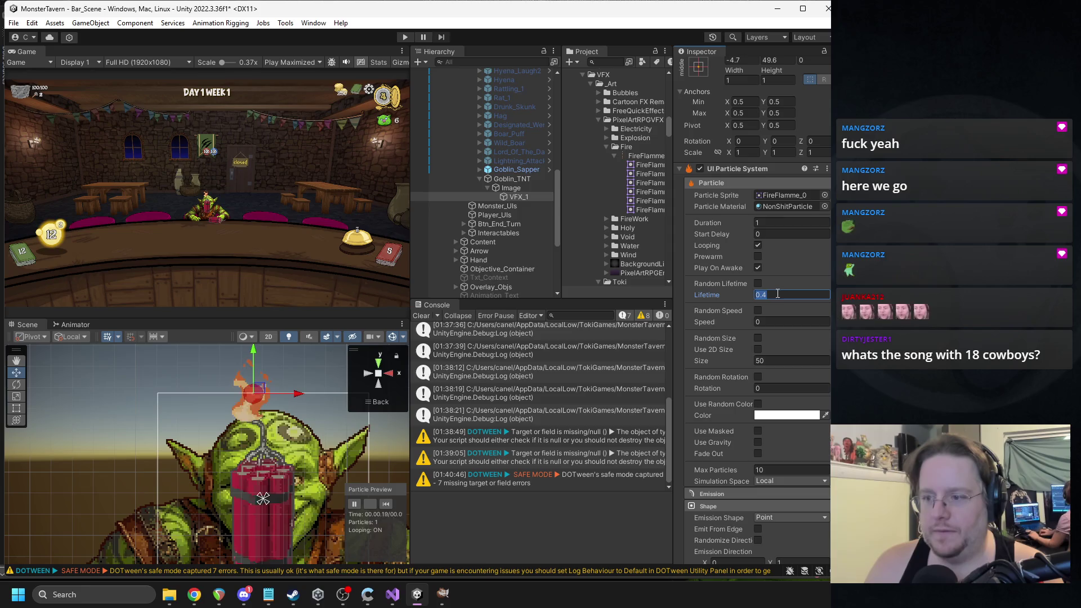
click(766, 296)
key(BackSpace)
text(1)
Expand the Emission module to show its single burst of 1 particle.
scroll(751, 376, down, 5)
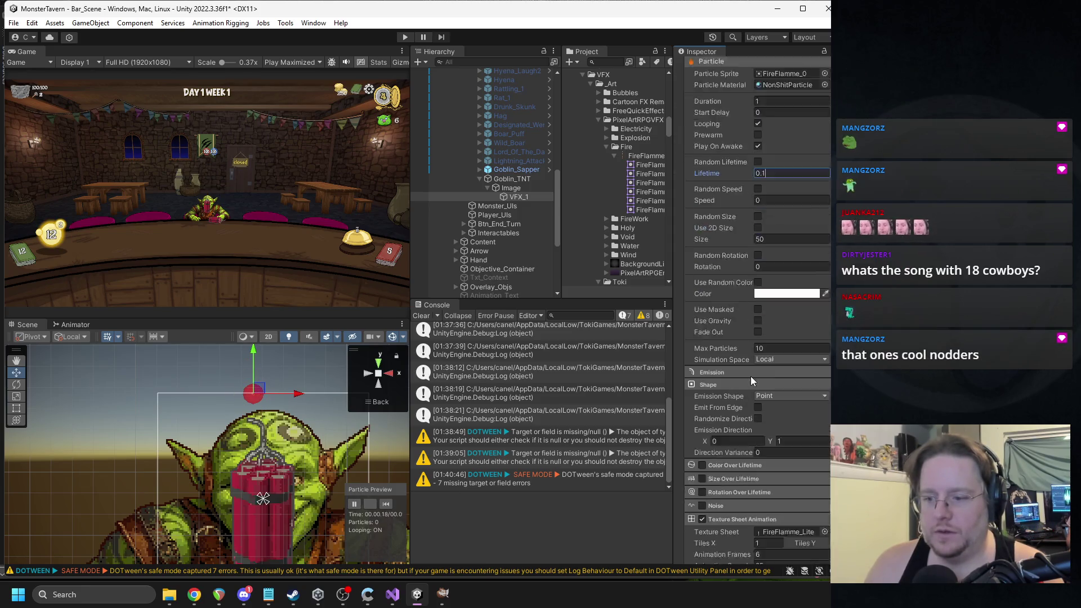
scroll(785, 336, down, 3)
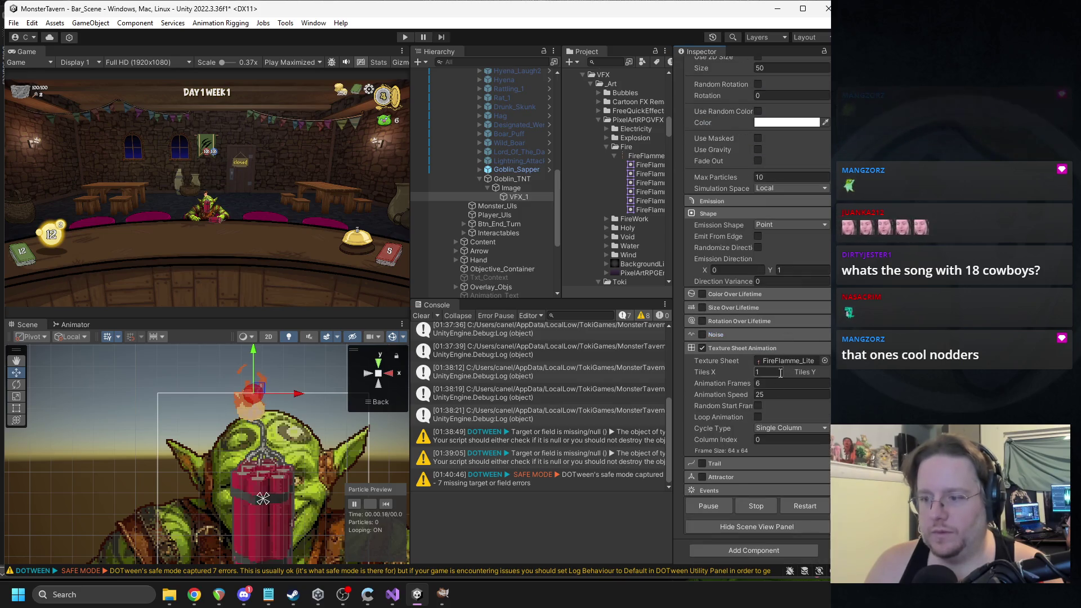
click(734, 203)
click(770, 237)
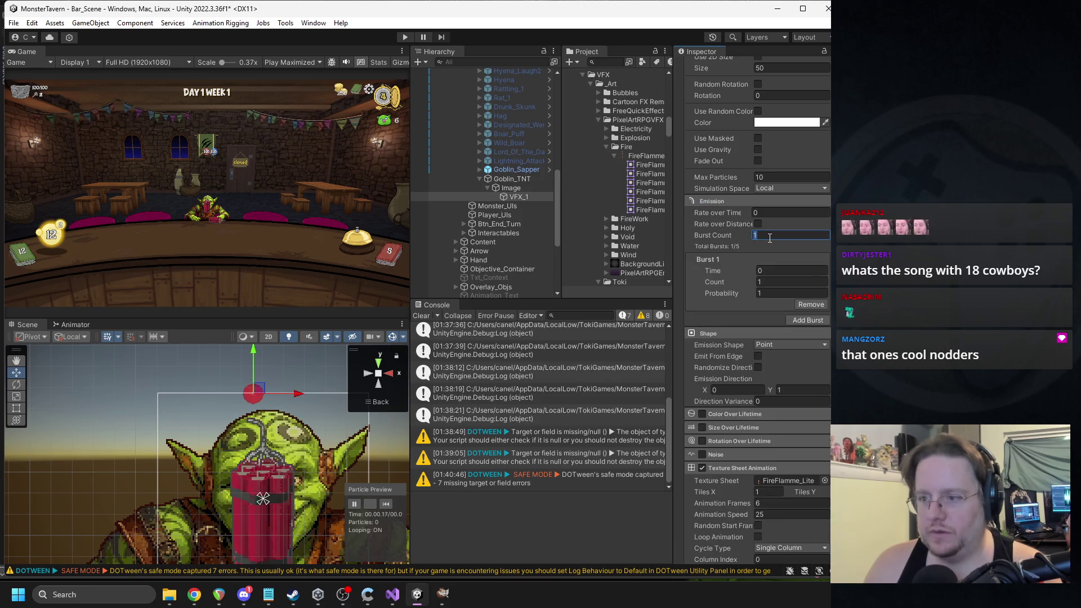
Remove Burst 1 and set Emission Rate over Time to 5.
click(811, 303)
click(788, 213)
text(5)
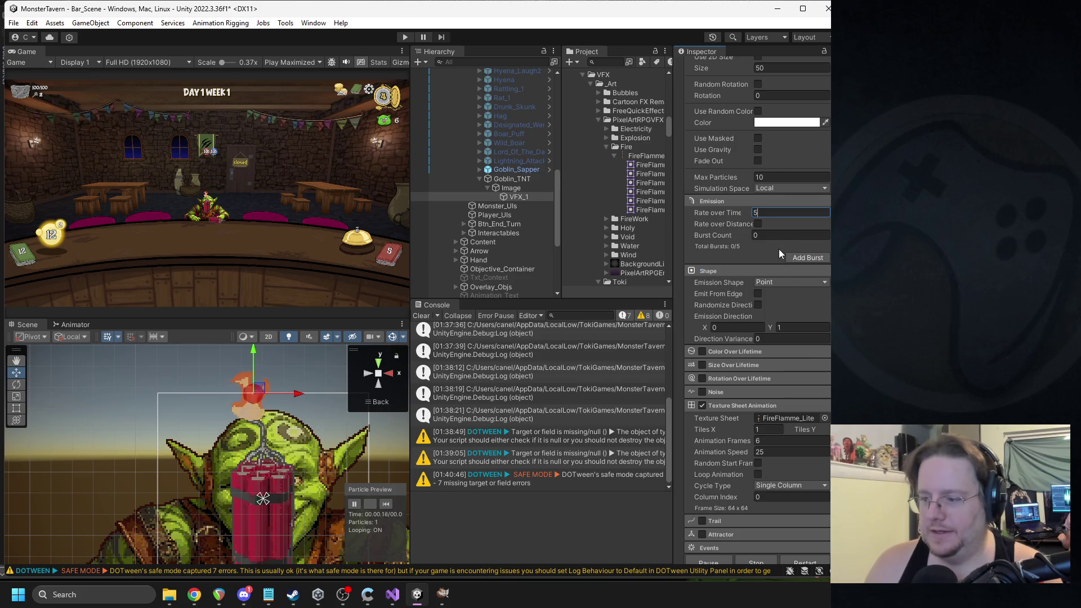
scroll(788, 225, up, 3)
scroll(788, 225, up, 3)
Edit Lifetime toward 0.5 and try Rate over Time values of 10, 8, then 7.
click(746, 246)
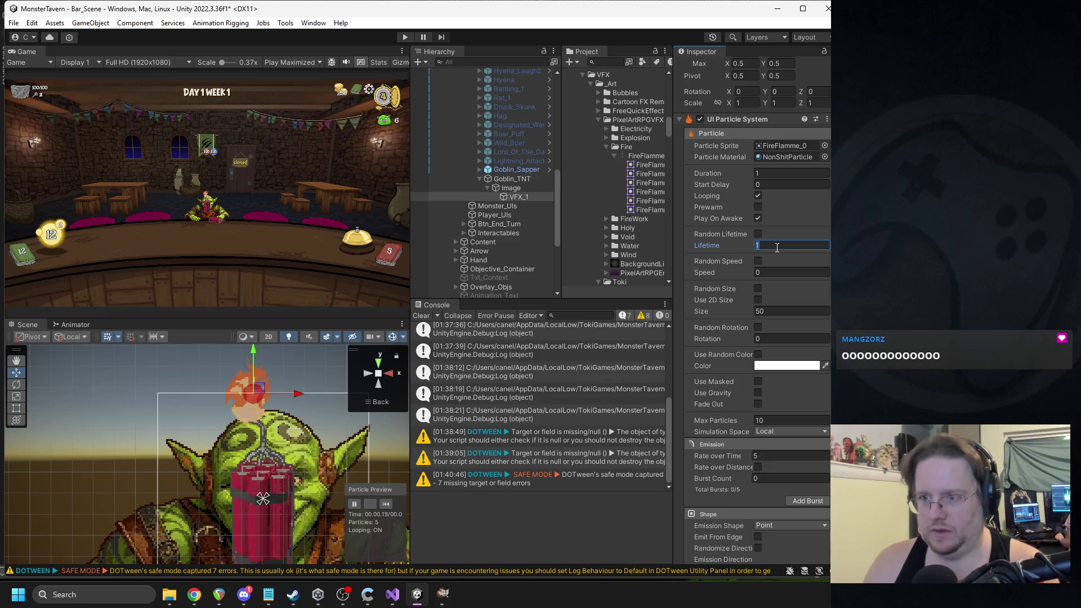
text(.5)
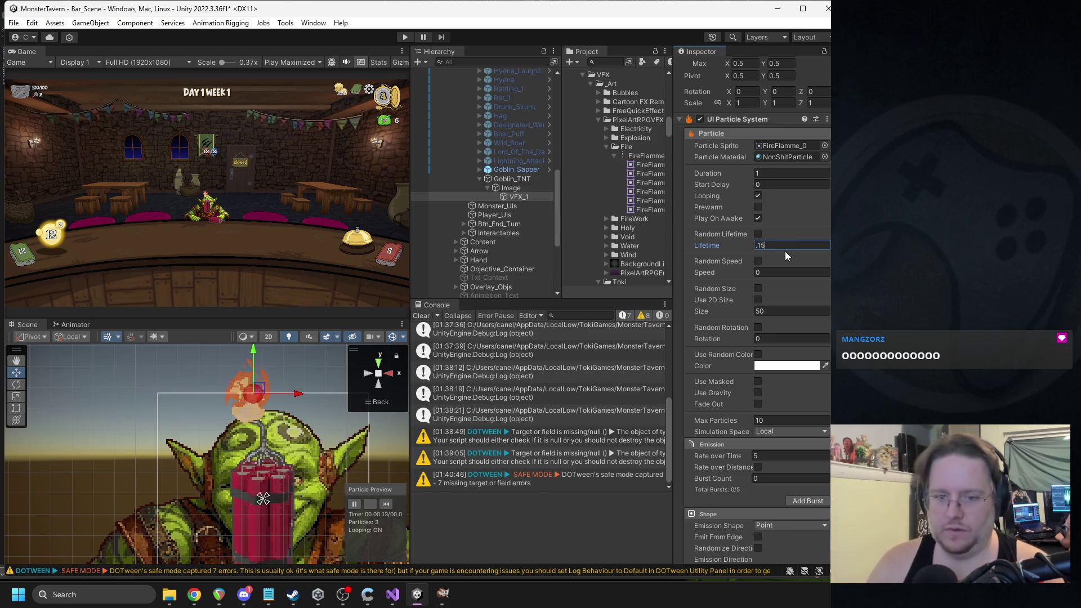
key(BackSpace)
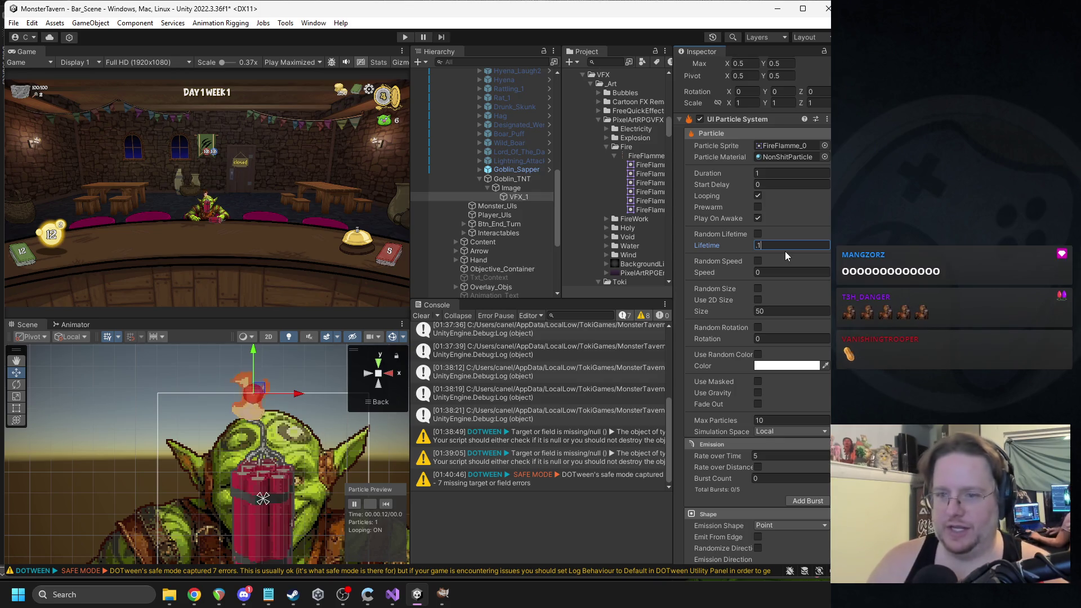
scroll(808, 257, down, 6)
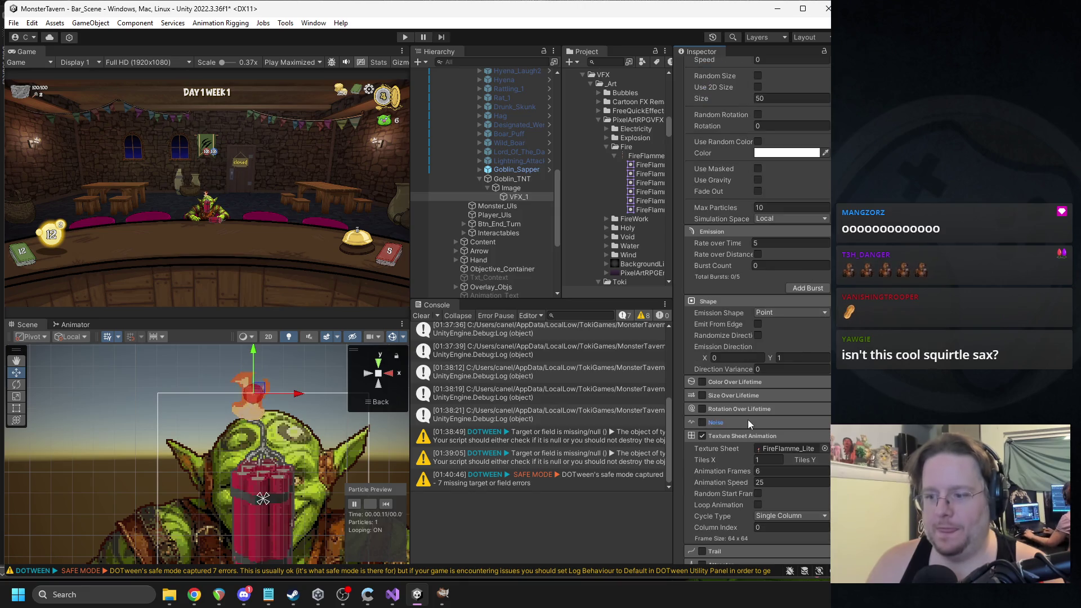
click(774, 243)
text(10)
key(BackSpace)
key(BackSpace)
text(8)
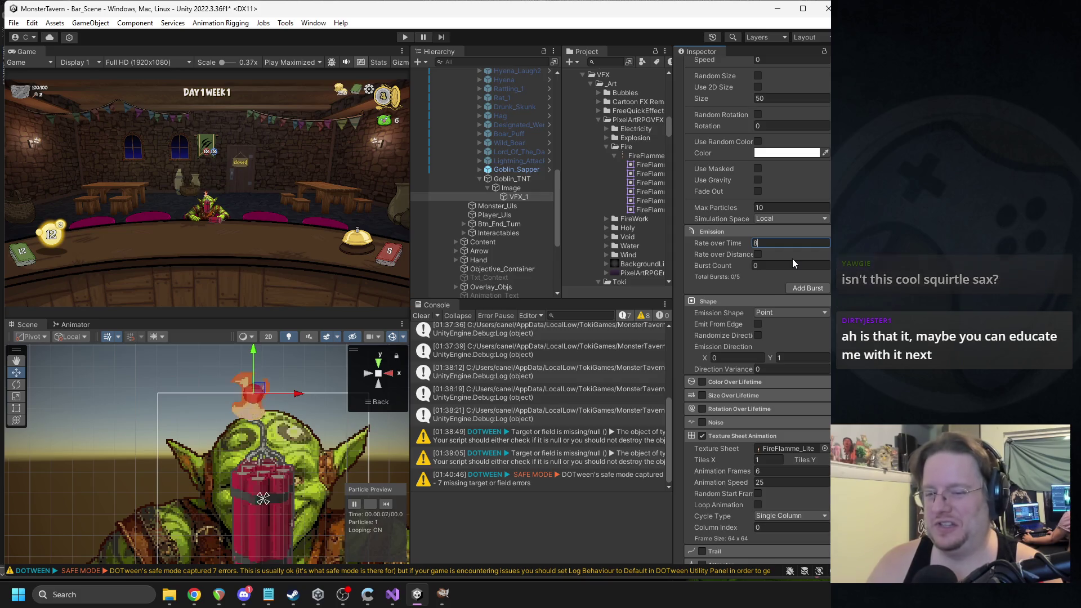
key(BackSpace)
text(7)
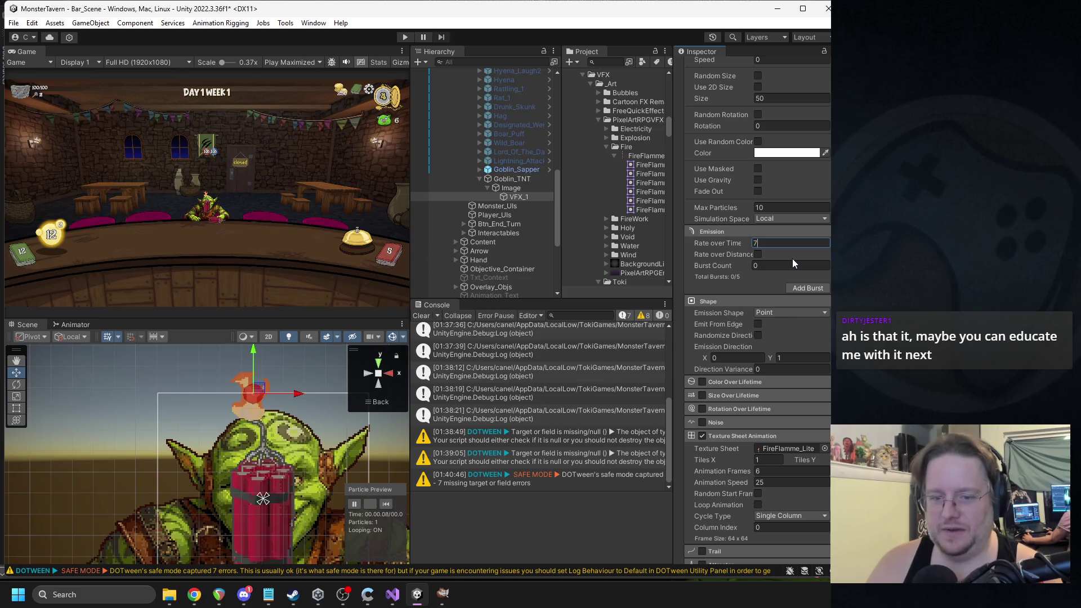
scroll(789, 248, up, 8)
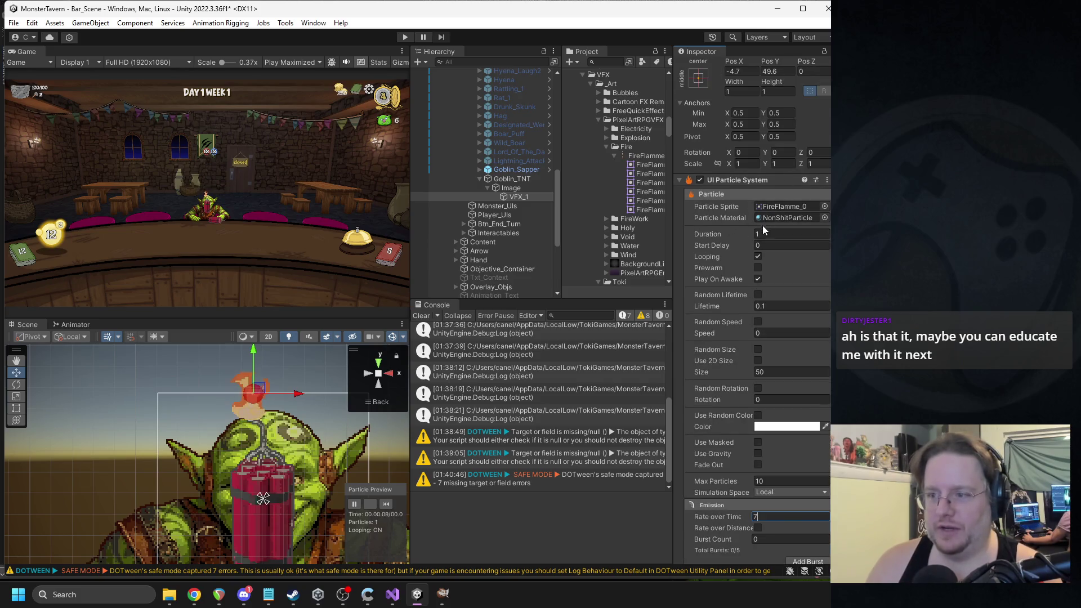
click(766, 245)
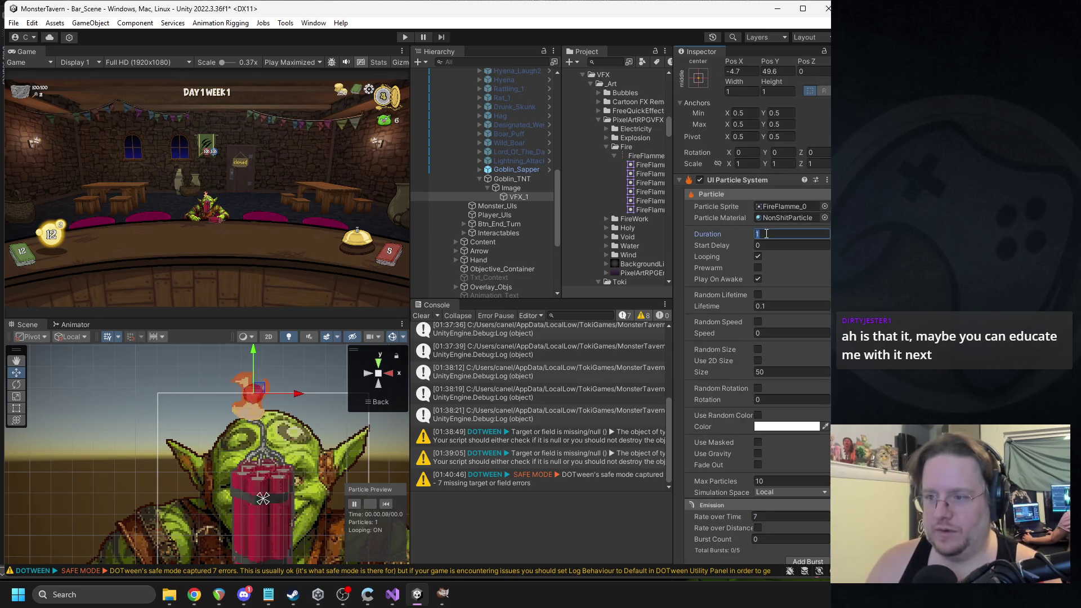
Set Lifetime to 0.5, Rate over Time back to 5, and nudge the flame slightly left.
click(763, 307)
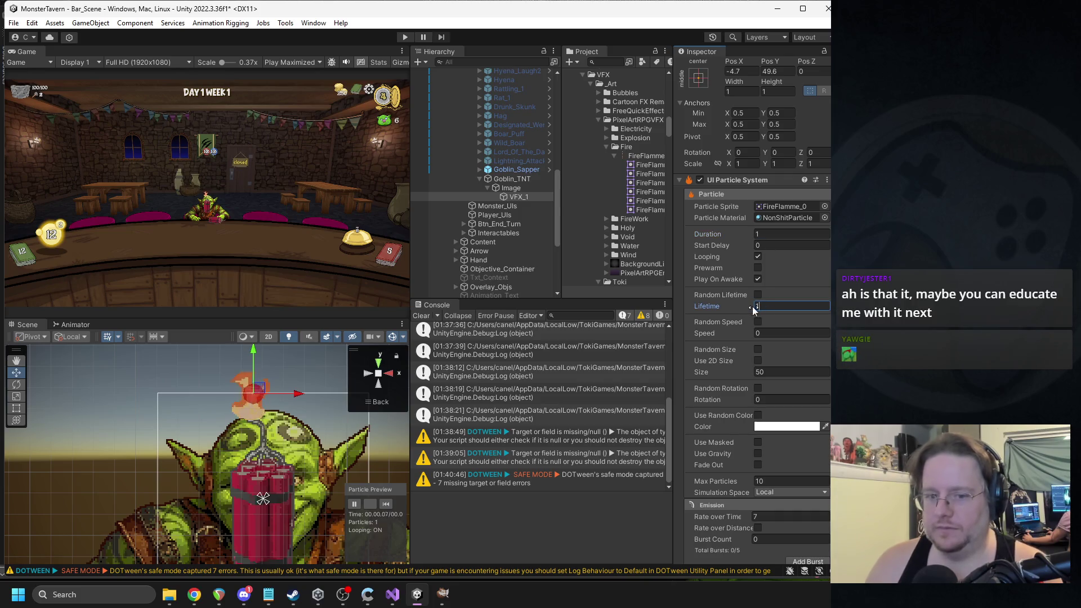
text(.5)
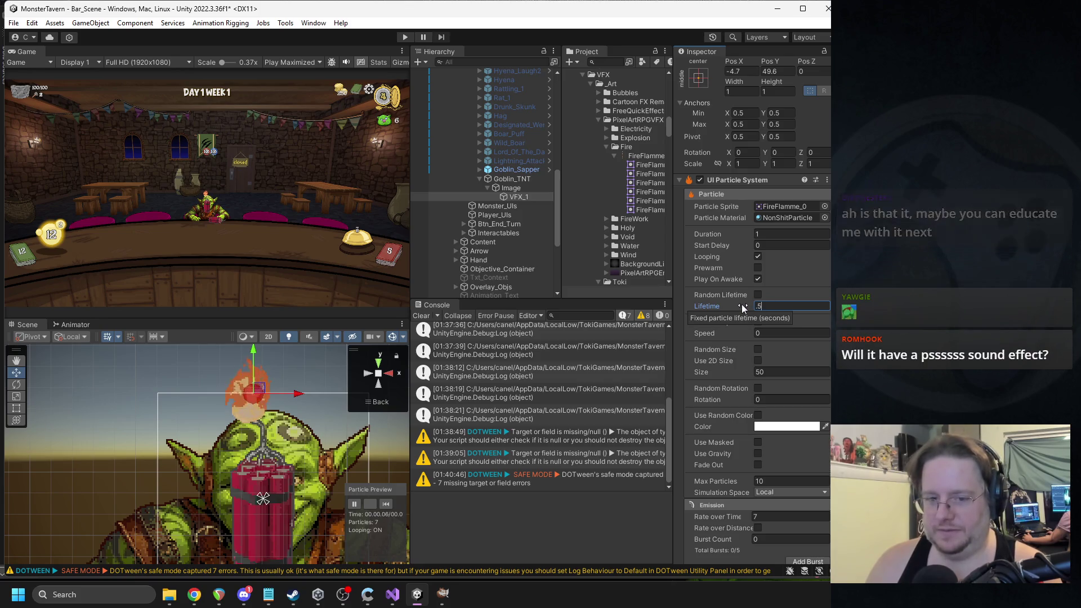
scroll(764, 384, down, 3)
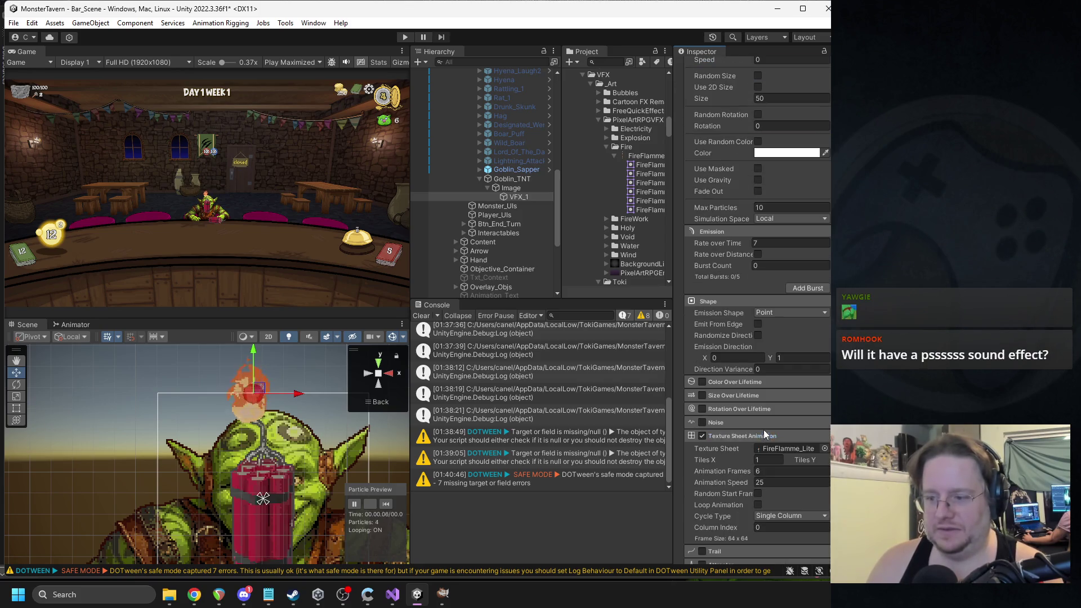
click(763, 243)
text(5)
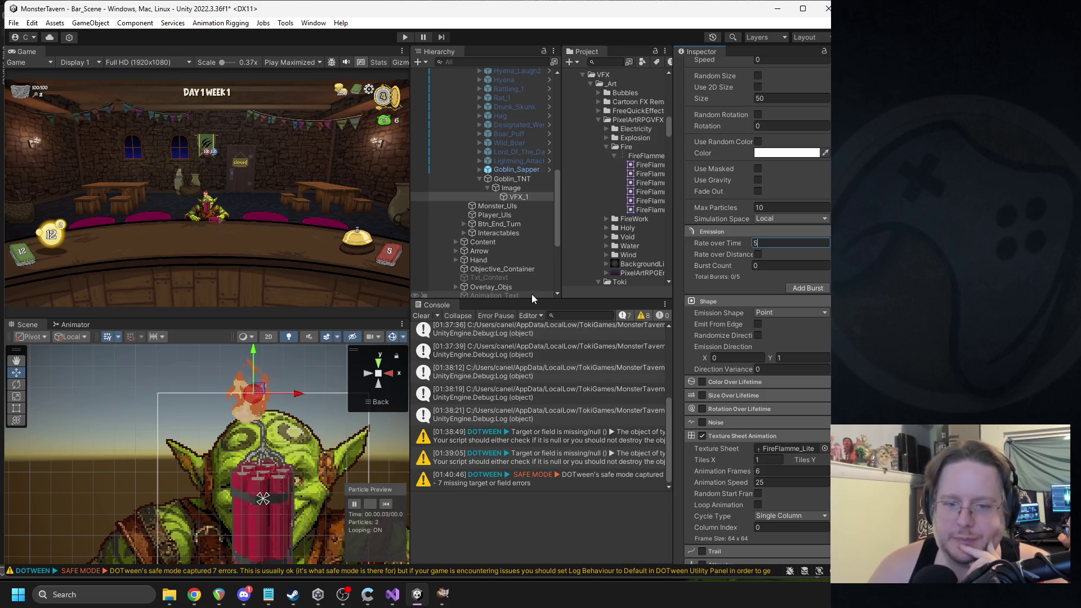
drag(260, 393, 252, 394)
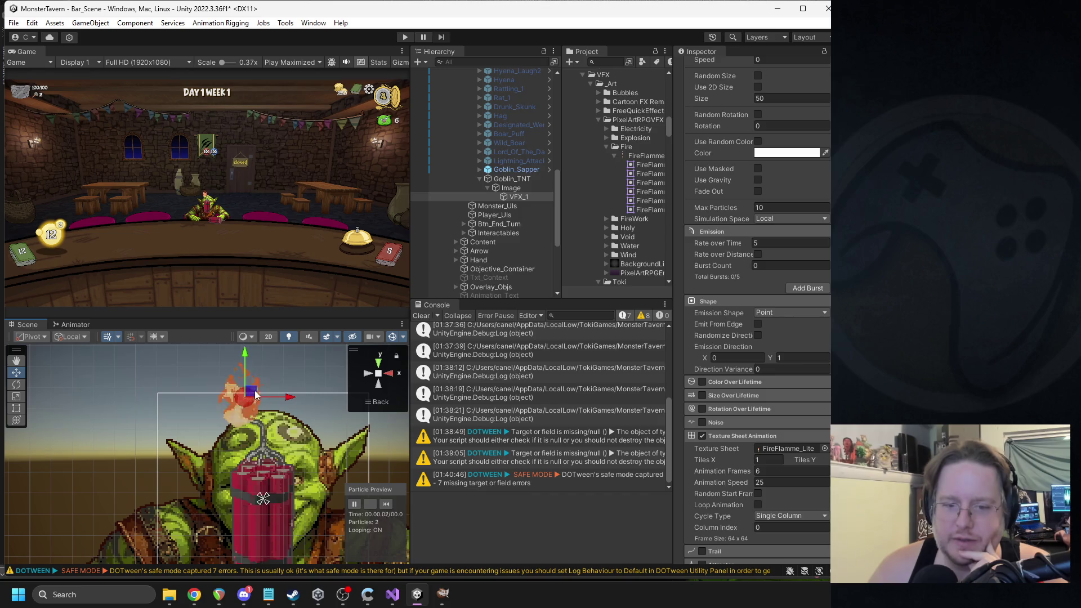
click(513, 189)
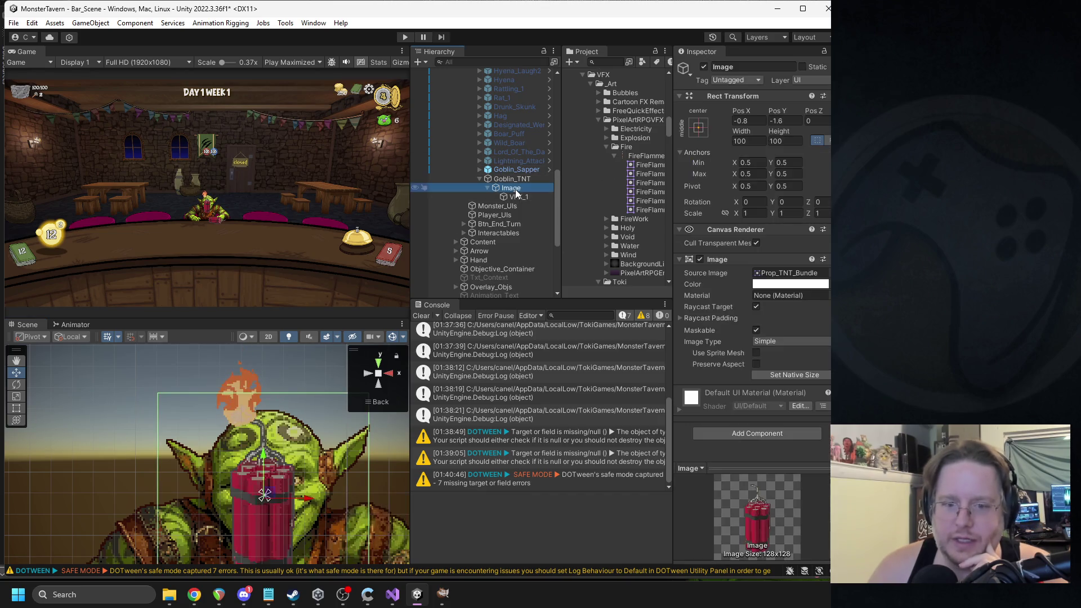
Frame Goblin_TNT in the Scene view and rotate it with the rotate tool.
click(509, 179)
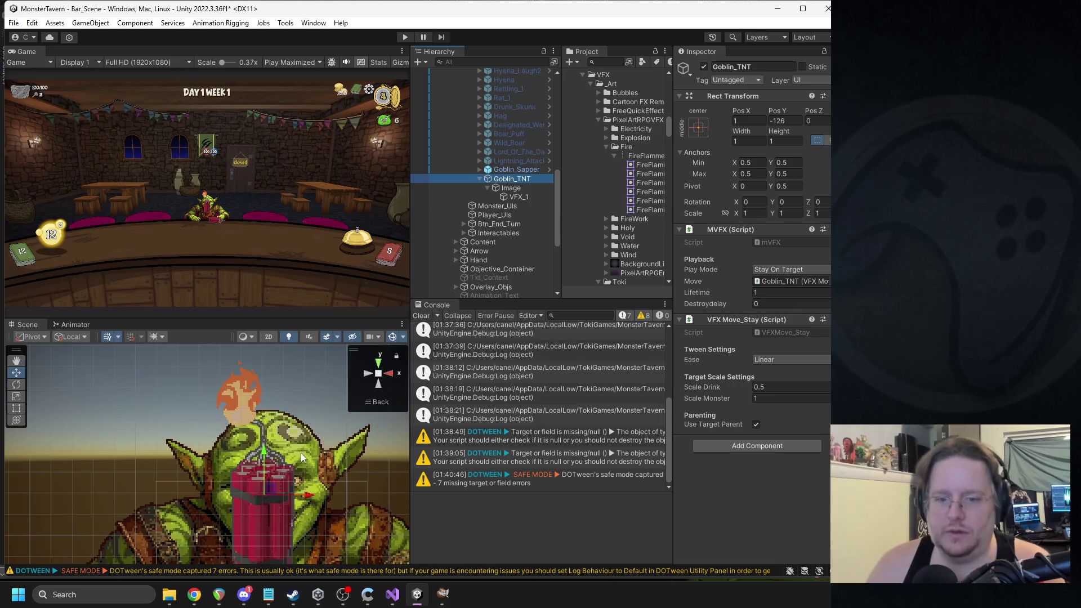
key(f)
key(e)
mouse_move(213, 457)
mouse_down()
mouse_move(188, 511)
mouse_move(135, 503)
mouse_move(121, 475)
mouse_up()
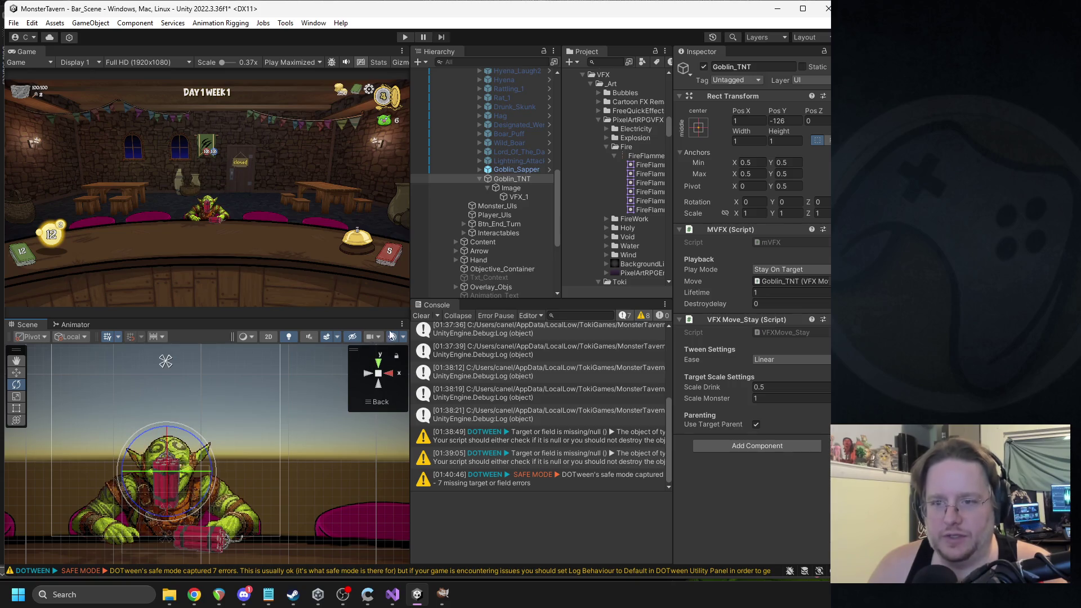
Drag VFX_1 out from under Image to sit under Goblin_TNT, then deactivate Image.
click(512, 188)
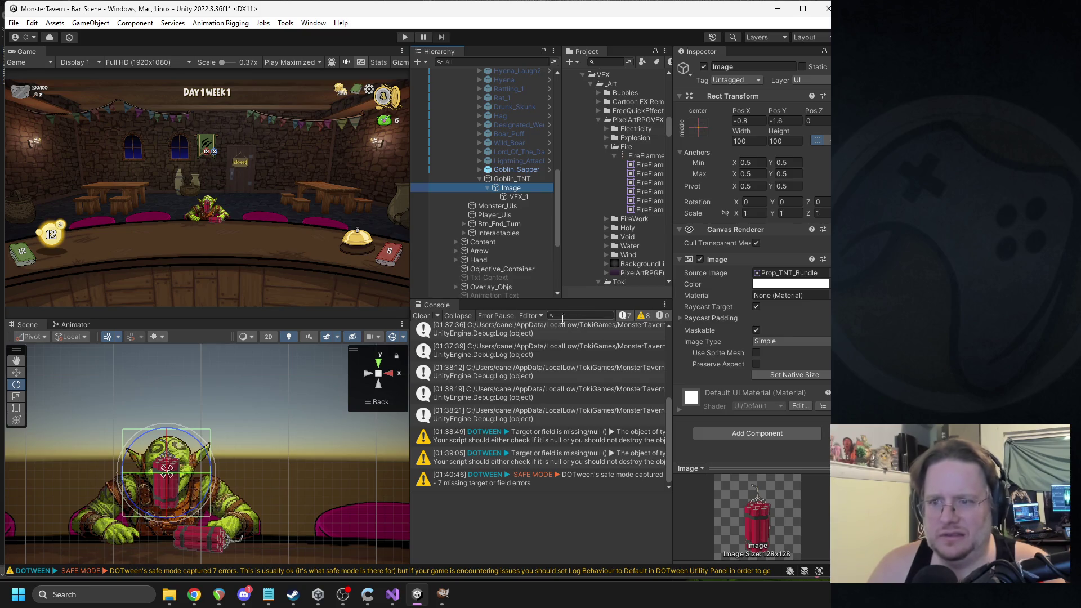
drag(518, 197, 509, 185)
click(510, 198)
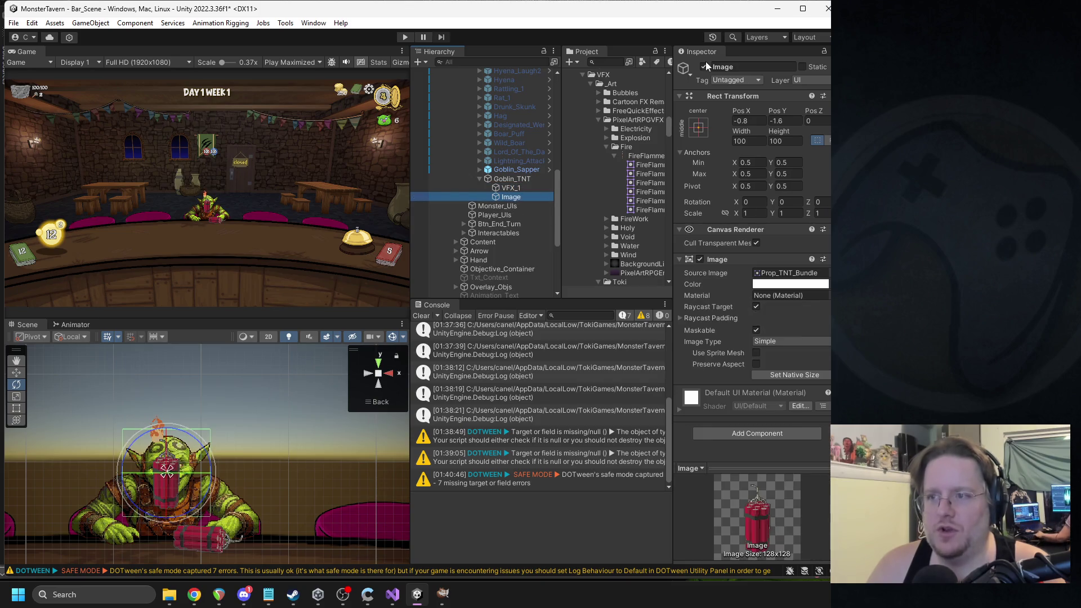
key(alt+shift+a)
click(511, 188)
Duplicate VFX_1 and give the copy the Prop_TNT_Bundle sprite, found by searching 'tnt'.
key(ctrl+d)
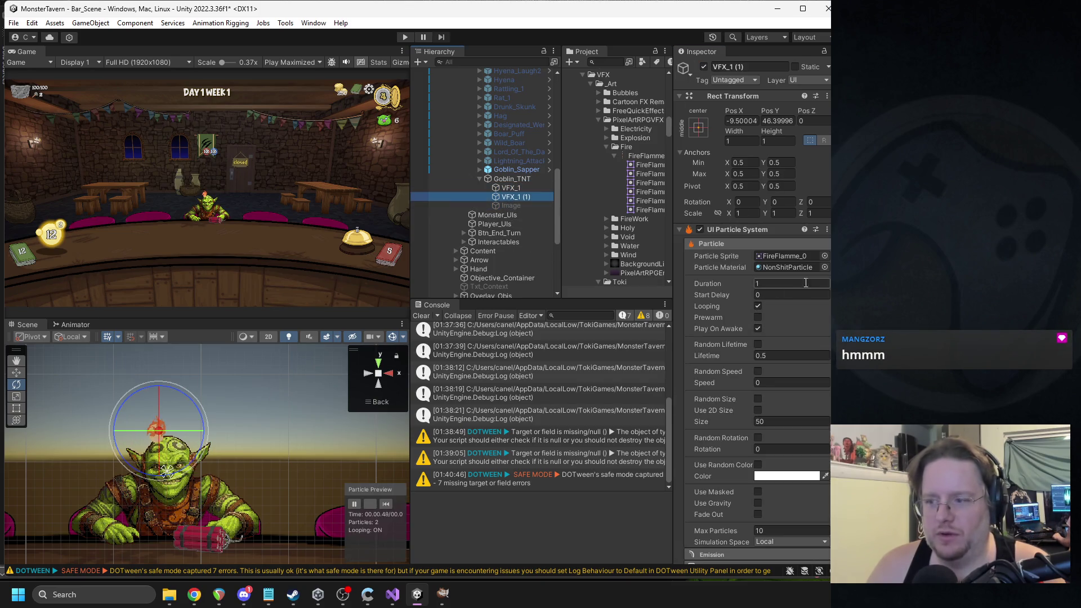
click(825, 255)
text(tnt)
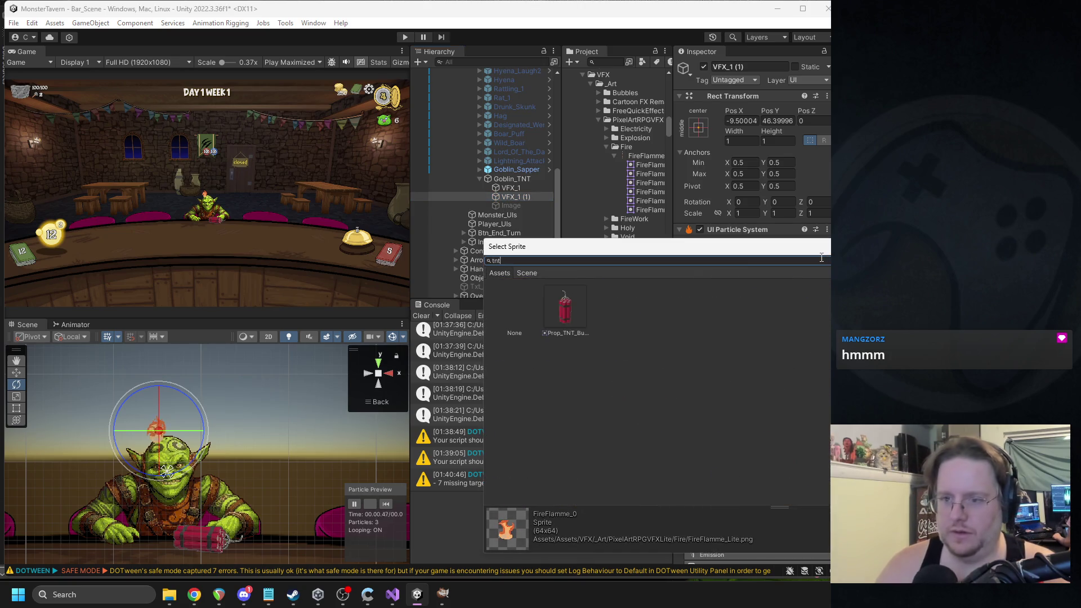
double_click(563, 313)
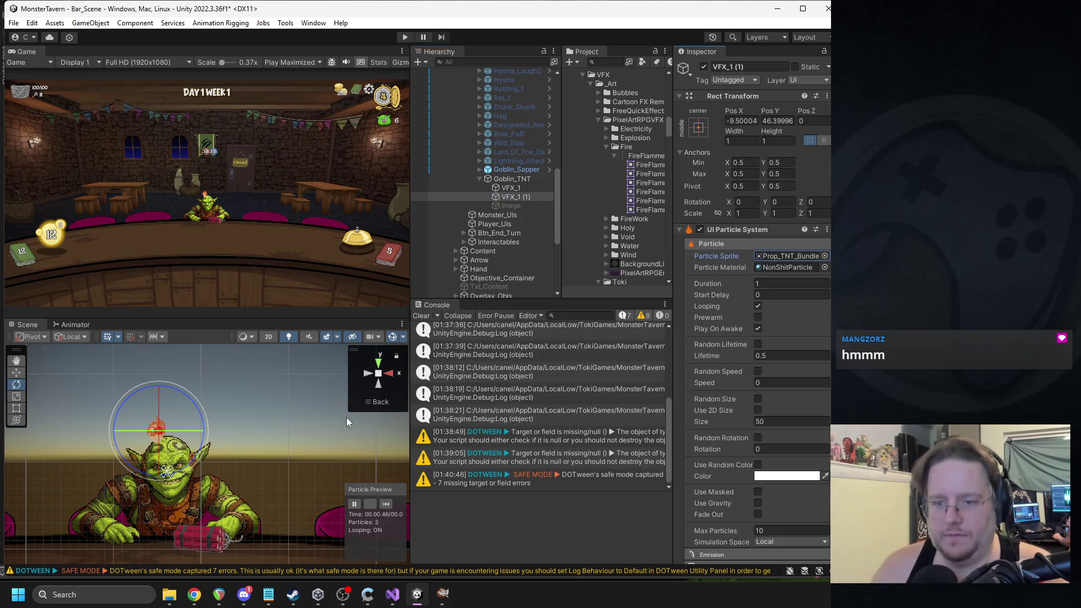
Set the duplicate particle's Lifetime and Duration to 1.5.
scroll(763, 364, down, 3)
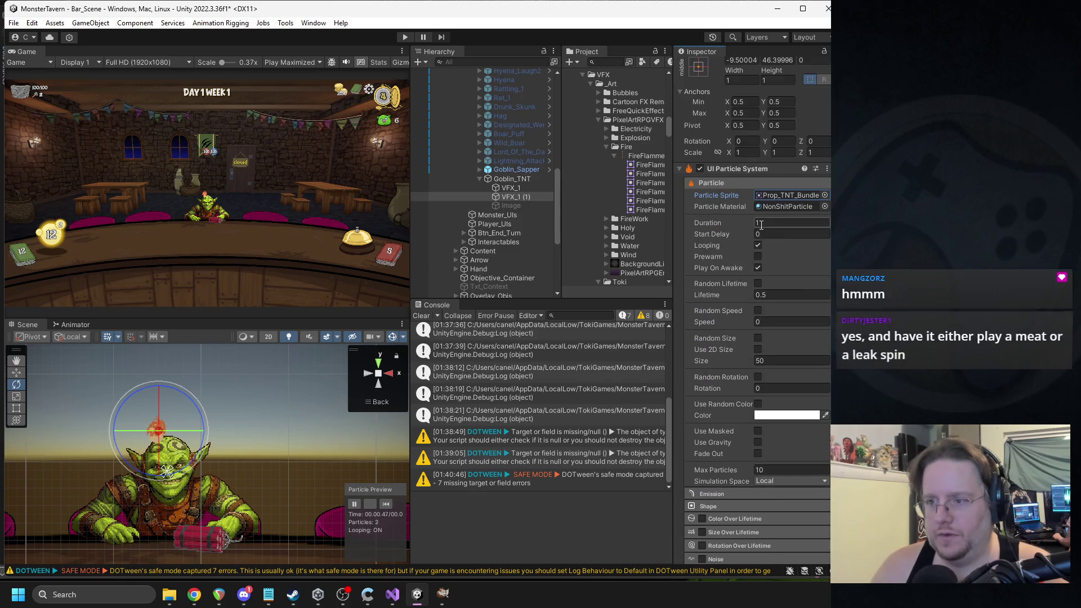
click(766, 295)
text(1)
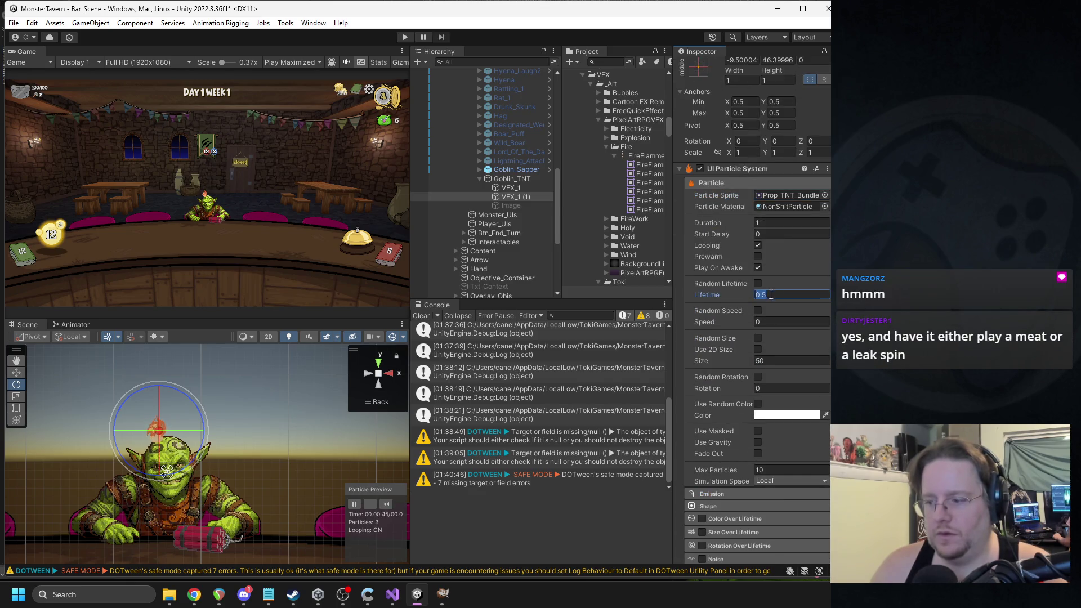
text(.5)
click(788, 222)
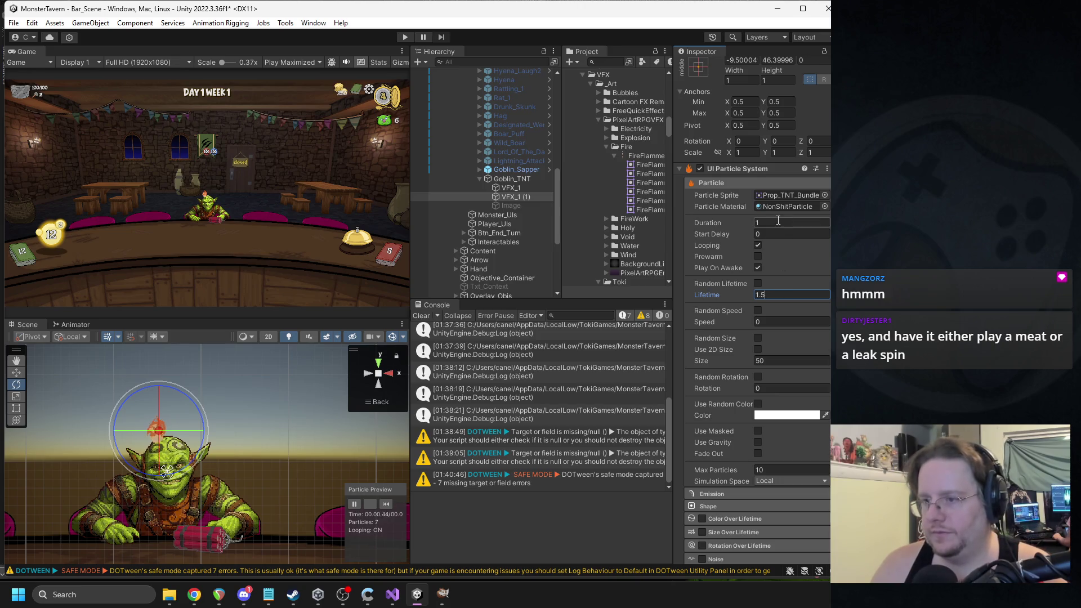
text(1.5)
scroll(828, 246, down, 3)
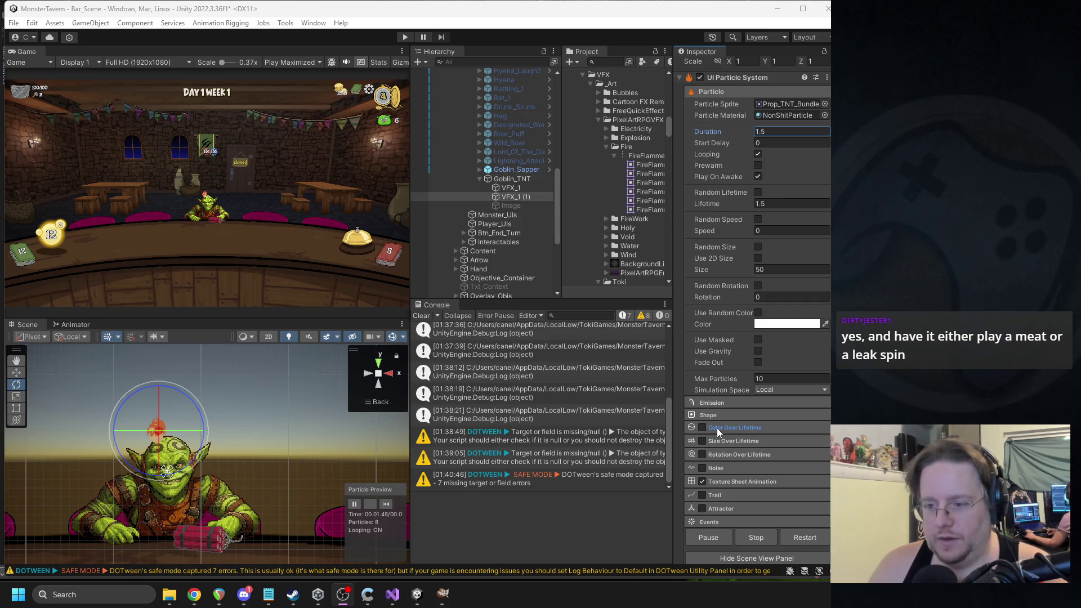
click(363, 498)
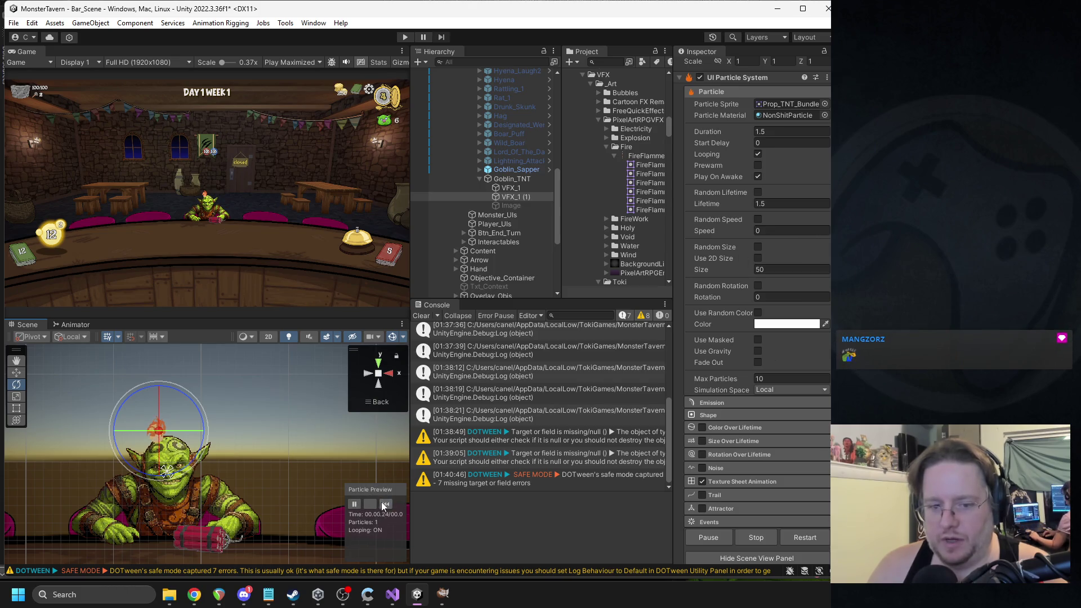
Set Rate over Time to 1, then turn off Looping on VFX_1 (1) and replay the preview.
click(713, 403)
click(782, 414)
text(1)
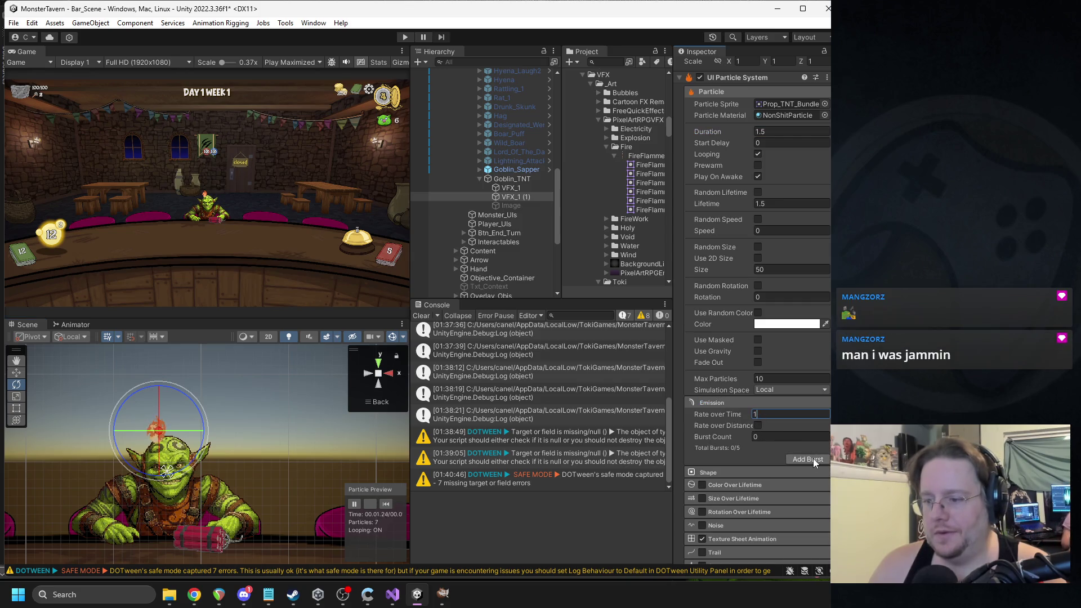
click(386, 505)
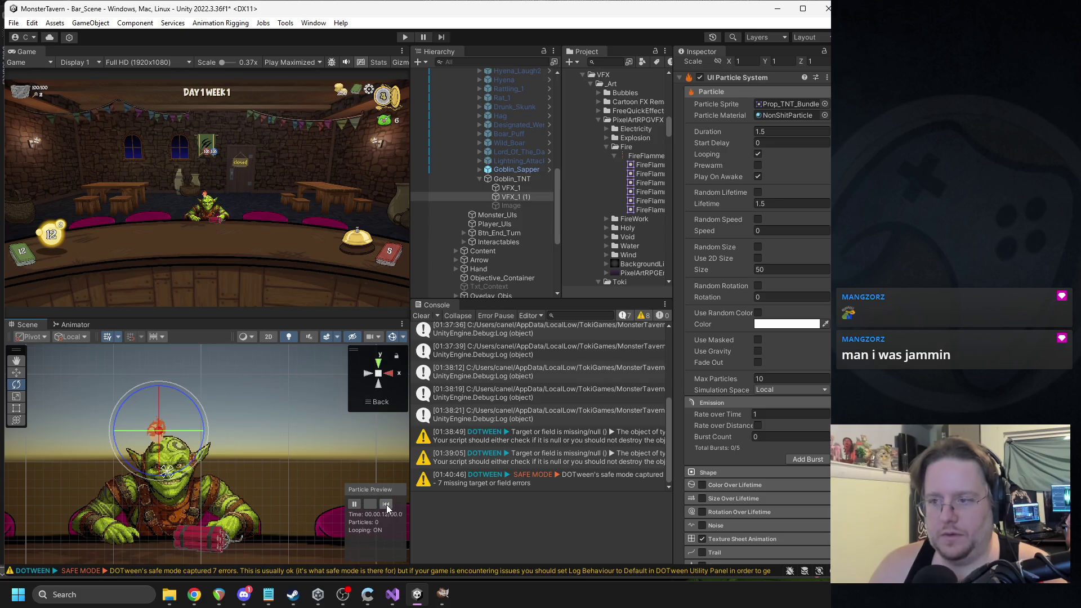
click(512, 197)
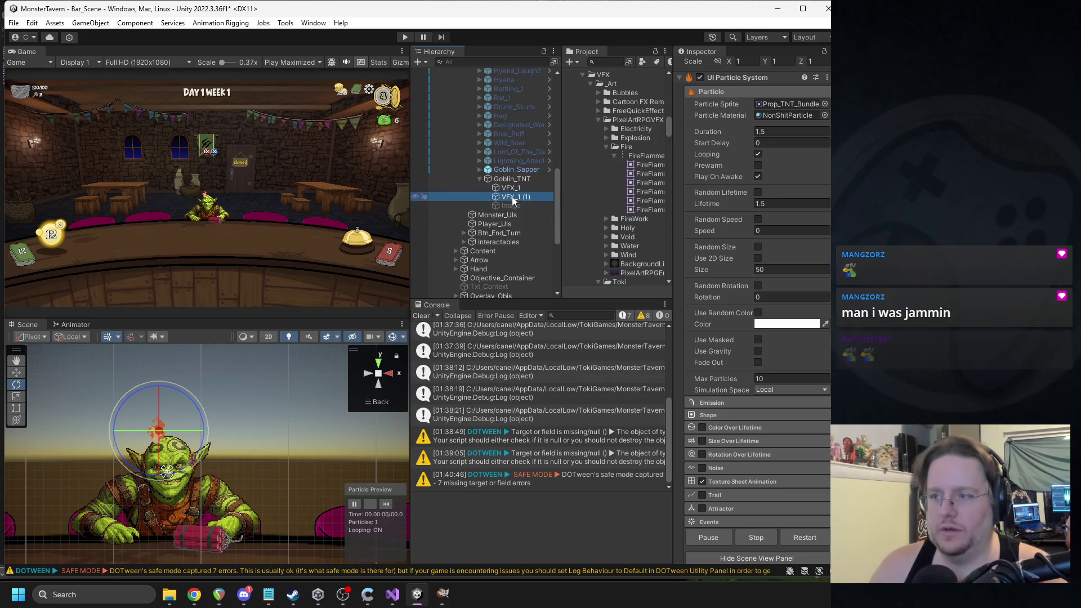
click(758, 154)
click(386, 504)
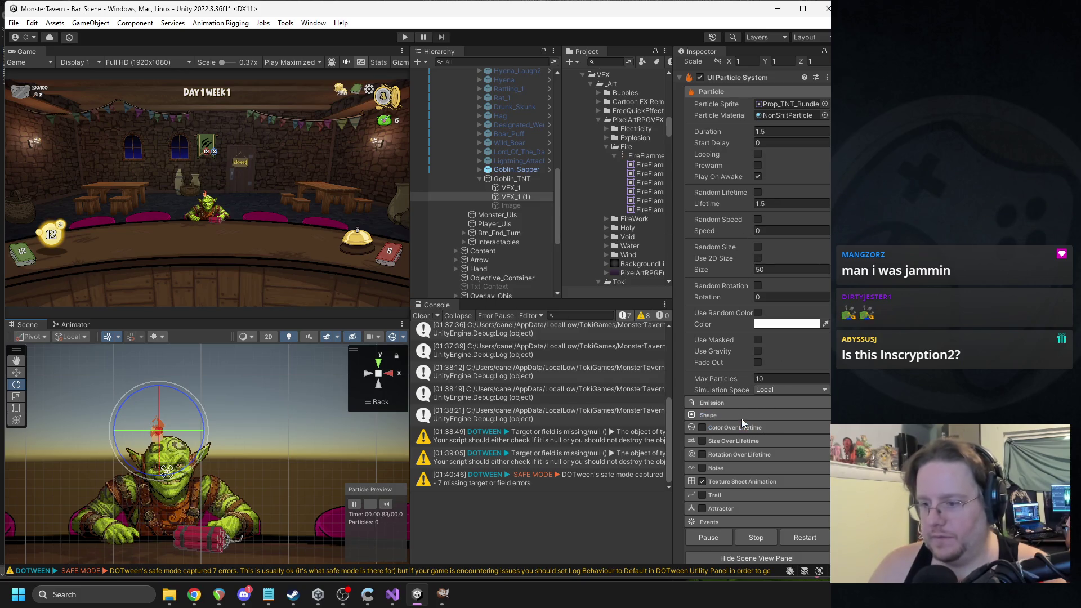
Set VFX_1 (1)'s Rate over Time to 0 and add one burst of 10, comparing against VFX_1.
click(735, 403)
click(768, 414)
text(0)
click(808, 461)
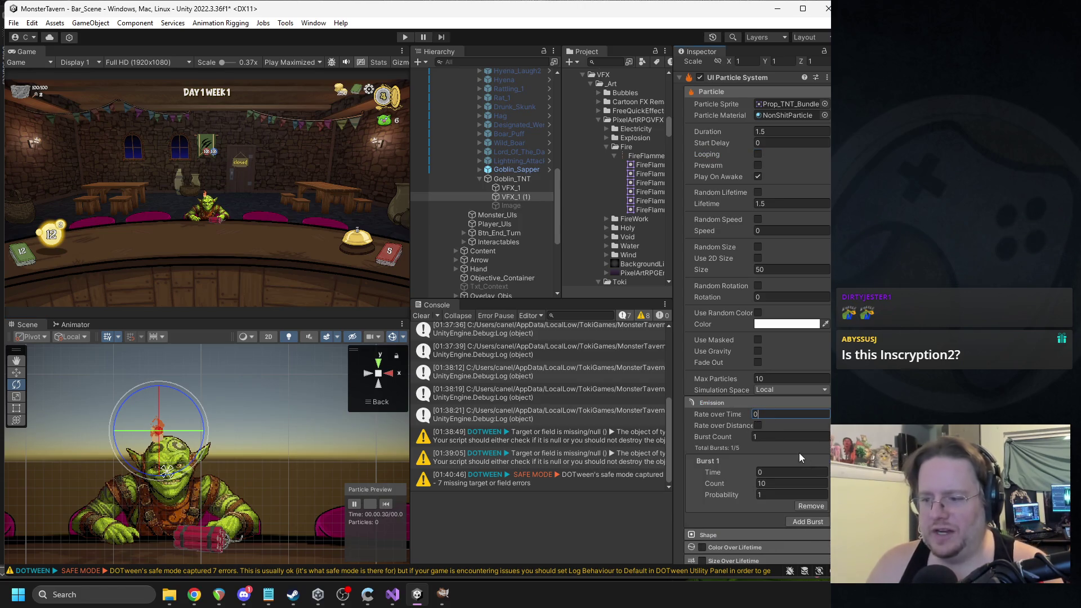
click(772, 483)
click(386, 506)
click(506, 189)
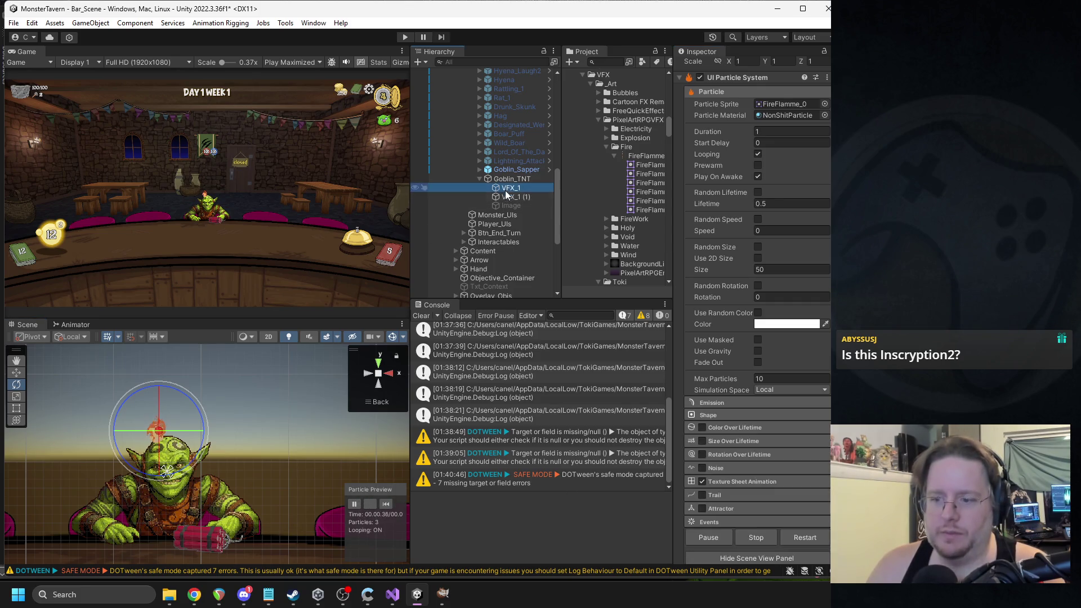
click(510, 196)
click(386, 505)
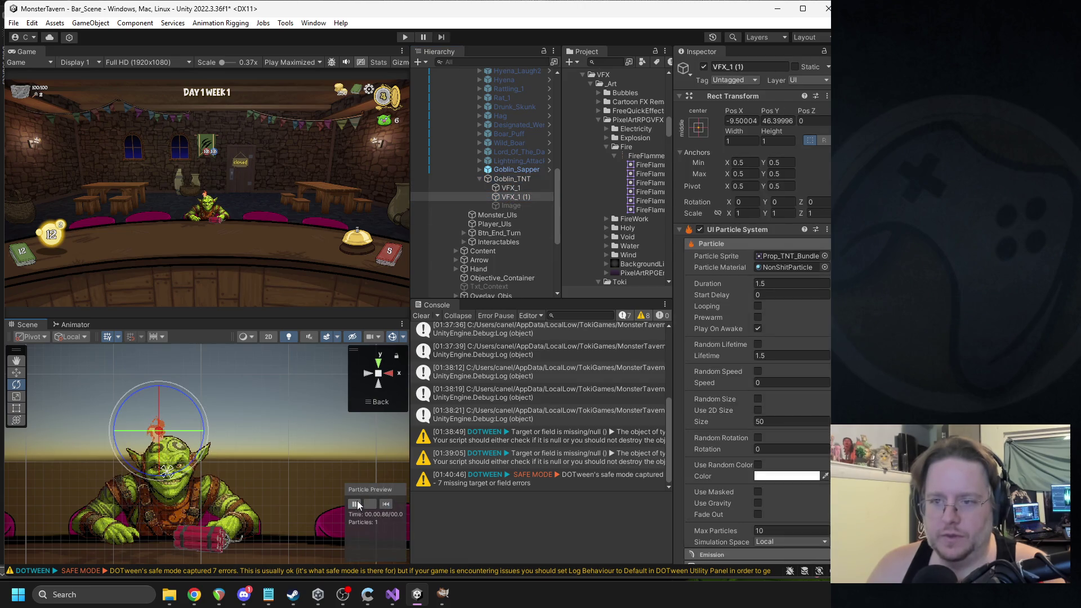
Disable Texture Sheet Animation on the TNT particle and replay the preview.
click(789, 256)
scroll(637, 208, up, 4)
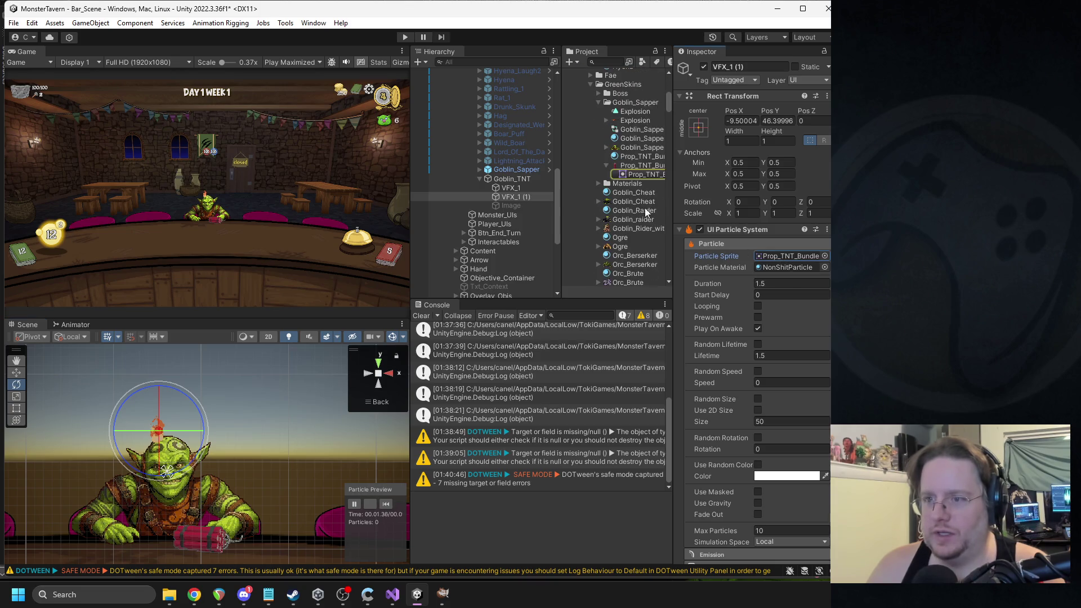
scroll(776, 270, down, 5)
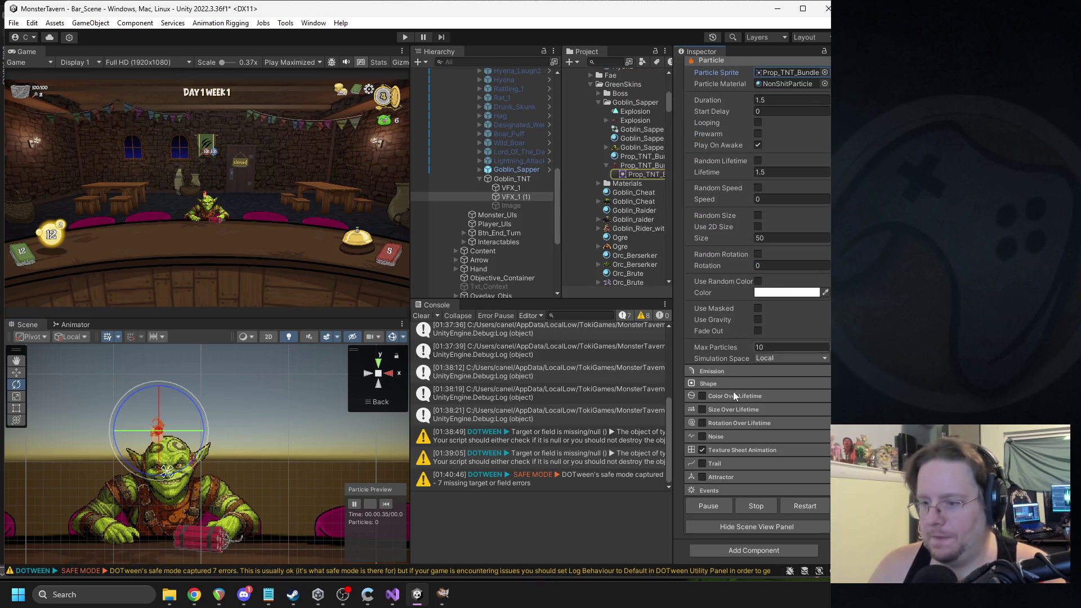
click(704, 451)
click(387, 505)
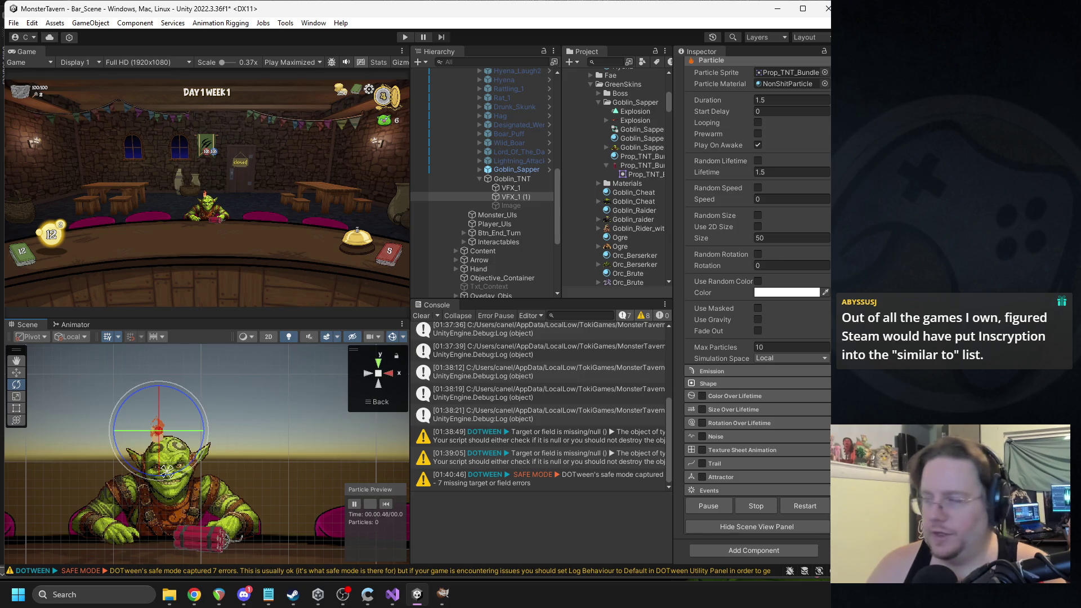
key(alt+Tab)
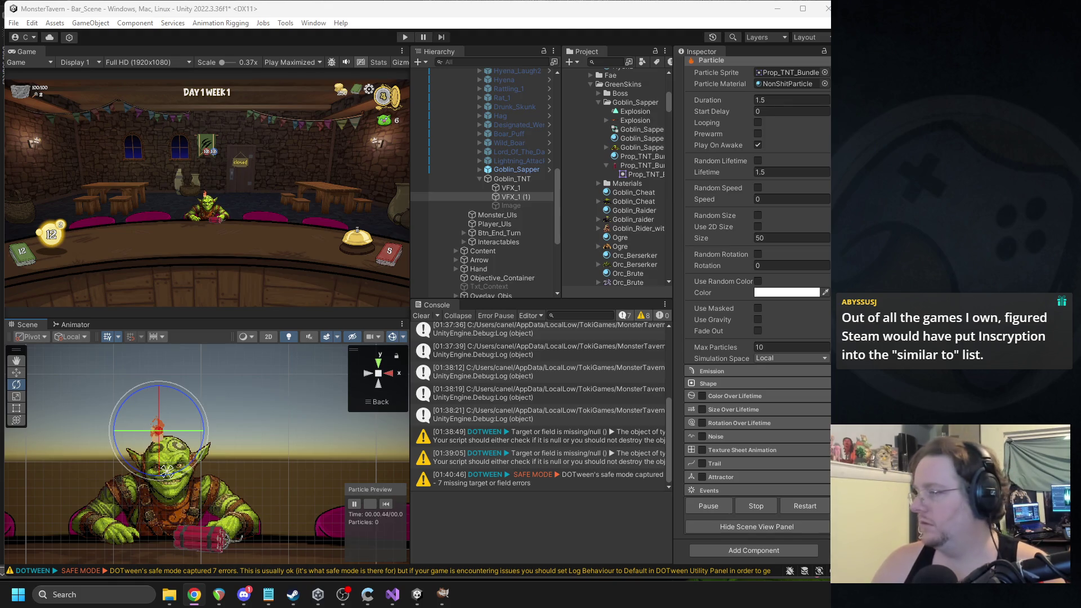
Page Monster Tavern's More Like This carousel forward three times and open There Are No Orcs.
click(194, 594)
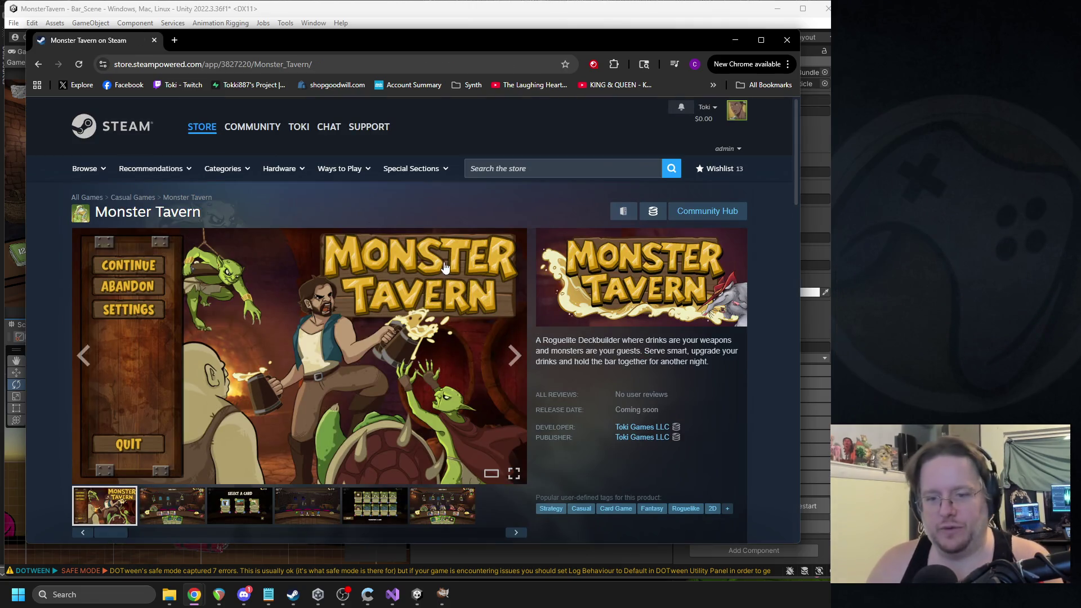
scroll(445, 269, down, 20)
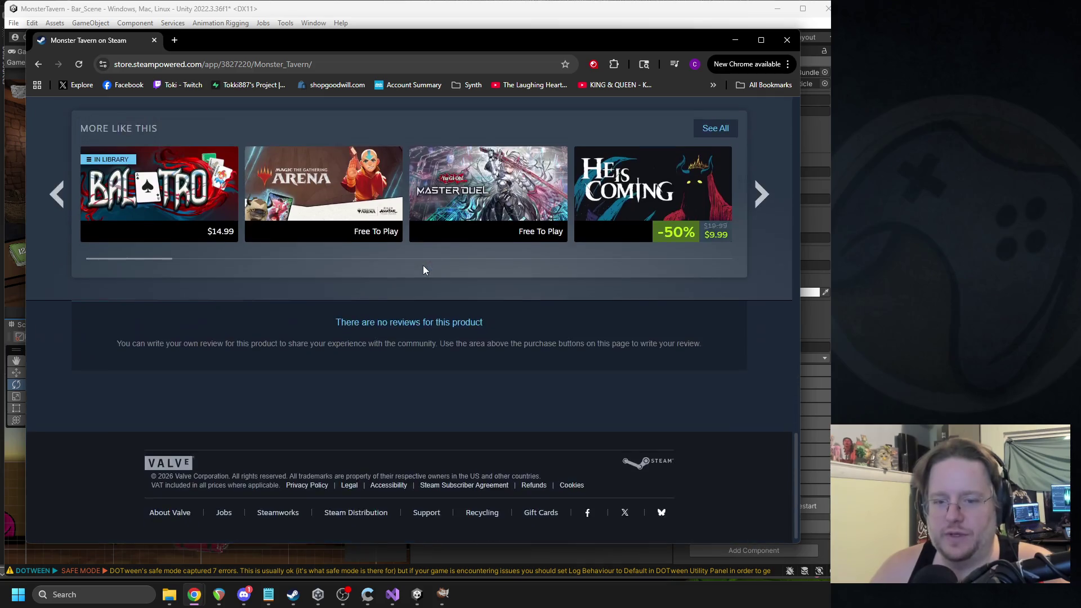
scroll(424, 269, up, 3)
mouse_move(559, 360)
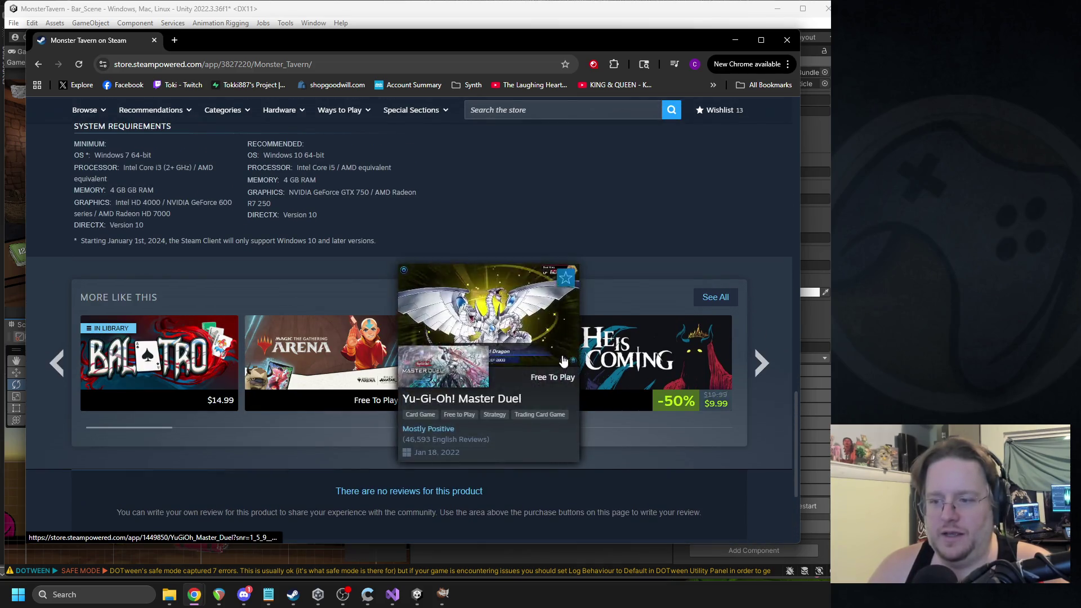
mouse_move(679, 360)
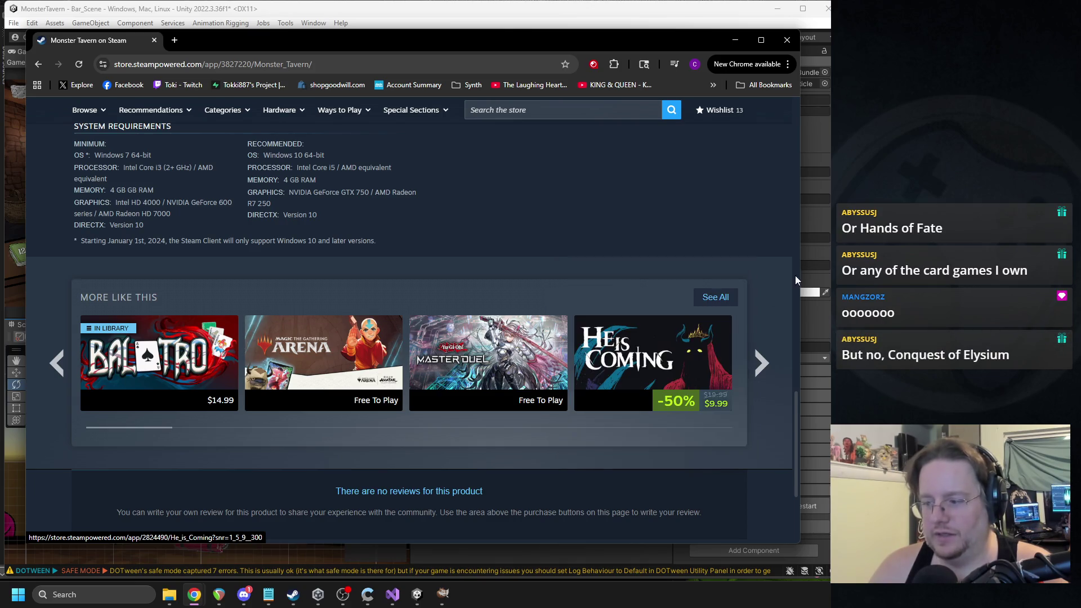
click(762, 362)
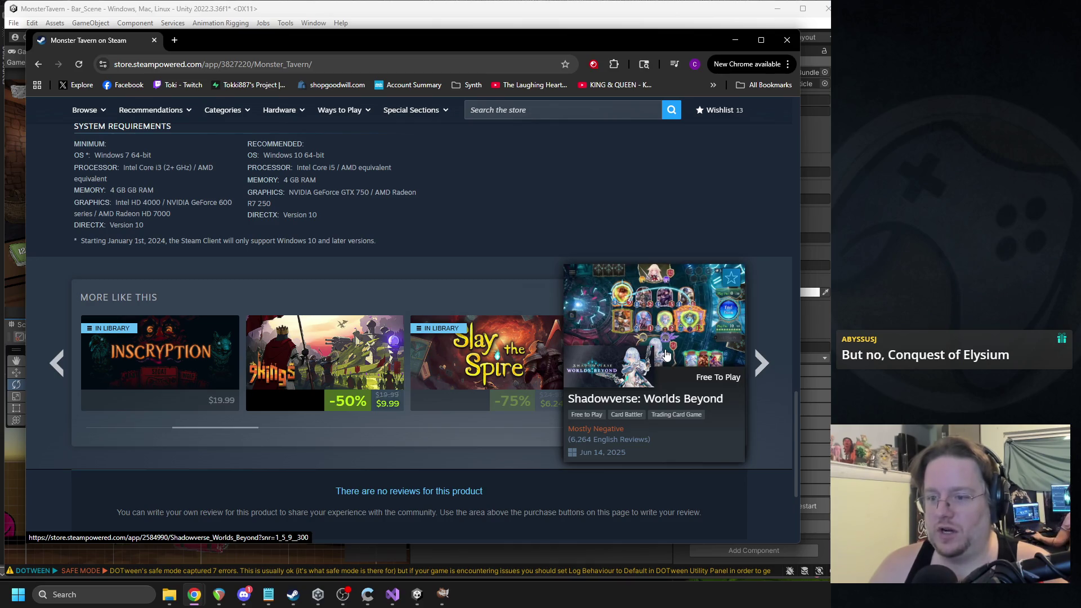
click(761, 364)
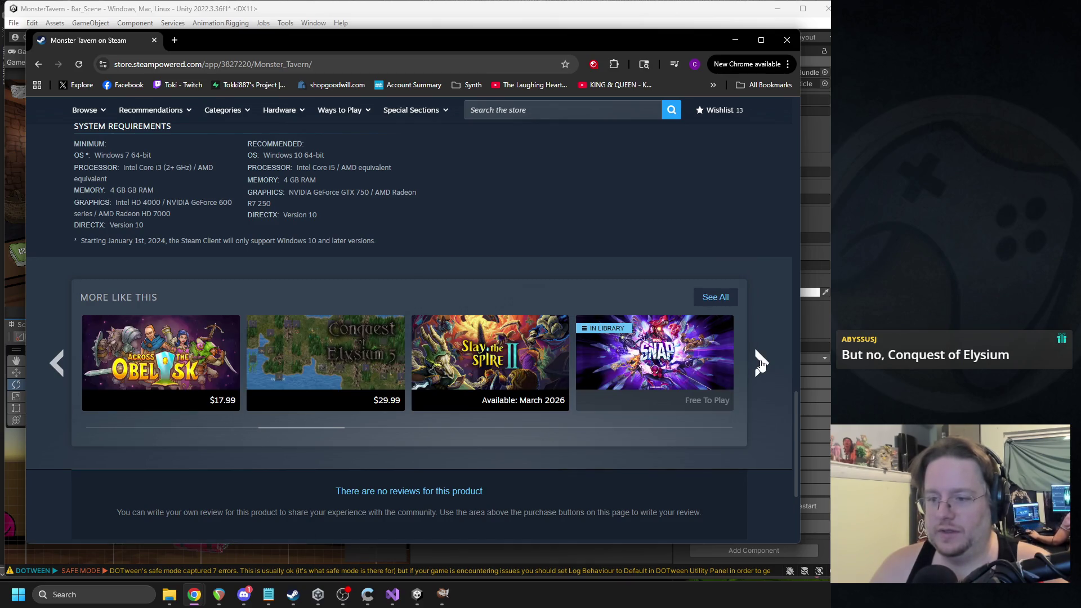
click(761, 363)
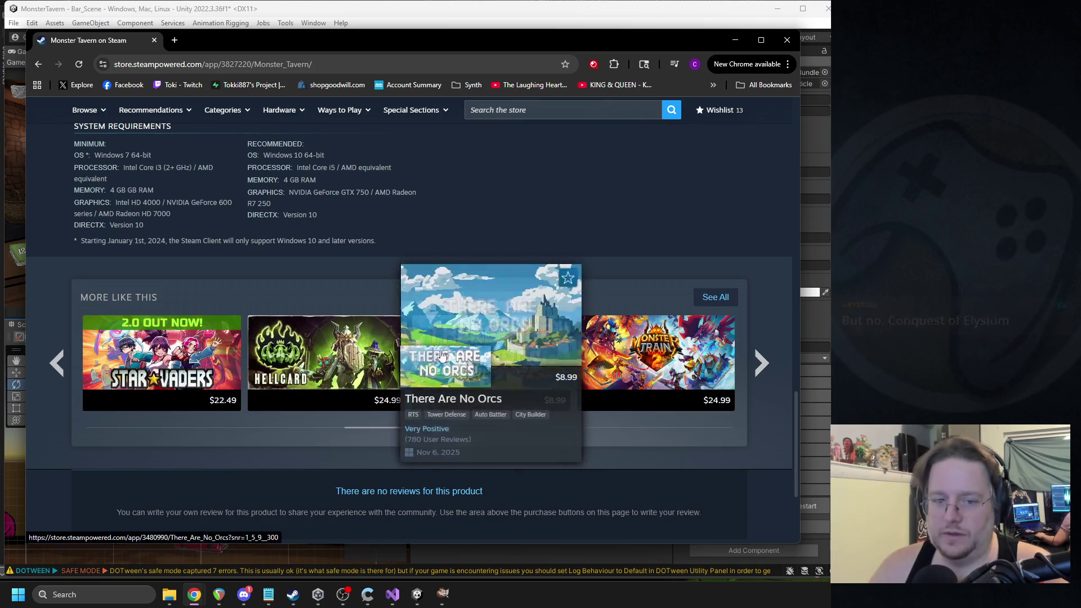
mouse_move(482, 340)
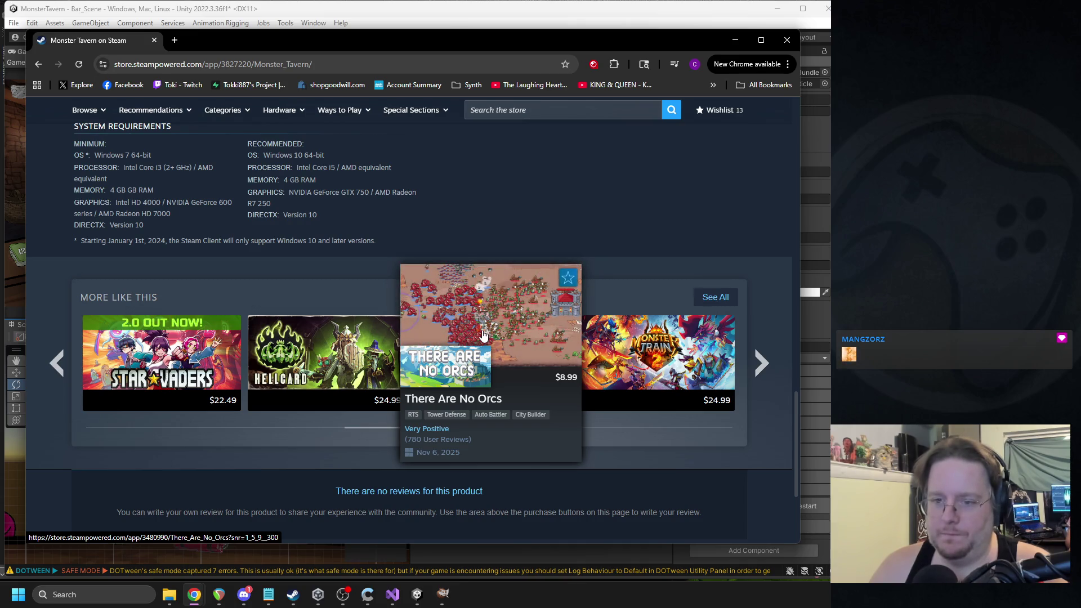
click(482, 335)
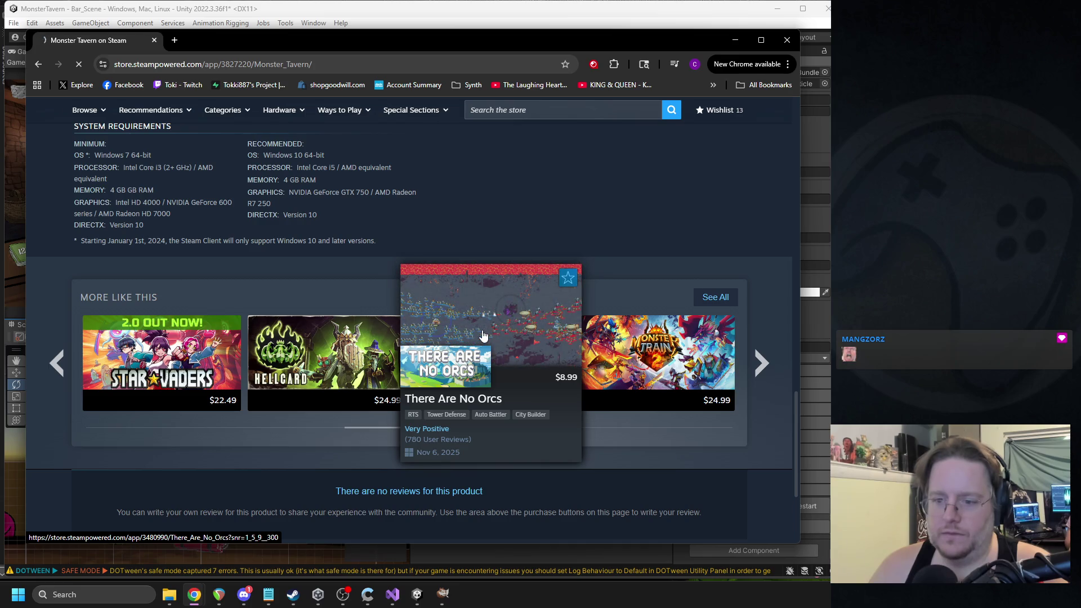